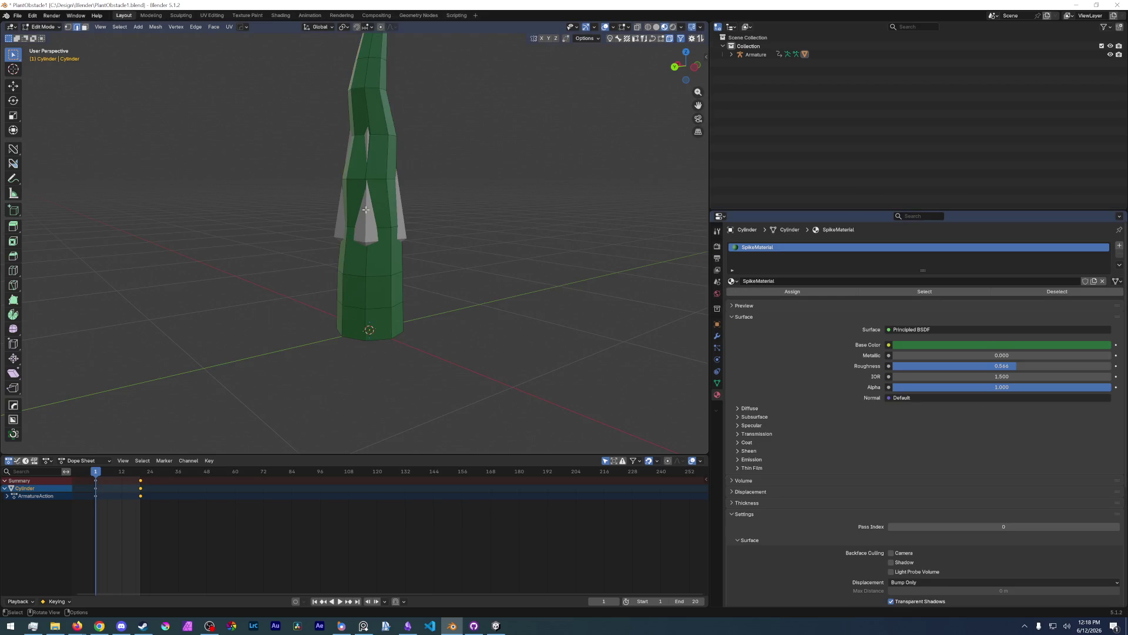
{"action": "scroll", "coordinate": [329, 333], "scroll_direction": "up", "scroll_amount": 3}
- Mark the edges of the cylinder's bottom face as sharp in Edit Mode
{"action": "key", "text": "ctrl+Tab"}
{"action": "left_click", "coordinate": [403, 277]}
{"action": "middle_click_drag", "start_coordinate": [335, 265], "coordinate": [327, 359]}
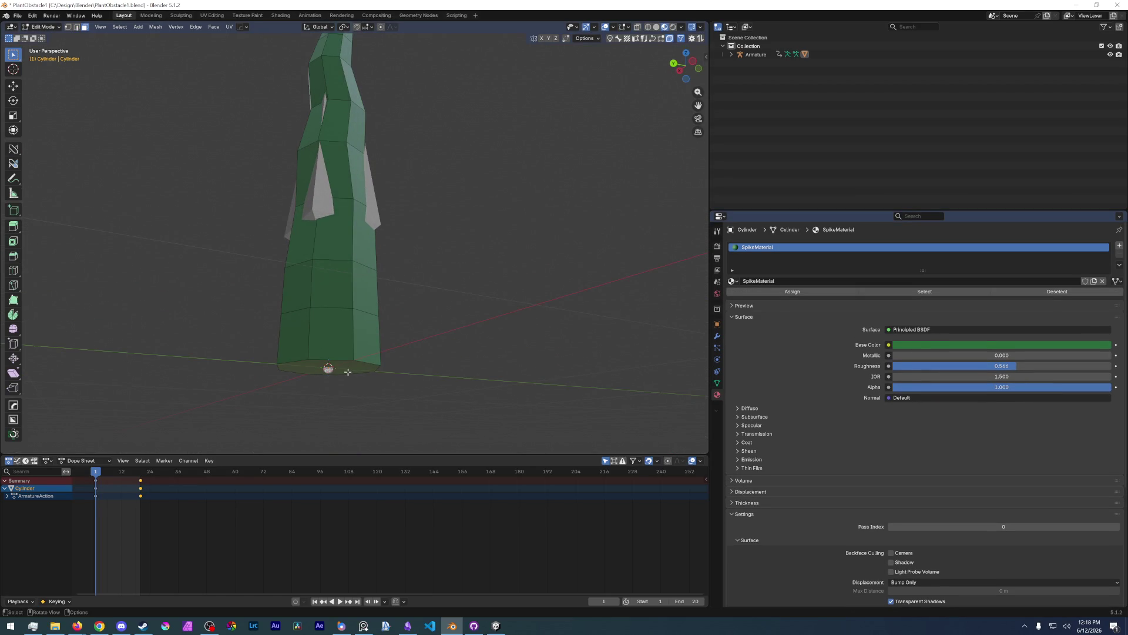
{"action": "left_click", "coordinate": [348, 372]}
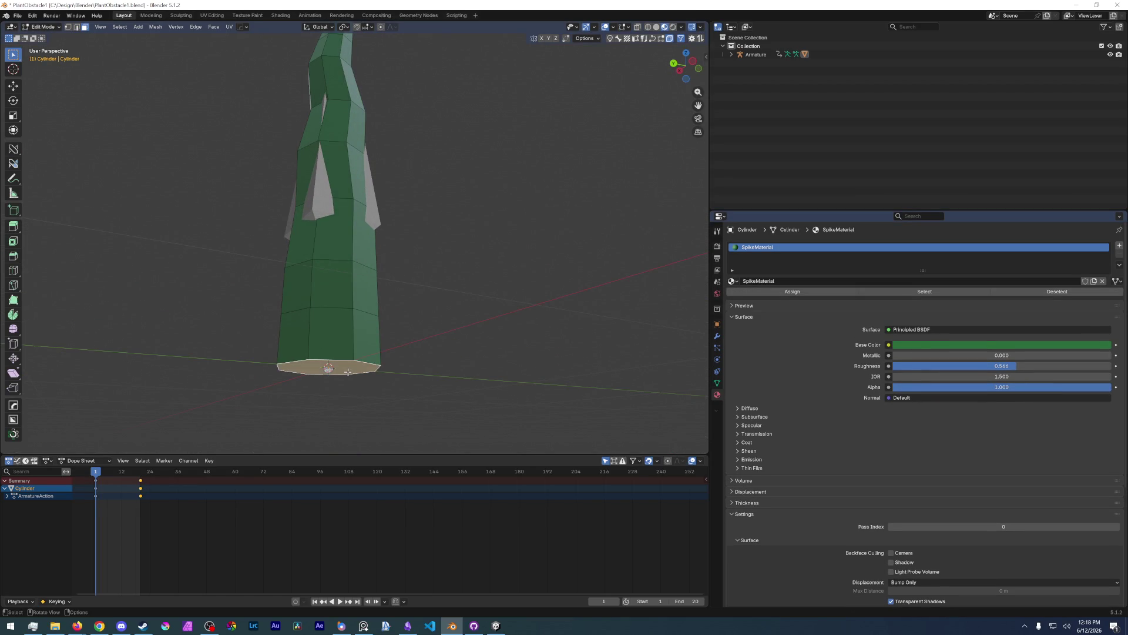
{"action": "right_click", "coordinate": [348, 372]}
{"action": "left_click", "coordinate": [342, 514]}
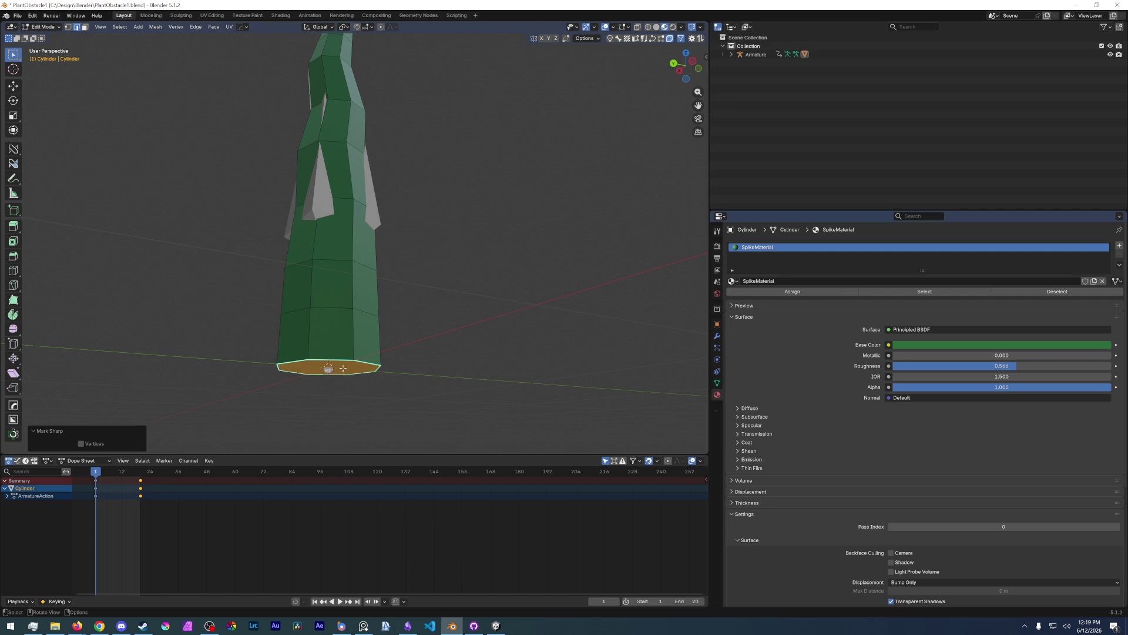
- Shade the cylinder smooth in Object Mode and inspect it from around the plant
{"action": "key", "text": "ctrl+Tab"}
{"action": "left_click", "coordinate": [338, 286]}
{"action": "right_click", "coordinate": [337, 287]}
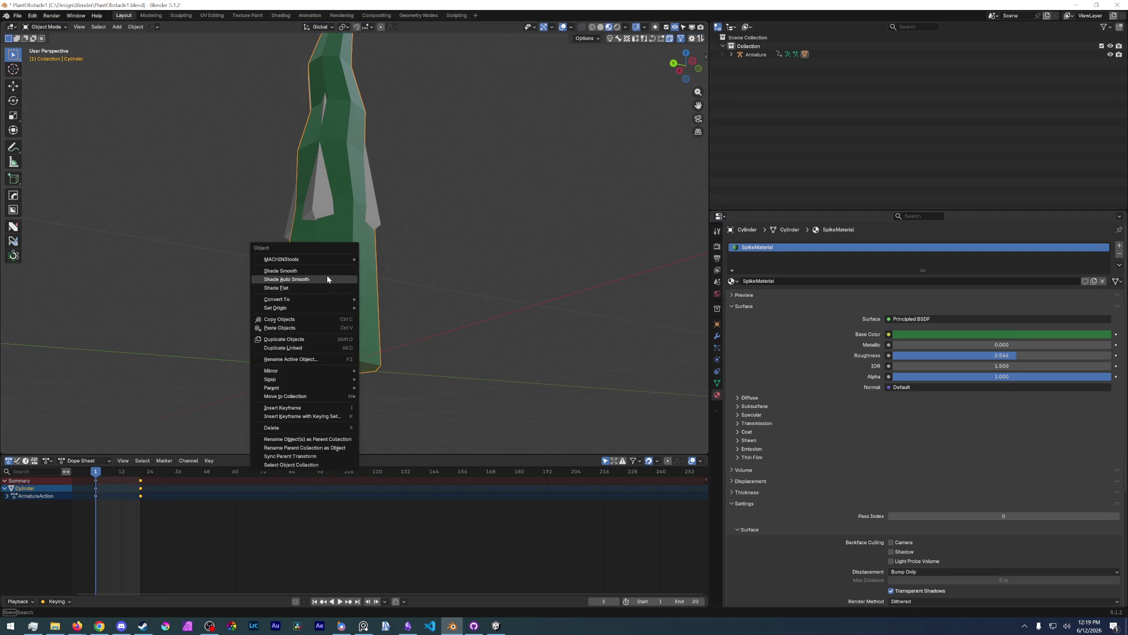
{"action": "left_click", "coordinate": [320, 270]}
{"action": "left_click", "coordinate": [425, 186]}
{"action": "mouse_move", "coordinate": [425, 186]}
{"action": "middle_mouse_down"}
{"action": "mouse_move", "coordinate": [386, 224]}
{"action": "mouse_move", "coordinate": [373, 353]}
{"action": "mouse_move", "coordinate": [361, 284]}
{"action": "mouse_move", "coordinate": [467, 249]}
{"action": "mouse_move", "coordinate": [404, 243]}
{"action": "middle_mouse_up"}
{"action": "scroll", "coordinate": [383, 247], "scroll_direction": "up", "scroll_amount": 3}
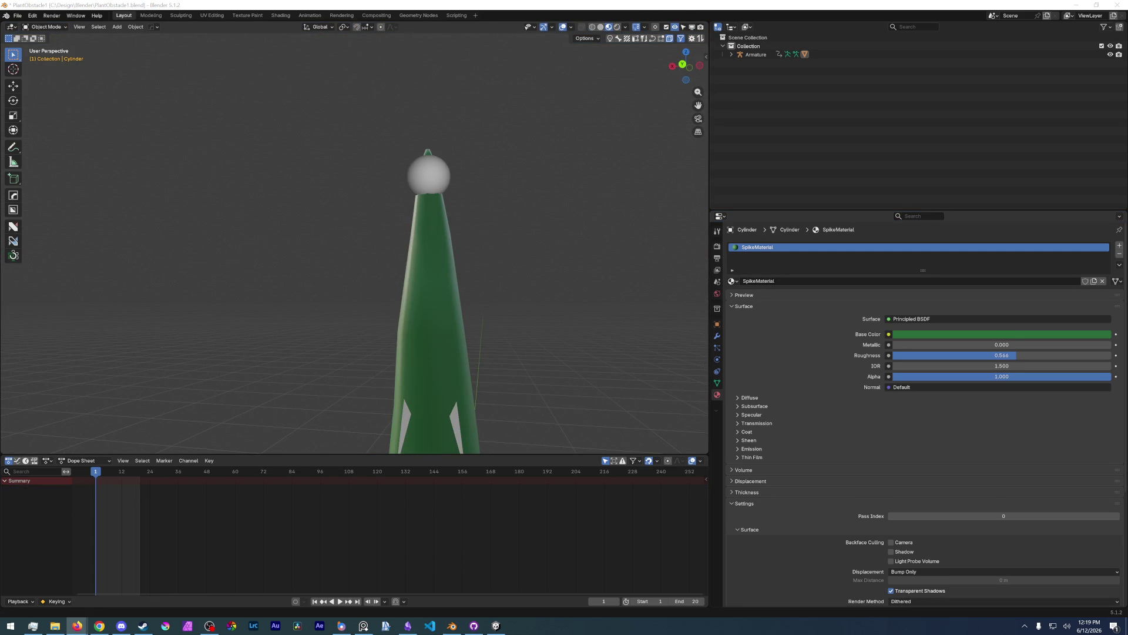
{"action": "mouse_move", "coordinate": [546, 330]}
{"action": "middle_mouse_down"}
{"action": "mouse_move", "coordinate": [459, 339]}
{"action": "mouse_move", "coordinate": [288, 324]}
{"action": "mouse_move", "coordinate": [346, 303]}
{"action": "mouse_move", "coordinate": [415, 341]}
{"action": "middle_mouse_up"}
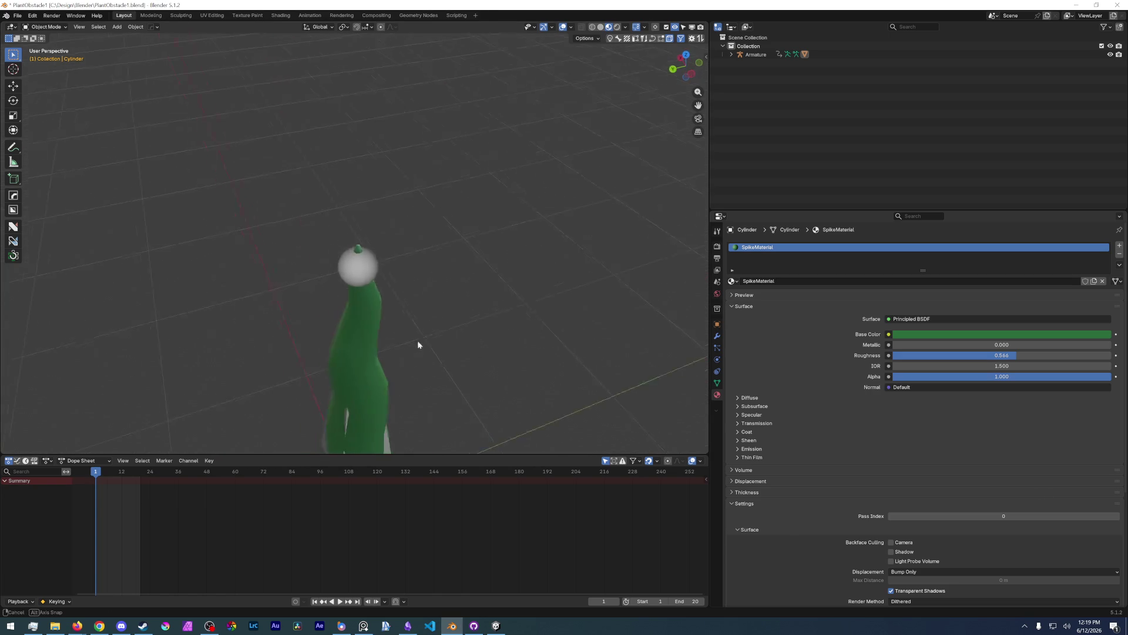
{"action": "scroll", "coordinate": [379, 300], "scroll_direction": "up", "scroll_amount": 3}
- Briefly check the armature, then re-enter mesh editing on the cylinder in face-select mode
{"action": "left_click", "coordinate": [363, 265]}
{"action": "key", "text": "ctrl+Tab"}
{"action": "left_click", "coordinate": [362, 235]}
{"action": "key", "text": "ctrl+Tab"}
{"action": "left_click", "coordinate": [323, 320]}
{"action": "left_click", "coordinate": [364, 262]}
{"action": "key", "text": "Tab"}
{"action": "key", "text": "ctrl+Tab"}
{"action": "key", "text": "Escape"}
{"action": "key", "text": "3"}
{"action": "right_click", "coordinate": [358, 256]}
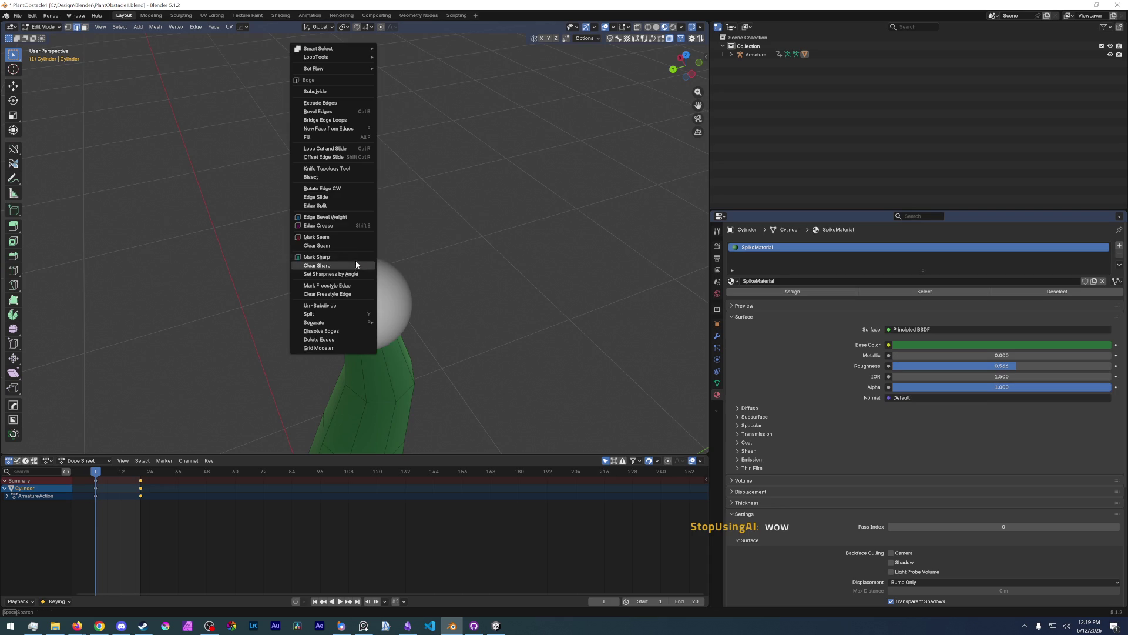
- Inspect the cylinder's bottom face and edges from below, cancelling a stray move
{"action": "key", "text": "Escape"}
{"action": "key", "text": "ctrl+Tab"}
{"action": "left_click", "coordinate": [379, 237]}
{"action": "mouse_move", "coordinate": [381, 234]}
{"action": "middle_mouse_down"}
{"action": "mouse_move", "coordinate": [373, 176]}
{"action": "mouse_move", "coordinate": [383, 265]}
{"action": "mouse_move", "coordinate": [353, 314]}
{"action": "mouse_move", "coordinate": [373, 212]}
{"action": "mouse_move", "coordinate": [403, 347]}
{"action": "mouse_move", "coordinate": [351, 259]}
{"action": "mouse_move", "coordinate": [367, 232]}
{"action": "mouse_move", "coordinate": [437, 220]}
{"action": "mouse_move", "coordinate": [426, 231]}
{"action": "middle_mouse_up"}
{"action": "key", "text": "ctrl+Tab"}
{"action": "right_click", "coordinate": [426, 231]}
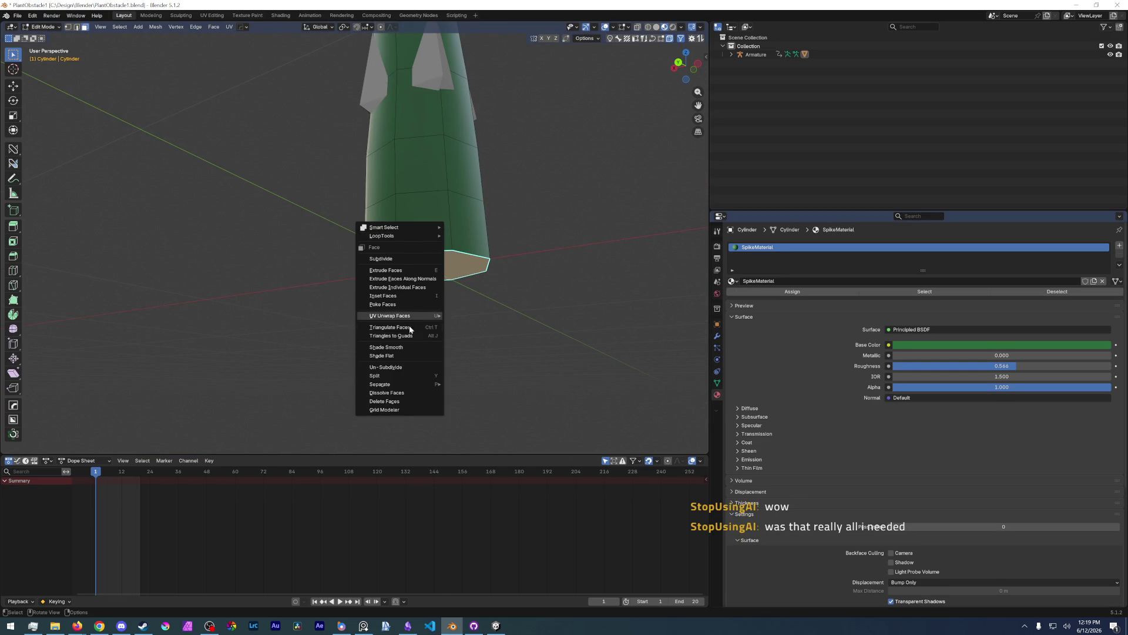
{"action": "key", "text": "Escape"}
{"action": "key", "text": "2"}
{"action": "right_click", "coordinate": [409, 370]}
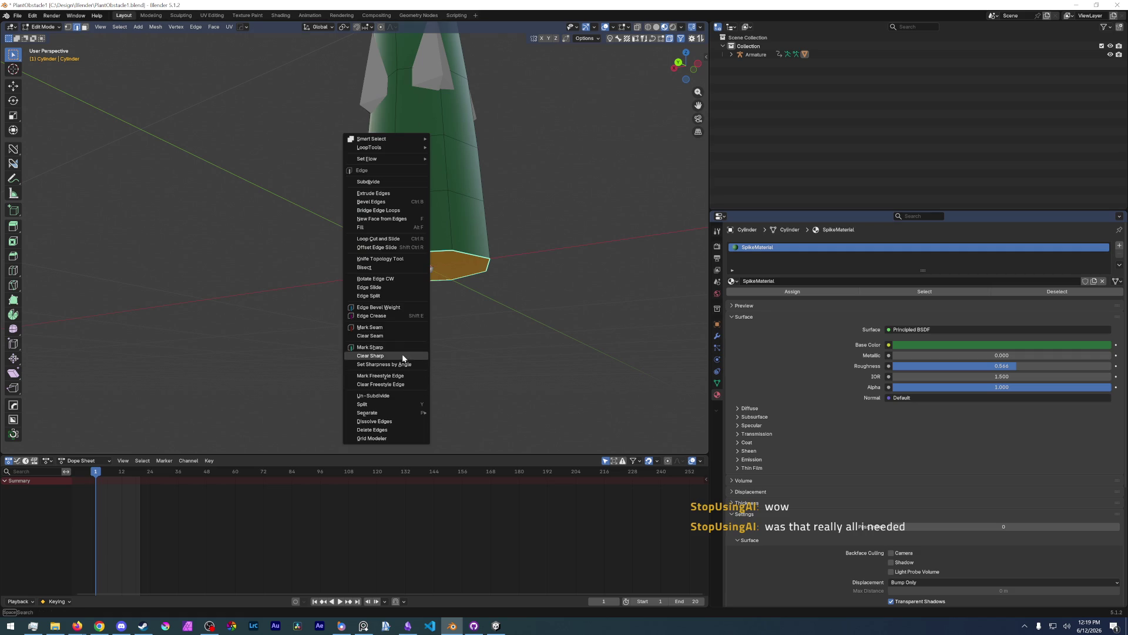
{"action": "key", "text": "Escape"}
{"action": "key", "text": "ctrl+Tab"}
{"action": "key", "text": "g"}
{"action": "key", "text": "Escape"}
- Shade the cylinder's end face smooth in Edit Mode
{"action": "key", "text": "ctrl+Tab"}
{"action": "key", "text": "Tab"}
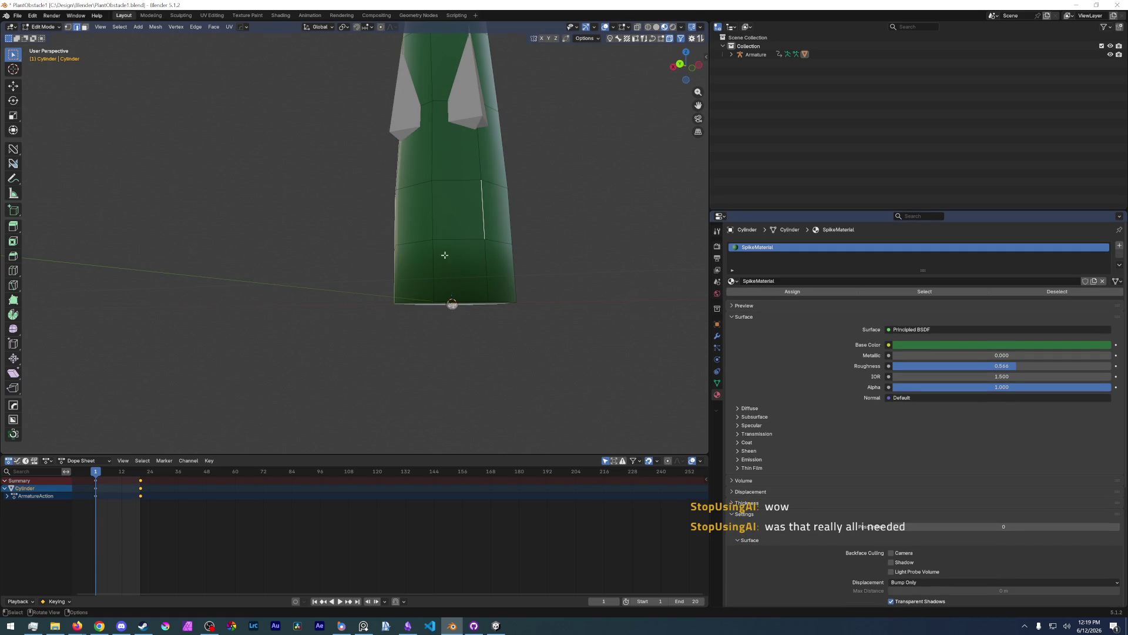
{"action": "key", "text": "3"}
{"action": "middle_click_drag", "start_coordinate": [496, 354], "coordinate": [462, 273]}
{"action": "left_click", "coordinate": [447, 178]}
{"action": "right_click", "coordinate": [441, 187]}
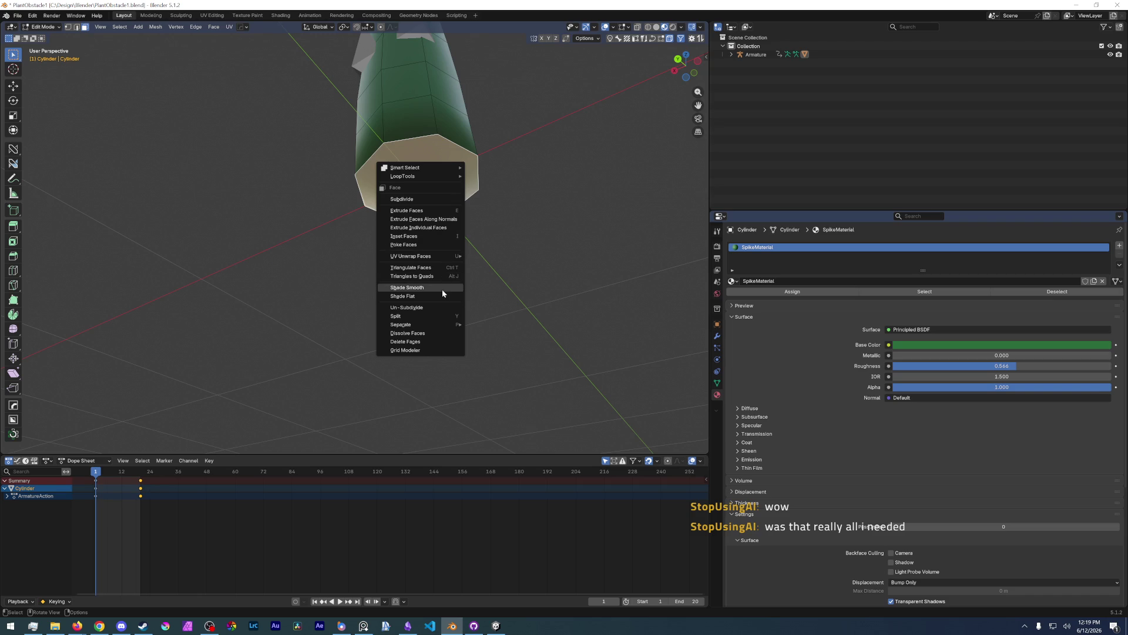
{"action": "left_click", "coordinate": [442, 289]}
- Return to Object Mode and switch the viewport to Rendered shading
{"action": "key", "text": "2"}
{"action": "right_click", "coordinate": [424, 188]}
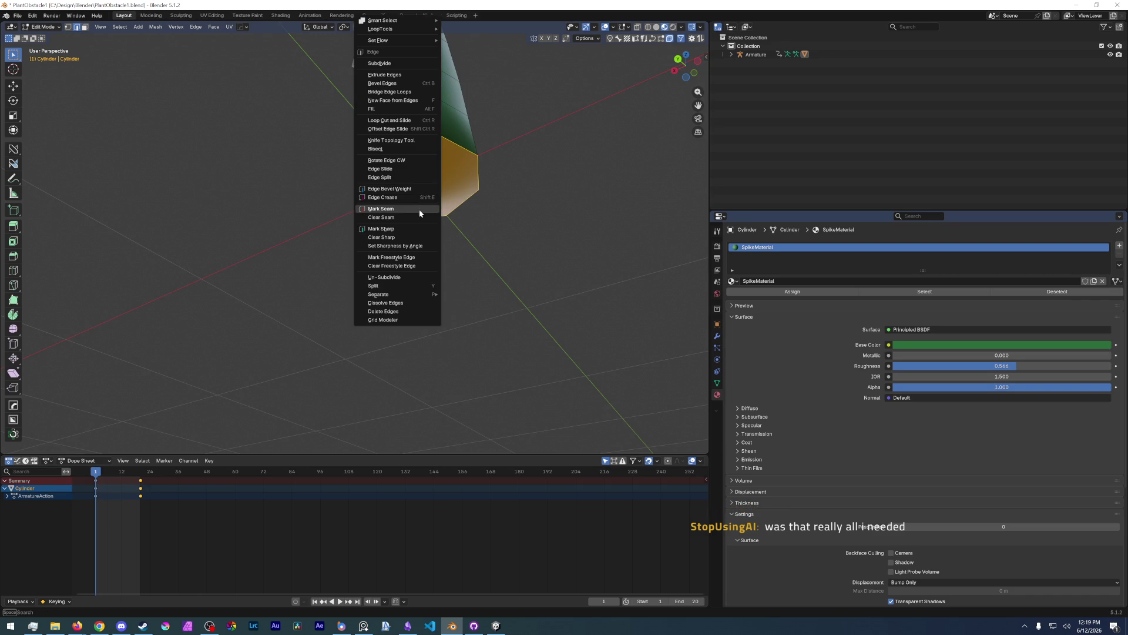
{"action": "key", "text": "Escape"}
{"action": "key", "text": "ctrl+Tab"}
{"action": "left_click", "coordinate": [445, 148]}
{"action": "mouse_move", "coordinate": [444, 148]}
{"action": "middle_mouse_down"}
{"action": "mouse_move", "coordinate": [445, 215]}
{"action": "mouse_move", "coordinate": [396, 212]}
{"action": "mouse_move", "coordinate": [474, 347]}
{"action": "mouse_move", "coordinate": [429, 328]}
{"action": "mouse_move", "coordinate": [453, 260]}
{"action": "mouse_move", "coordinate": [499, 274]}
{"action": "mouse_move", "coordinate": [579, 254]}
{"action": "mouse_move", "coordinate": [546, 219]}
{"action": "mouse_move", "coordinate": [465, 273]}
{"action": "mouse_move", "coordinate": [476, 256]}
{"action": "middle_mouse_up"}
{"action": "left_click", "coordinate": [617, 27]}
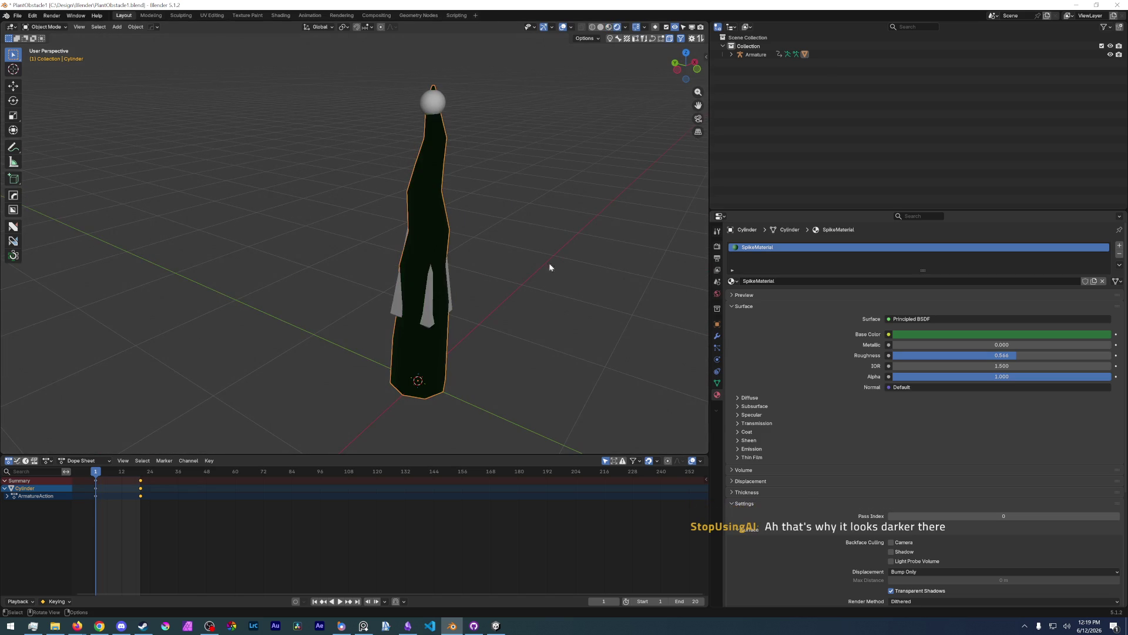
- Set the render engine to Cycles with GPU Compute as the device
{"action": "left_click", "coordinate": [717, 246]}
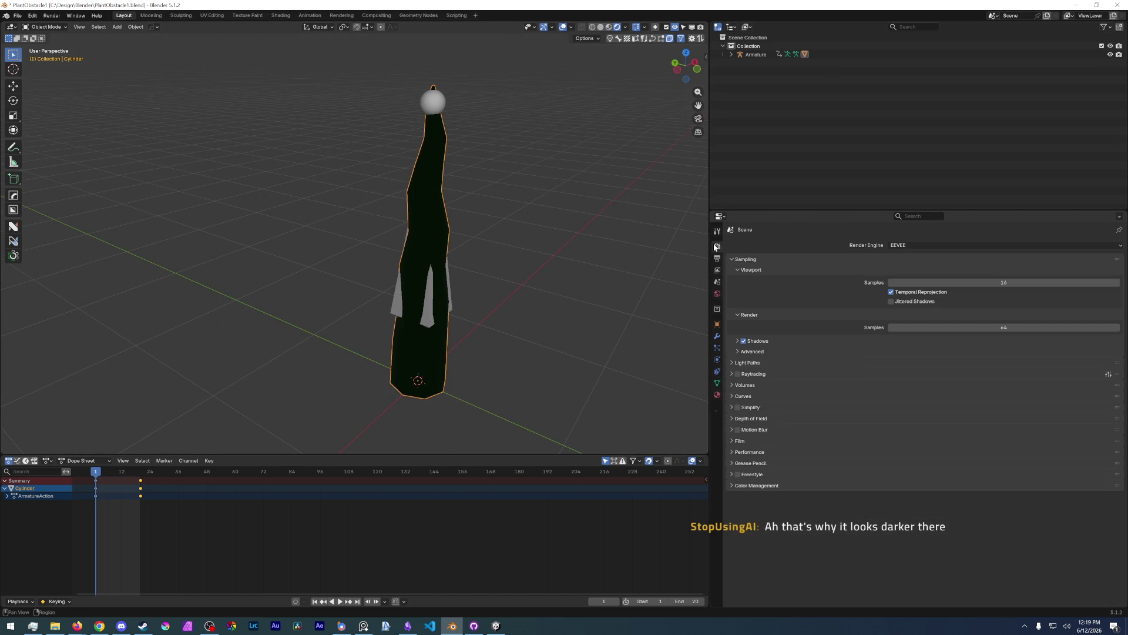
{"action": "left_click", "coordinate": [917, 245]}
{"action": "left_click", "coordinate": [915, 275]}
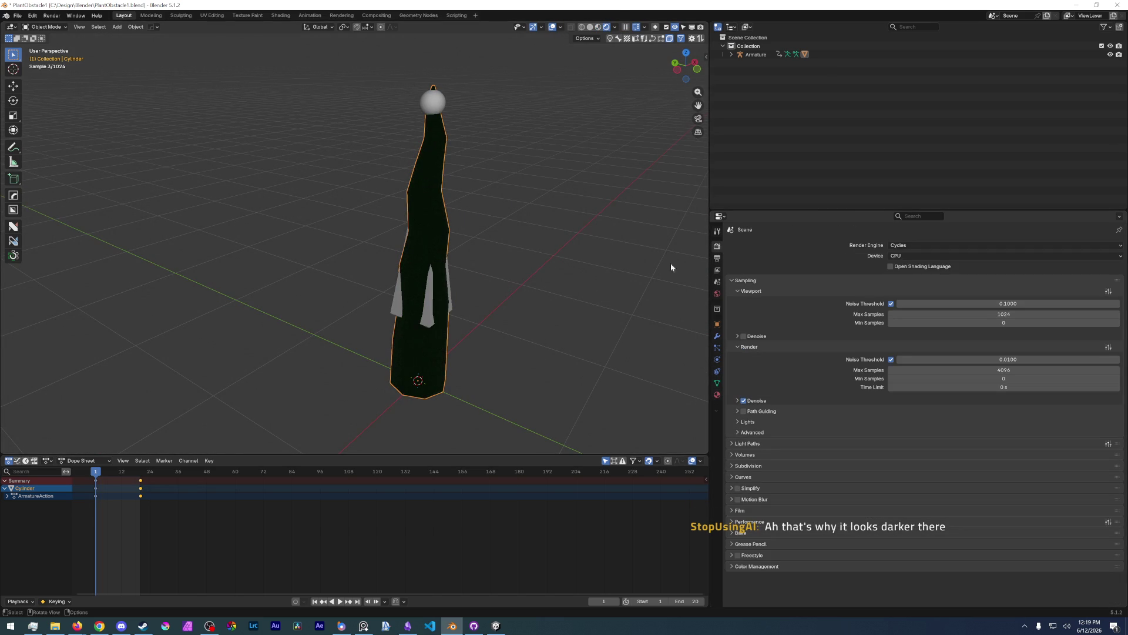
{"action": "left_click", "coordinate": [917, 254]}
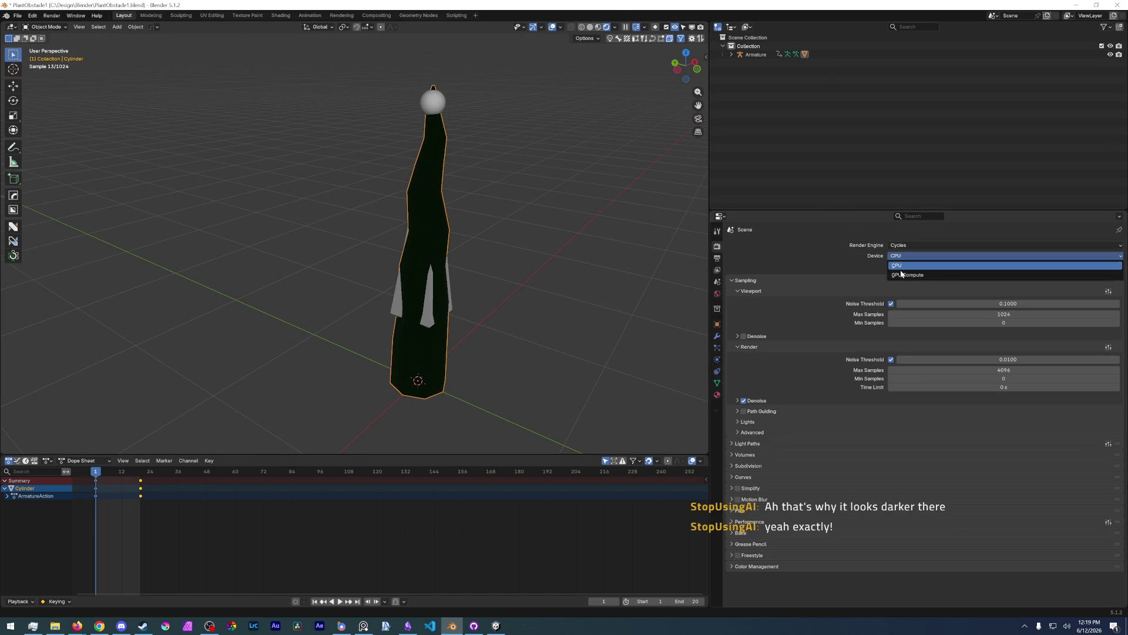
- Add a spot light, raise it on Z above the plant and aim it at the plant
{"action": "mouse_move", "coordinate": [512, 287]}
{"action": "middle_mouse_down"}
{"action": "mouse_move", "coordinate": [485, 251]}
{"action": "mouse_move", "coordinate": [393, 202]}
{"action": "mouse_move", "coordinate": [414, 325]}
{"action": "middle_mouse_up"}
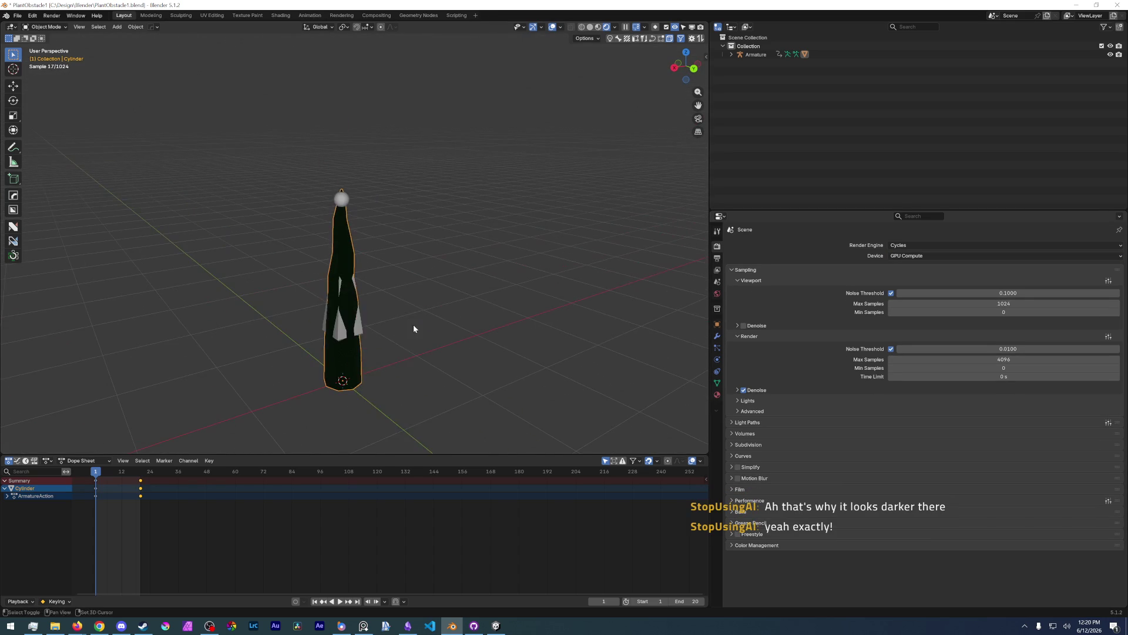
{"action": "key", "text": "shift+a"}
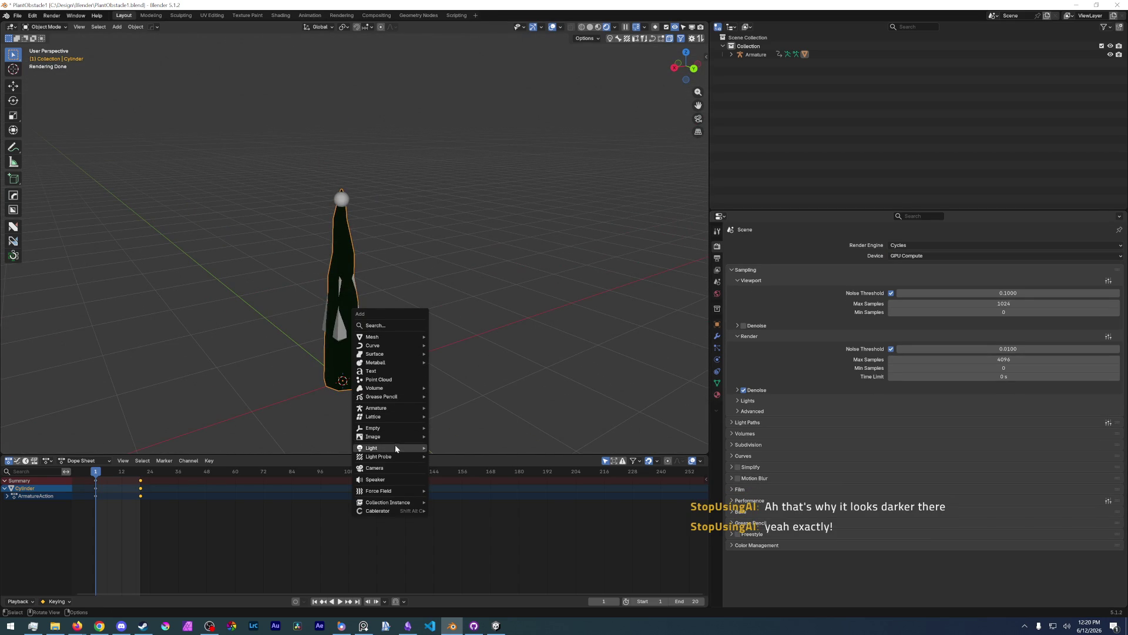
{"action": "mouse_move", "coordinate": [372, 448]}
{"action": "left_click", "coordinate": [460, 465]}
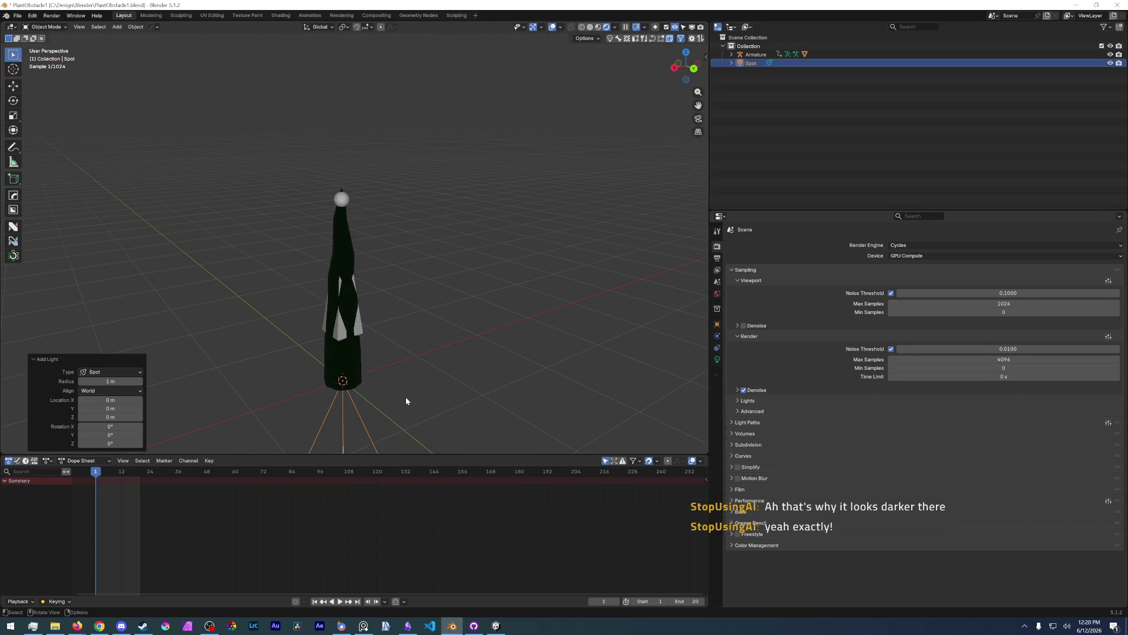
{"action": "key", "text": "g"}
{"action": "key", "text": "z"}
{"action": "left_click", "coordinate": [430, 221]}
{"action": "key", "text": "g"}
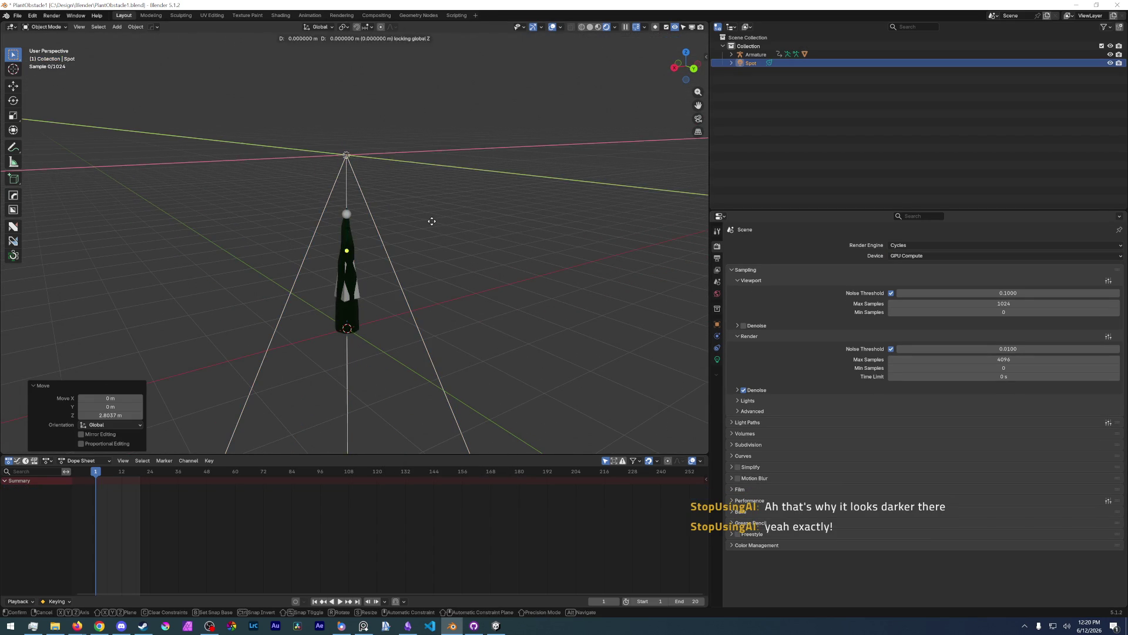
{"action": "left_click", "coordinate": [527, 231]}
{"action": "left_click_drag", "start_coordinate": [413, 261], "coordinate": [365, 236]}
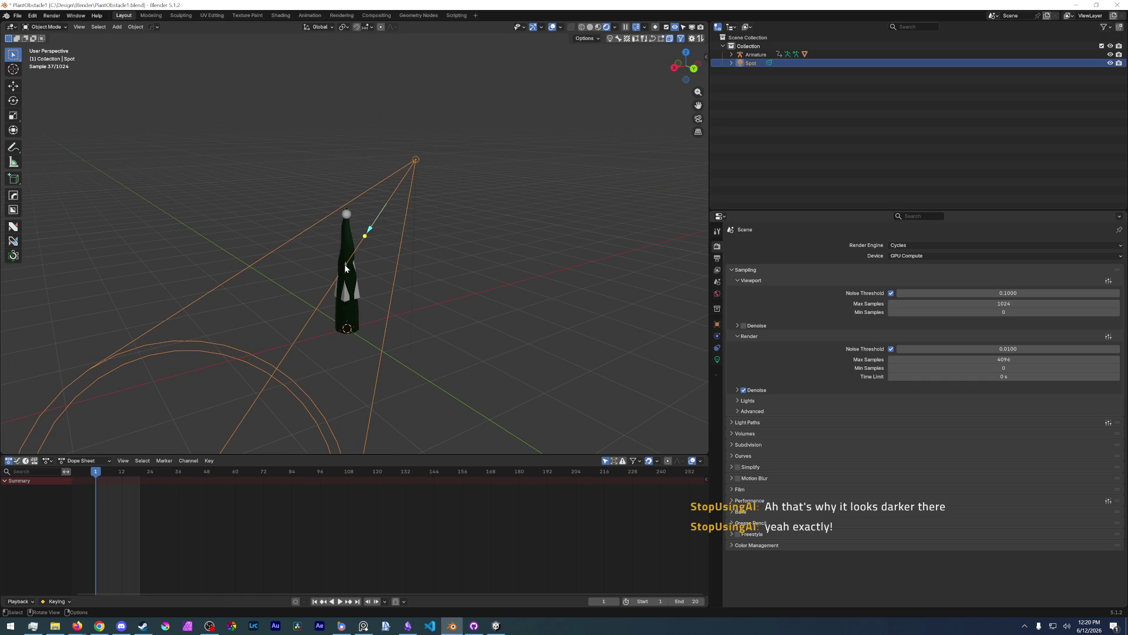
- Set the spot light's power to 305.2 and check the lit plant, reselecting the cylinder
{"action": "left_click", "coordinate": [717, 359]}
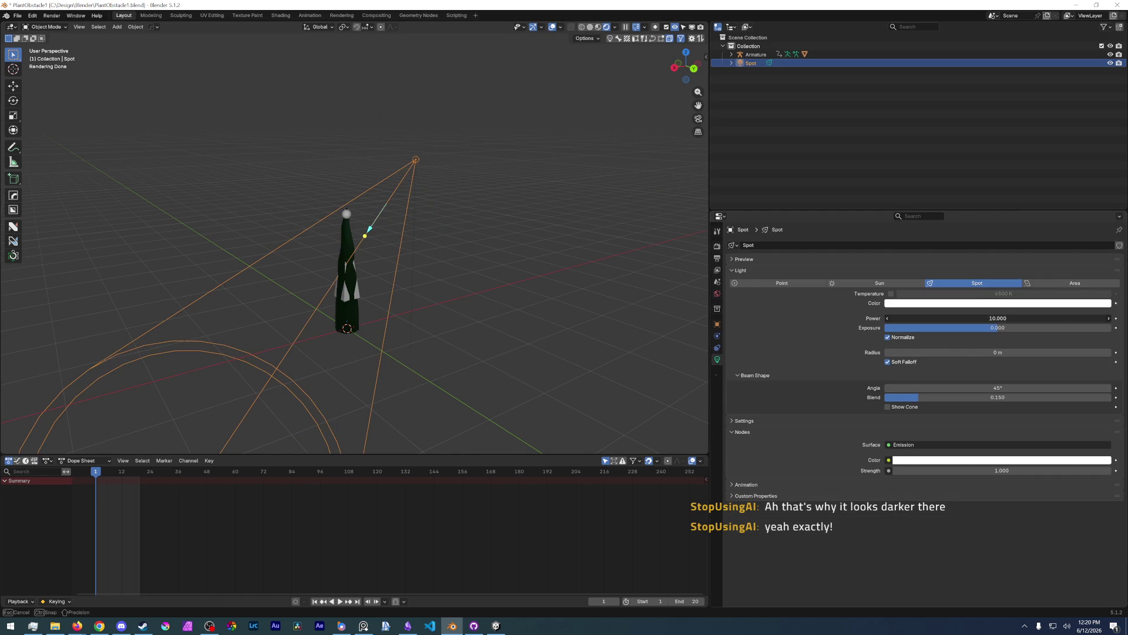
{"action": "scroll", "coordinate": [312, 276], "scroll_direction": "up", "scroll_amount": 4}
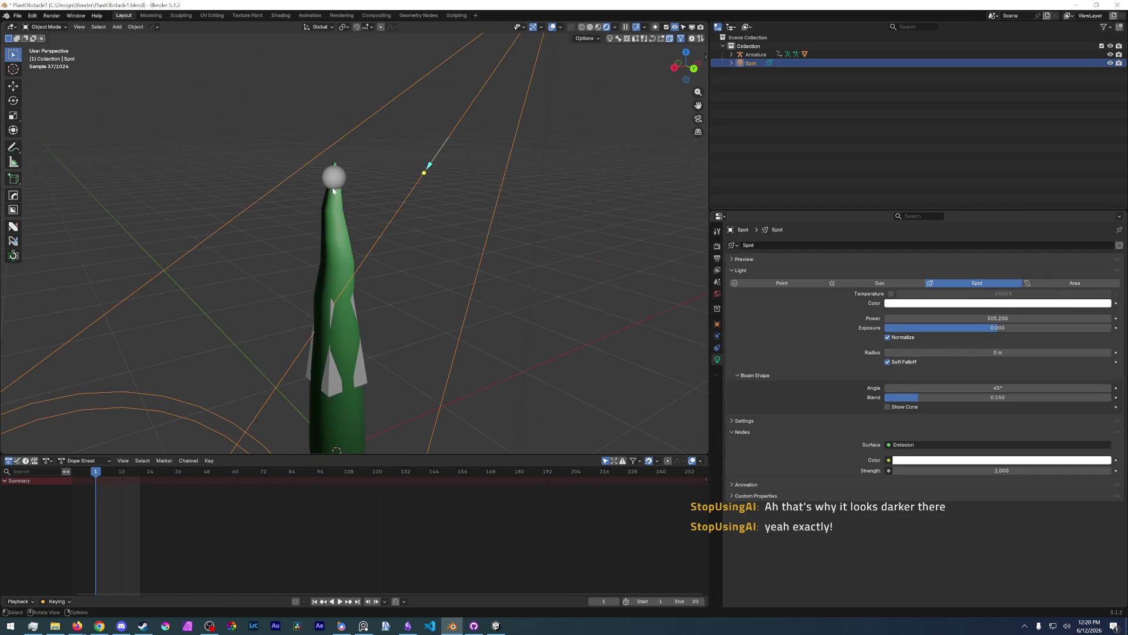
{"action": "middle_click_drag", "start_coordinate": [333, 191], "coordinate": [299, 266]}
{"action": "scroll", "coordinate": [299, 266], "scroll_direction": "up", "scroll_amount": 2}
{"action": "scroll", "coordinate": [305, 204], "scroll_direction": "up", "scroll_amount": 3}
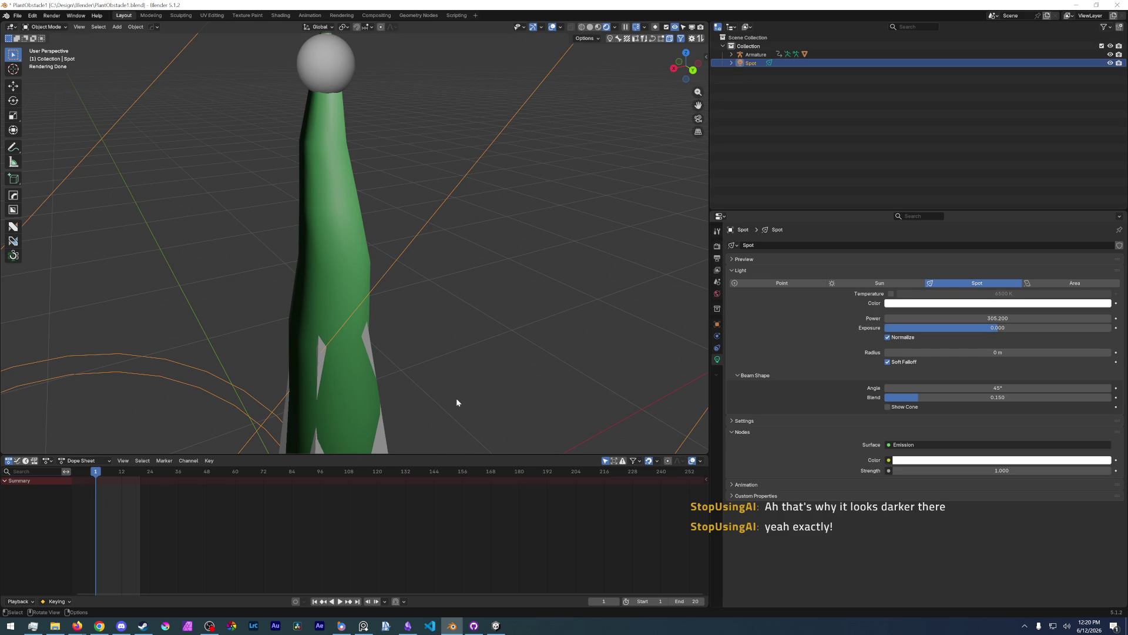
{"action": "scroll", "coordinate": [456, 397], "scroll_direction": "down", "scroll_amount": 3}
{"action": "mouse_move", "coordinate": [467, 391]}
{"action": "middle_mouse_down"}
{"action": "mouse_move", "coordinate": [421, 414]}
{"action": "mouse_move", "coordinate": [369, 309]}
{"action": "middle_mouse_up"}
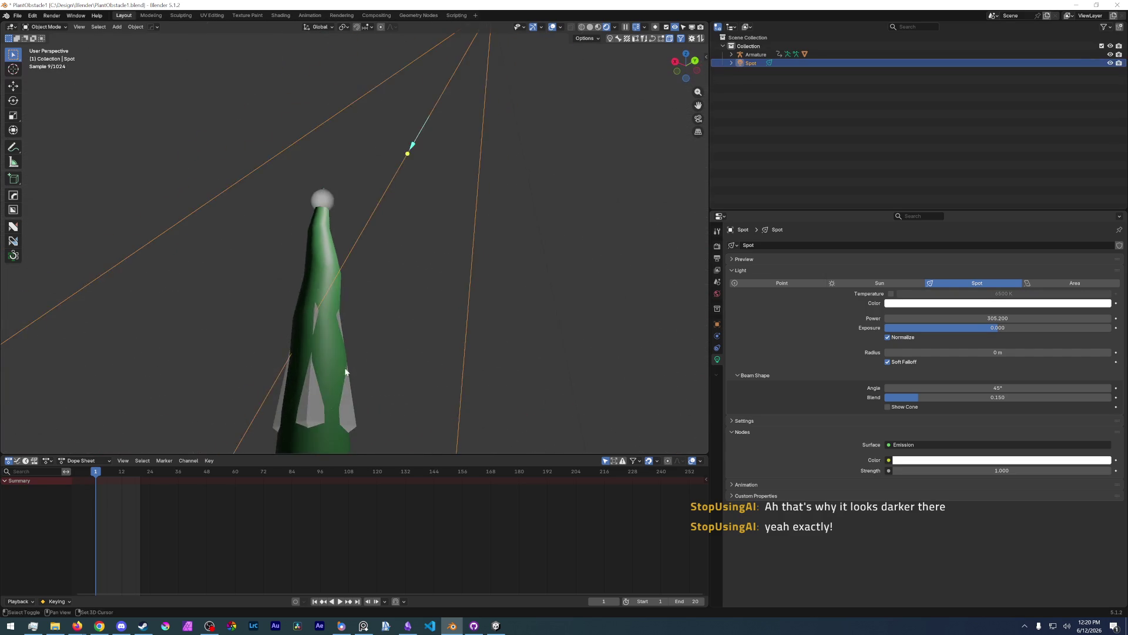
{"action": "left_click", "coordinate": [369, 309]}
{"action": "key", "text": "z"}
{"action": "mouse_move", "coordinate": [382, 269]}
{"action": "middle_mouse_down"}
{"action": "mouse_move", "coordinate": [410, 248]}
{"action": "mouse_move", "coordinate": [380, 326]}
{"action": "middle_mouse_up"}
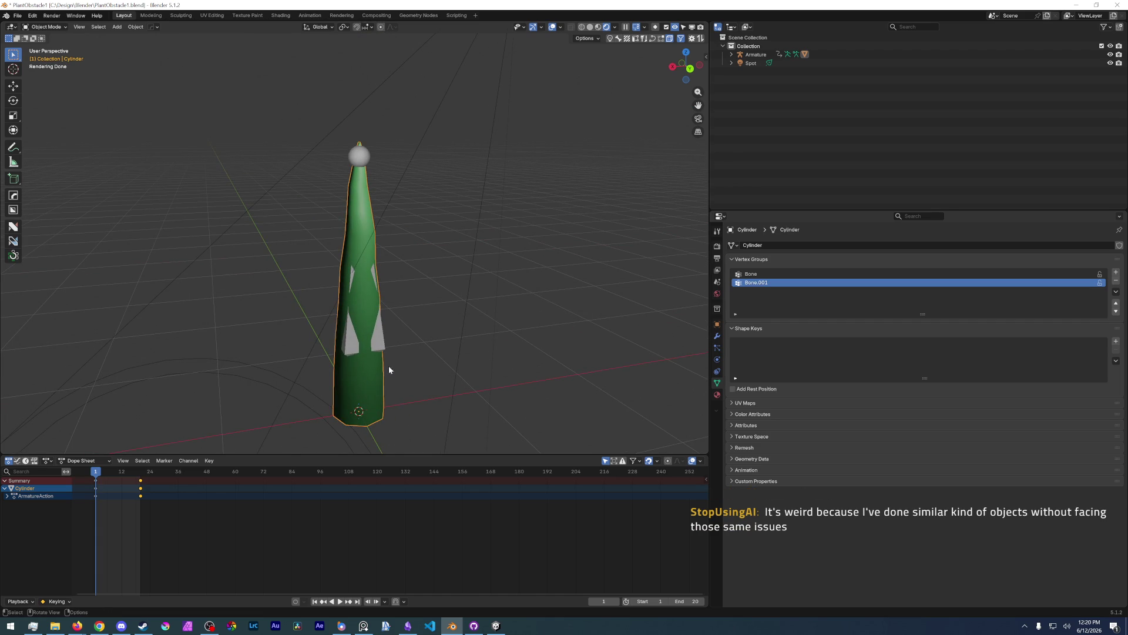
- In Edit Mode, mark the cylinder's bottom face edges as sharp again
{"action": "mouse_move", "coordinate": [396, 392]}
{"action": "middle_mouse_down"}
{"action": "mouse_move", "coordinate": [434, 260]}
{"action": "mouse_move", "coordinate": [458, 384]}
{"action": "middle_mouse_up"}
{"action": "key", "text": "ctrl+Tab"}
{"action": "left_click", "coordinate": [419, 251]}
{"action": "scroll", "coordinate": [419, 266], "scroll_direction": "up", "scroll_amount": 4}
{"action": "key", "text": "alt+a"}
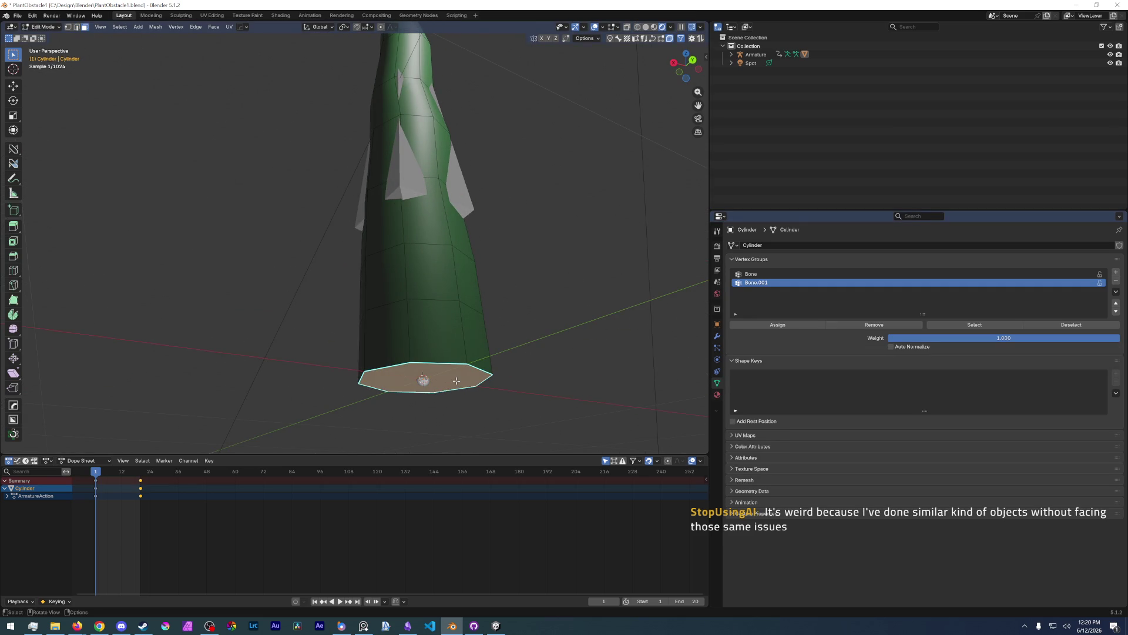
{"action": "right_click", "coordinate": [456, 381]}
{"action": "key", "text": "Escape"}
{"action": "left_click", "coordinate": [448, 382], "text": "alt"}
{"action": "right_click", "coordinate": [447, 383]}
{"action": "left_click", "coordinate": [432, 517]}
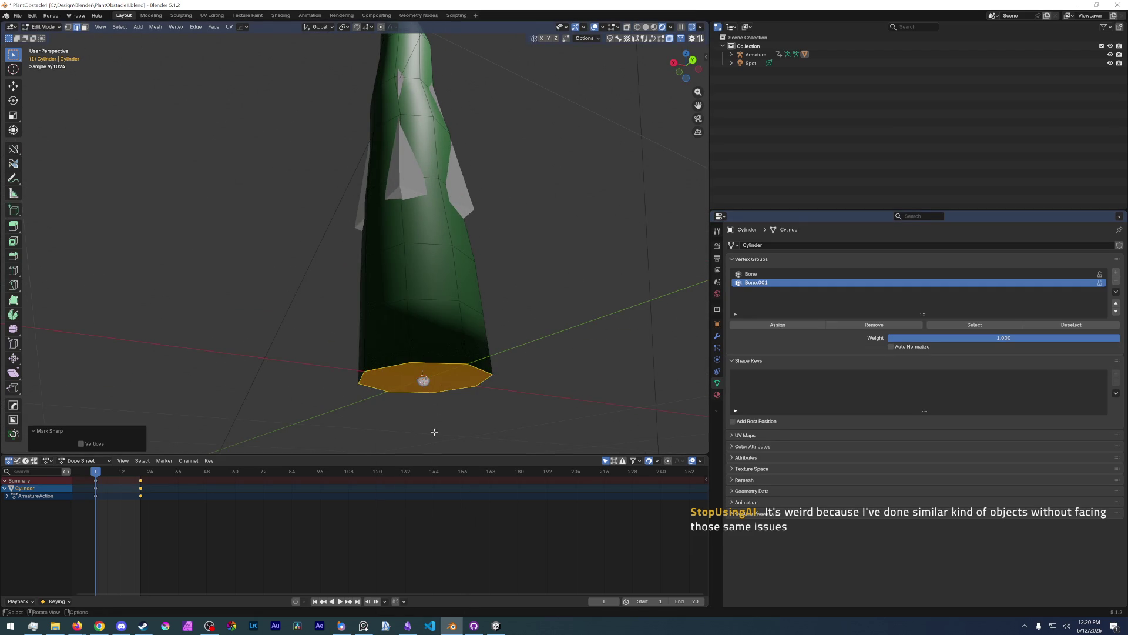
- Add an edge loop just above the cylinder's bottom face
{"action": "key", "text": "ctrl+r"}
{"action": "left_click", "coordinate": [465, 330]}
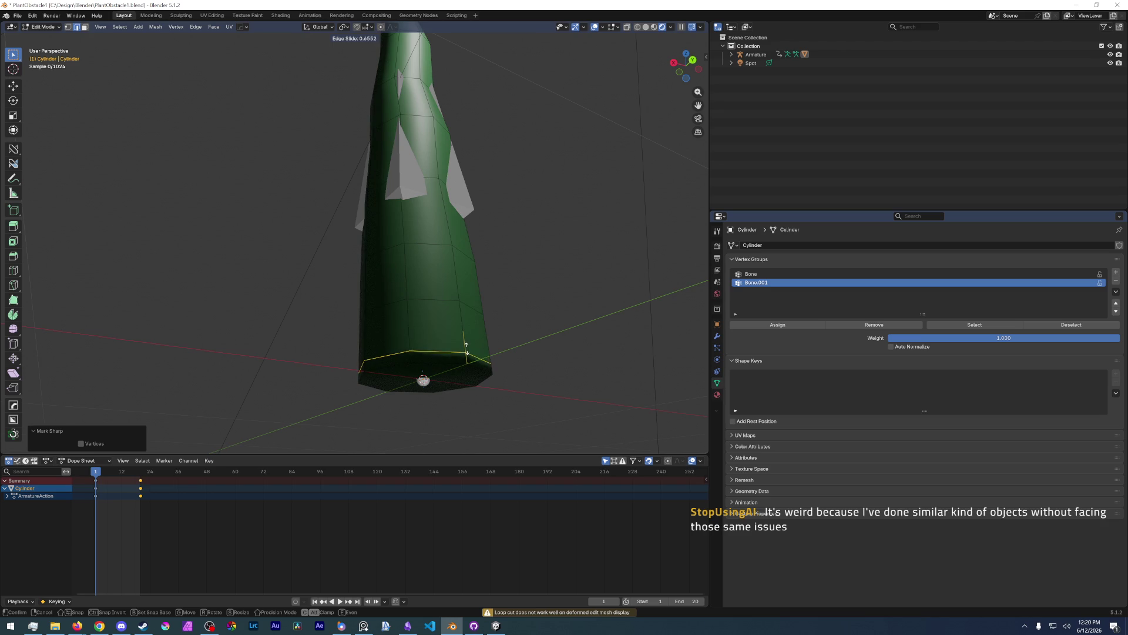
{"action": "left_click", "coordinate": [467, 358]}
{"action": "scroll", "coordinate": [345, 275], "scroll_direction": "up", "scroll_amount": 2}
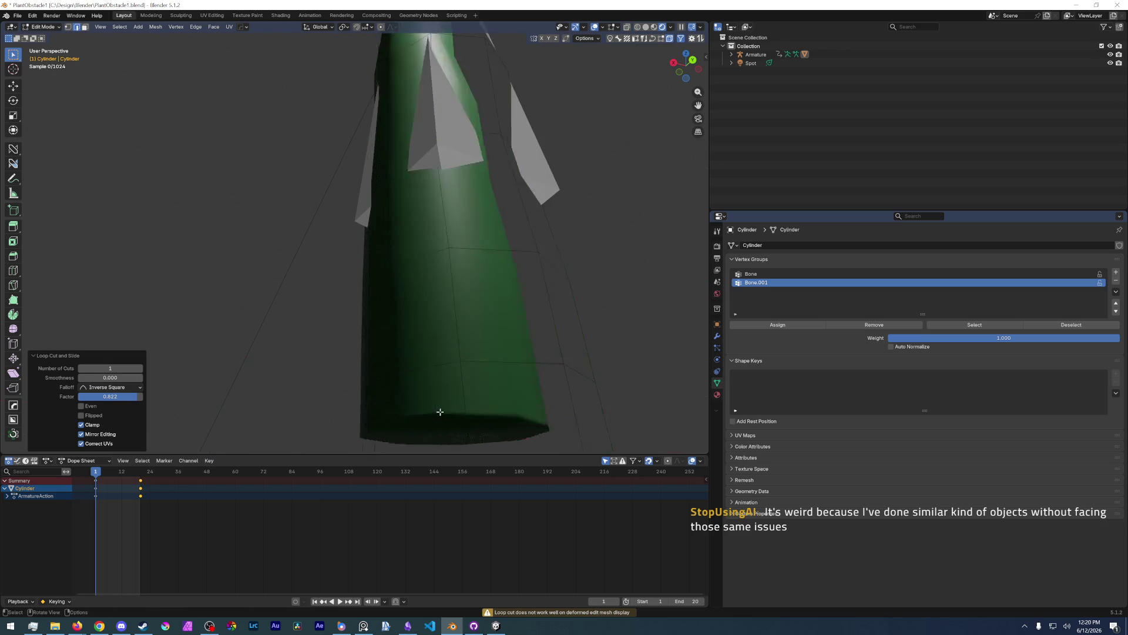
{"action": "scroll", "coordinate": [345, 275], "scroll_direction": "up", "scroll_amount": 2}
{"action": "middle_click_drag", "start_coordinate": [345, 275], "coordinate": [489, 380]}
- Slide the bottom edge loop along the mesh by factor 0.543 and inspect the base
{"action": "left_click", "coordinate": [528, 406]}
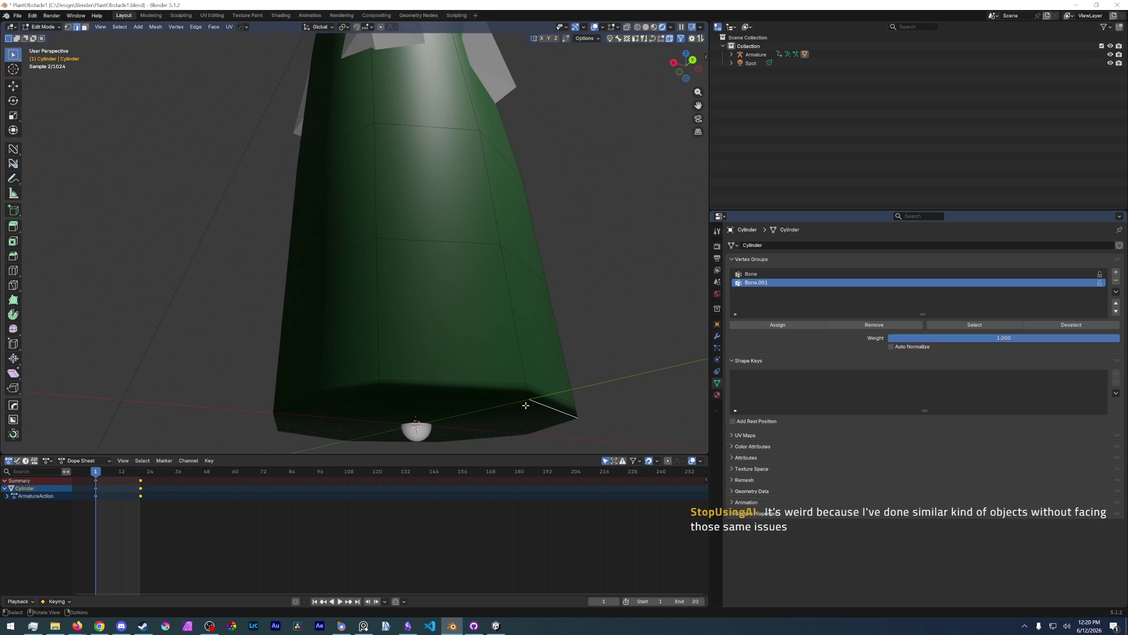
{"action": "left_click", "coordinate": [525, 391], "text": "alt"}
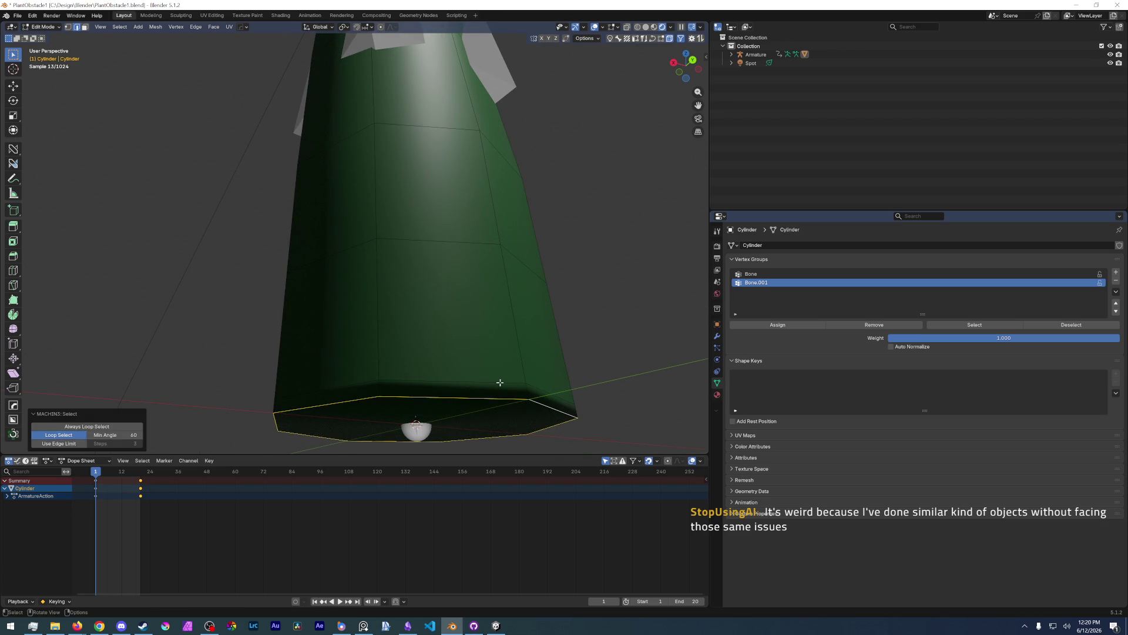
{"action": "key", "text": "g"}
{"action": "key", "text": "g"}
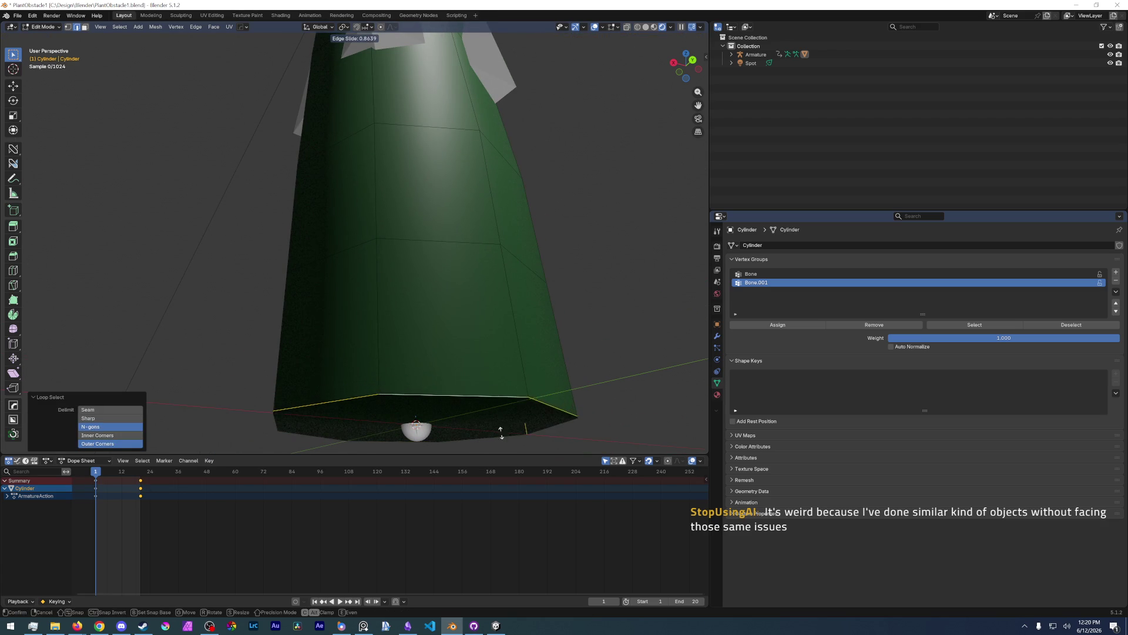
{"action": "left_click", "coordinate": [491, 401]}
{"action": "mouse_move", "coordinate": [474, 317]}
{"action": "middle_mouse_down"}
{"action": "mouse_move", "coordinate": [456, 277]}
{"action": "mouse_move", "coordinate": [420, 310]}
{"action": "mouse_move", "coordinate": [379, 252]}
{"action": "mouse_move", "coordinate": [367, 291]}
{"action": "middle_mouse_up"}
{"action": "scroll", "coordinate": [359, 348], "scroll_direction": "down", "scroll_amount": 4}
{"action": "scroll", "coordinate": [359, 347], "scroll_direction": "up", "scroll_amount": 3}
{"action": "scroll", "coordinate": [359, 347], "scroll_direction": "up", "scroll_amount": 2}
{"action": "mouse_move", "coordinate": [359, 347]}
{"action": "middle_mouse_down"}
{"action": "mouse_move", "coordinate": [428, 297]}
{"action": "mouse_move", "coordinate": [374, 325]}
{"action": "middle_mouse_up"}
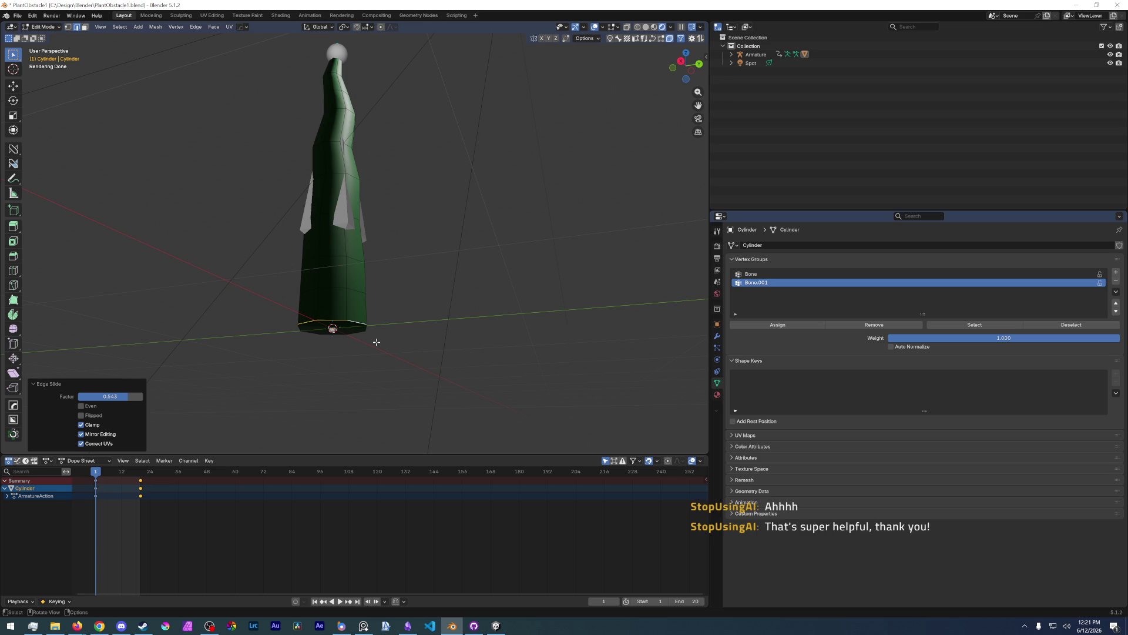
- Load drilling game 10.blend without saving, and close the floating Image Editor
{"action": "left_click", "coordinate": [17, 14]}
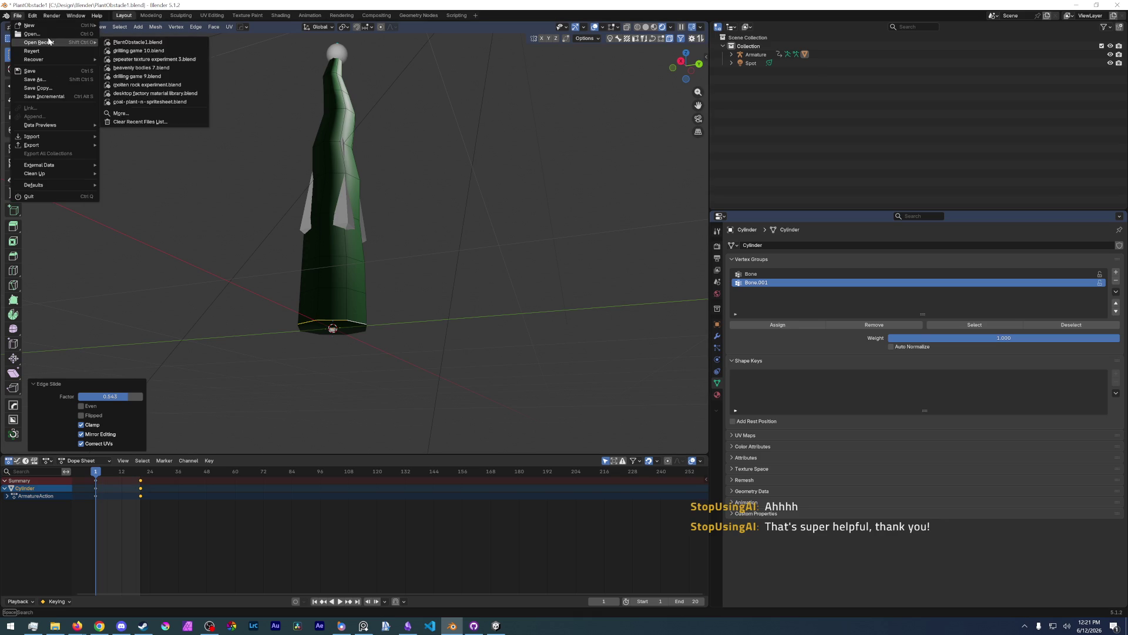
{"action": "left_click", "coordinate": [136, 56]}
{"action": "left_click", "coordinate": [575, 325]}
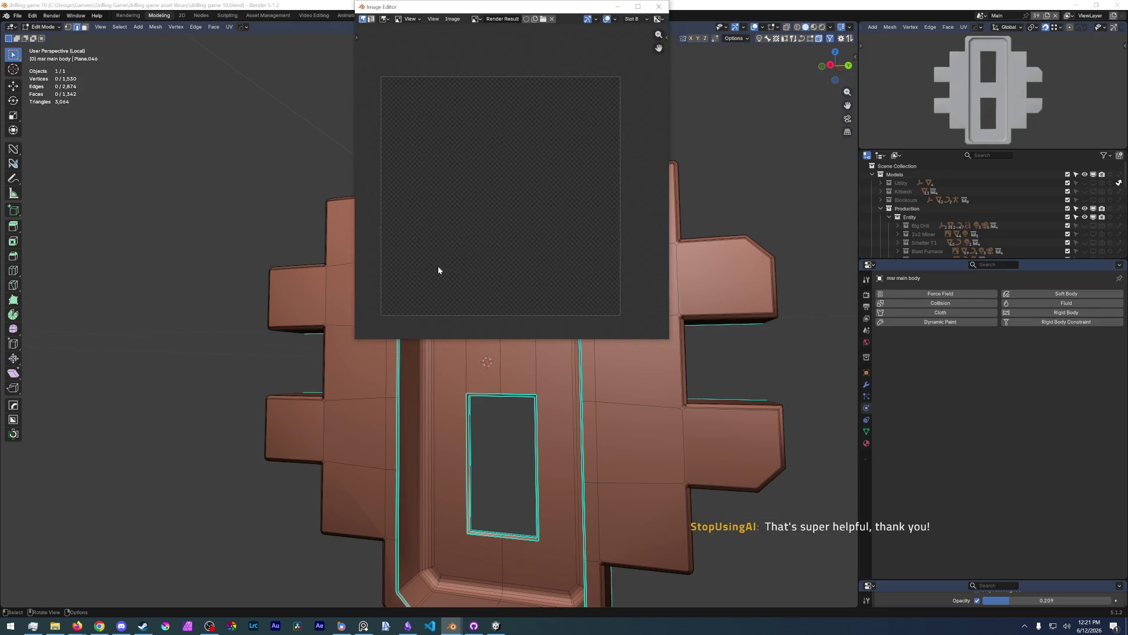
{"action": "left_click", "coordinate": [658, 6]}
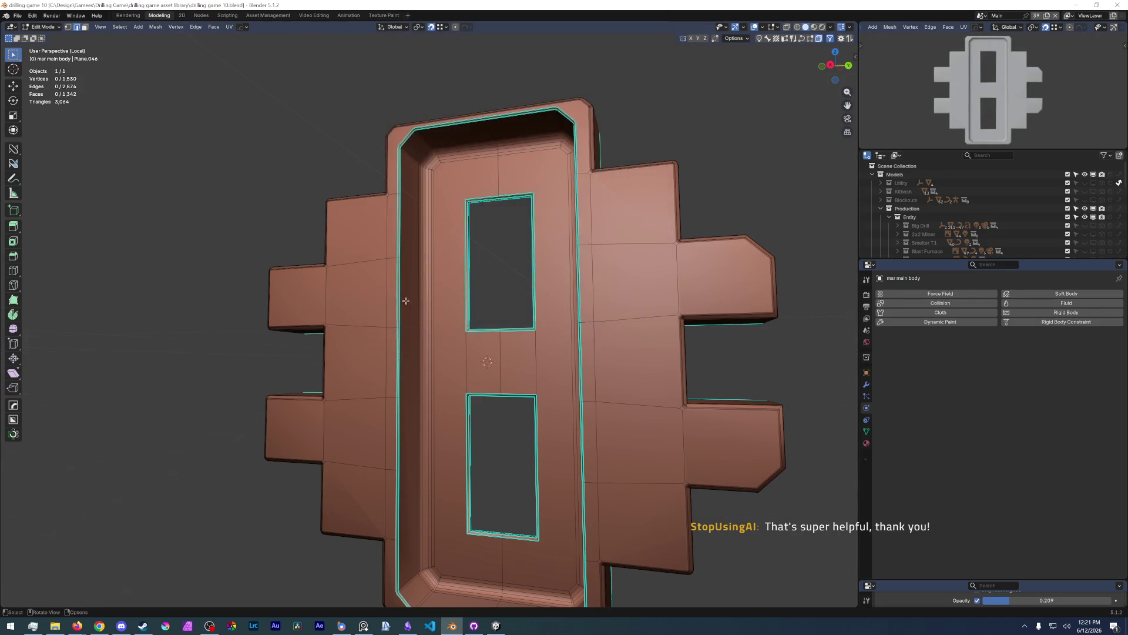
- Switch to Object Mode and select the reactor body
{"action": "middle_click_drag", "start_coordinate": [370, 309], "coordinate": [436, 313]}
{"action": "key", "text": "ctrl+Tab"}
{"action": "left_click", "coordinate": [427, 231]}
{"action": "middle_click_drag", "start_coordinate": [428, 232], "coordinate": [196, 255]}
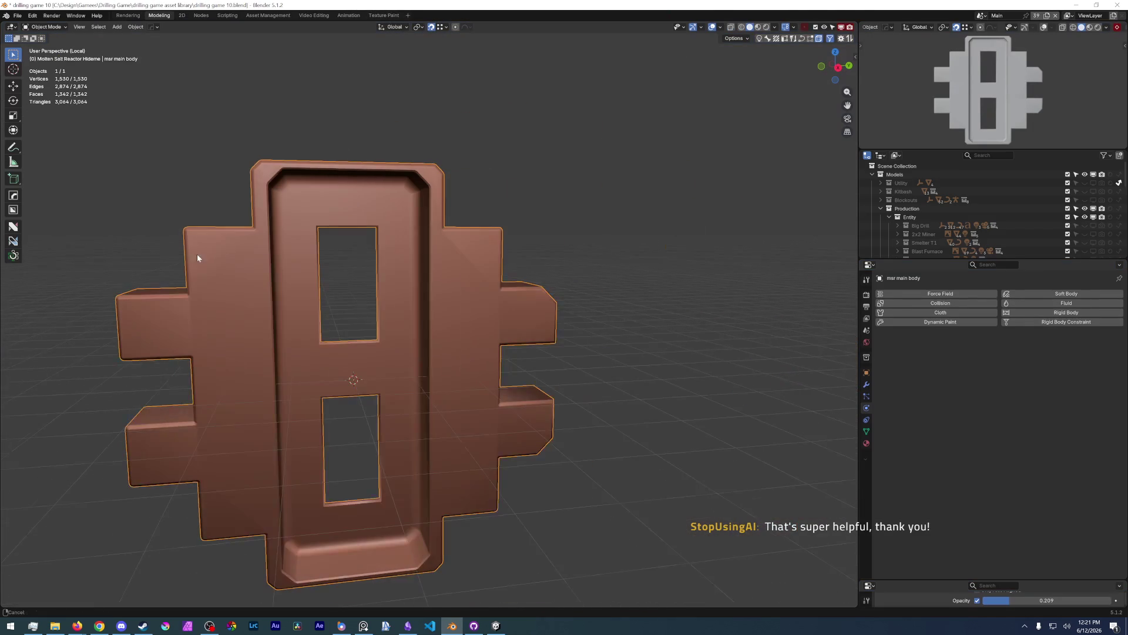
{"action": "left_click", "coordinate": [337, 369]}
{"action": "scroll", "coordinate": [337, 373], "scroll_direction": "up", "scroll_amount": 3}
{"action": "scroll", "coordinate": [345, 330], "scroll_direction": "down", "scroll_amount": 4}
{"action": "mouse_move", "coordinate": [345, 330]}
{"action": "middle_mouse_down"}
{"action": "mouse_move", "coordinate": [396, 361]}
{"action": "mouse_move", "coordinate": [320, 296]}
{"action": "middle_mouse_up"}
- Save the file and return the reactor body to mesh editing
{"action": "left_click", "coordinate": [17, 15]}
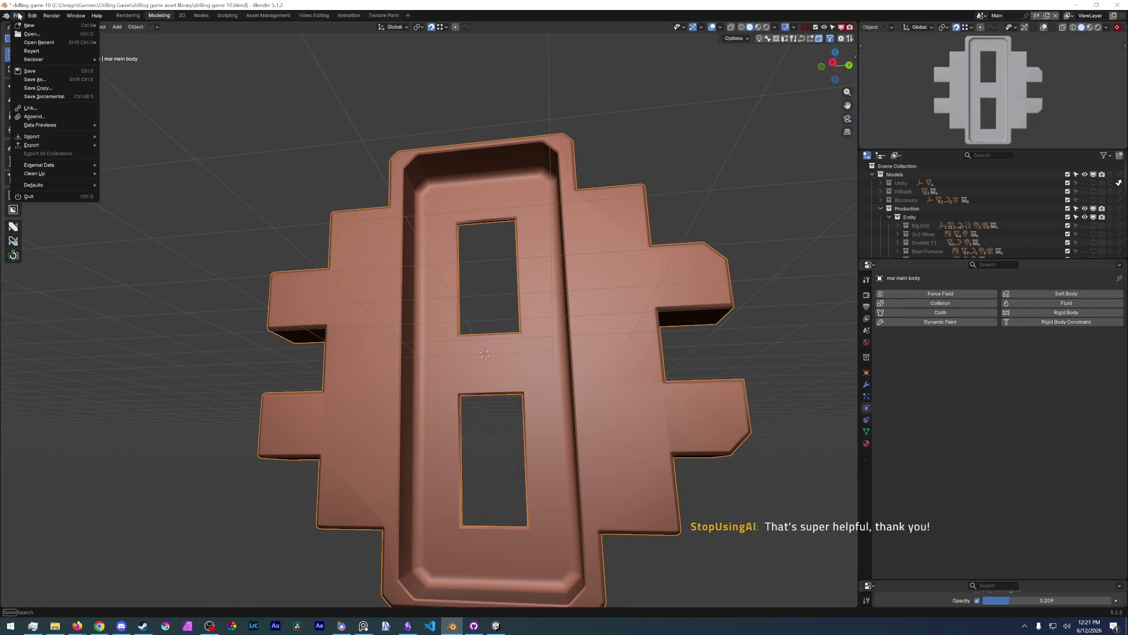
{"action": "left_click", "coordinate": [36, 67]}
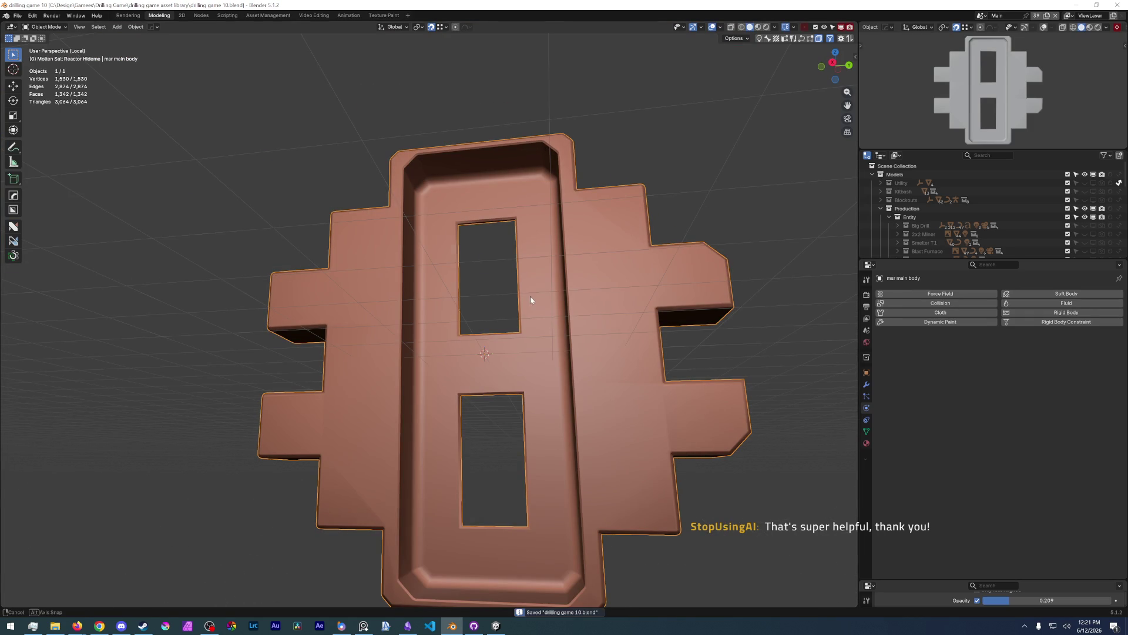
{"action": "scroll", "coordinate": [529, 296], "scroll_direction": "up", "scroll_amount": 4}
{"action": "key", "text": "Tab"}
{"action": "left_click", "coordinate": [510, 312]}
{"action": "middle_click_drag", "start_coordinate": [511, 312], "coordinate": [450, 271]}
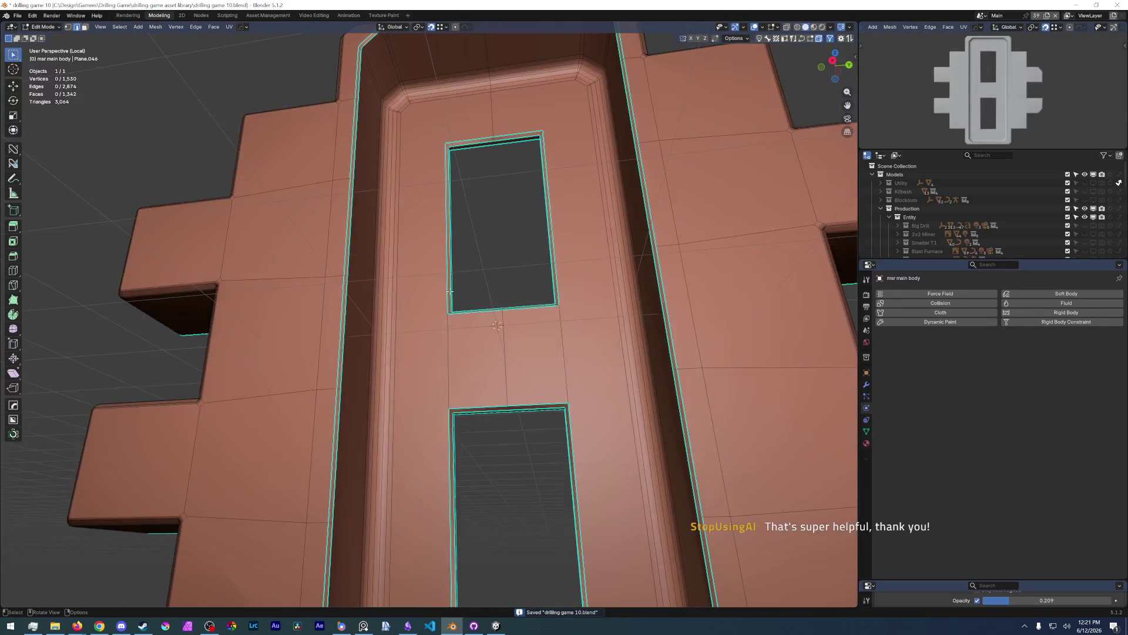
{"action": "mouse_move", "coordinate": [285, 391]}
{"action": "middle_mouse_down"}
{"action": "mouse_move", "coordinate": [358, 312]}
{"action": "mouse_move", "coordinate": [348, 296]}
{"action": "middle_mouse_up"}
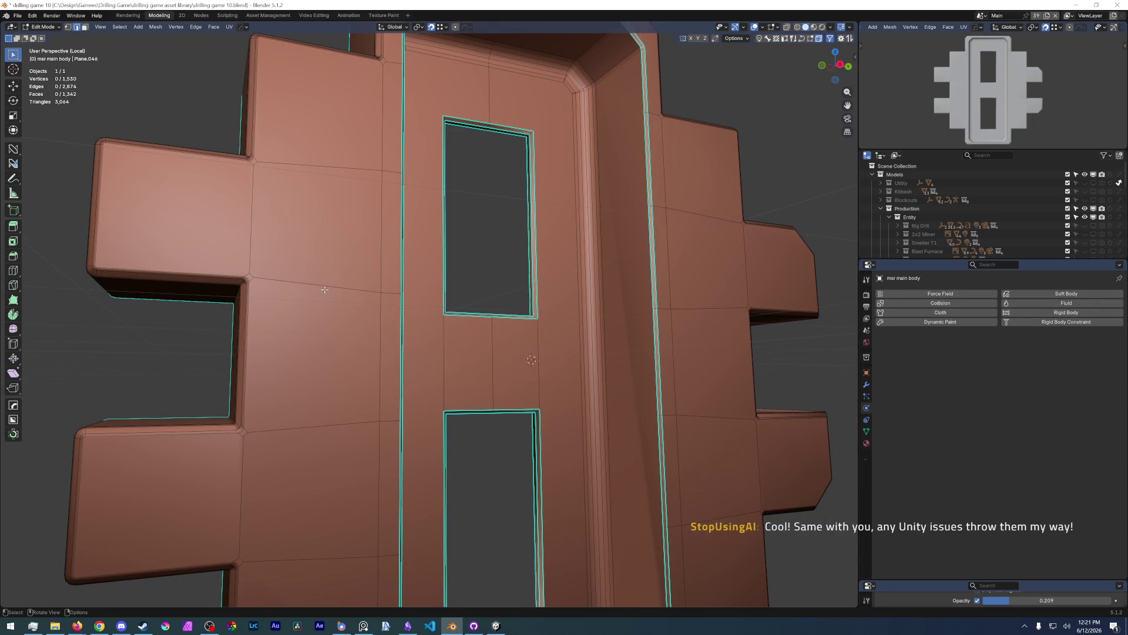
{"action": "scroll", "coordinate": [319, 314], "scroll_direction": "down", "scroll_amount": 3}
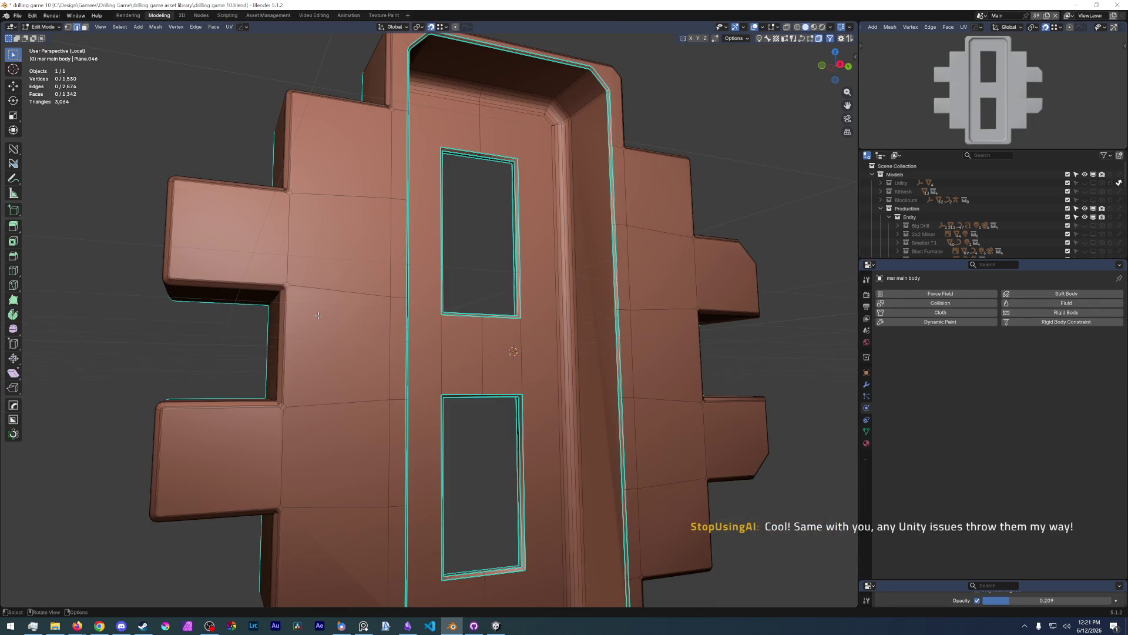
{"action": "mouse_move", "coordinate": [318, 315]}
{"action": "middle_mouse_down"}
{"action": "mouse_move", "coordinate": [309, 349]}
{"action": "mouse_move", "coordinate": [298, 342]}
{"action": "mouse_move", "coordinate": [354, 295]}
{"action": "middle_mouse_up"}
{"action": "scroll", "coordinate": [309, 348], "scroll_direction": "up", "scroll_amount": 4}
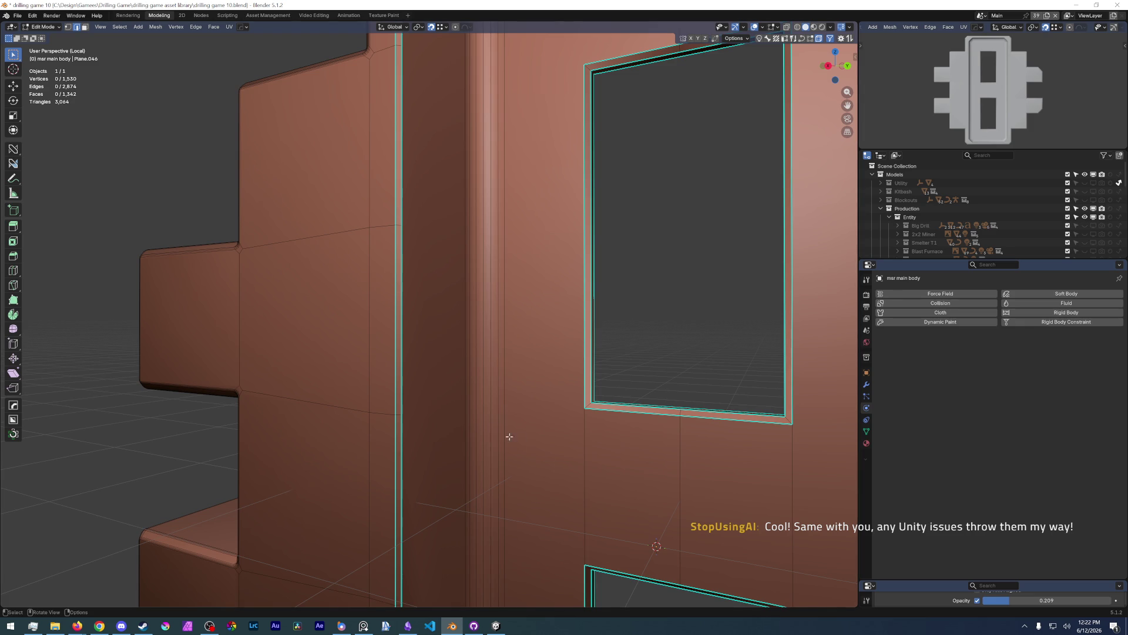
{"action": "left_click", "coordinate": [367, 398]}
- Narrow an edge-path selection down to the single short edge at the cutout frame's corner
{"action": "left_click", "coordinate": [381, 413], "text": "ctrl"}
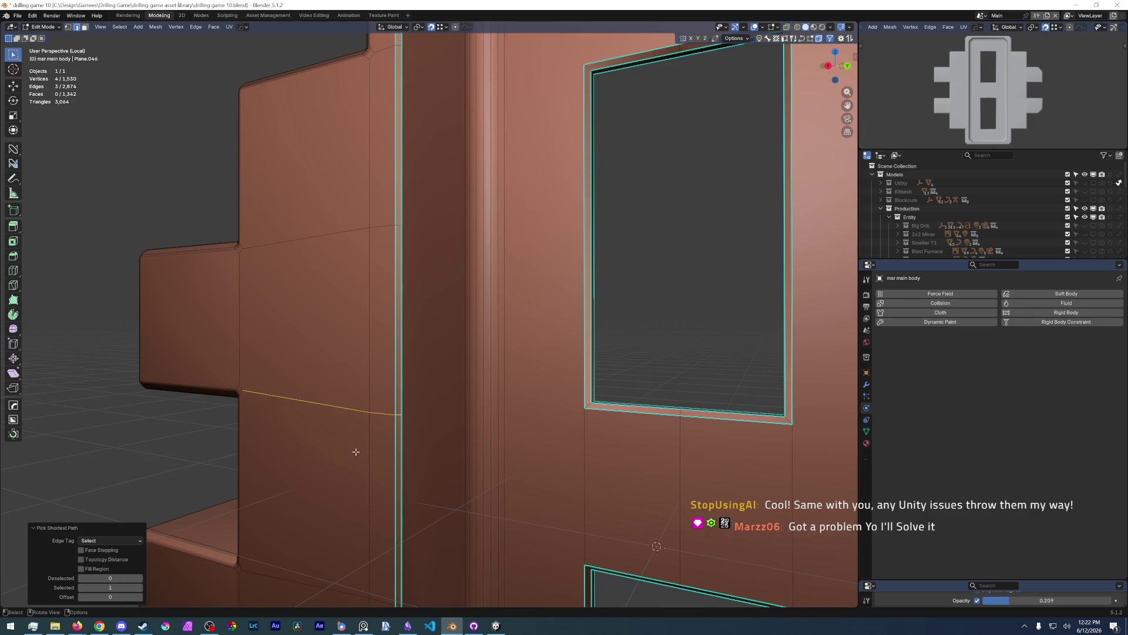
{"action": "middle_click_drag", "start_coordinate": [353, 453], "coordinate": [402, 450]}
{"action": "scroll", "coordinate": [402, 450], "scroll_direction": "up", "scroll_amount": 2}
{"action": "scroll", "coordinate": [397, 449], "scroll_direction": "up", "scroll_amount": 2}
{"action": "scroll", "coordinate": [391, 449], "scroll_direction": "up", "scroll_amount": 1}
{"action": "scroll", "coordinate": [391, 448], "scroll_direction": "down", "scroll_amount": 1}
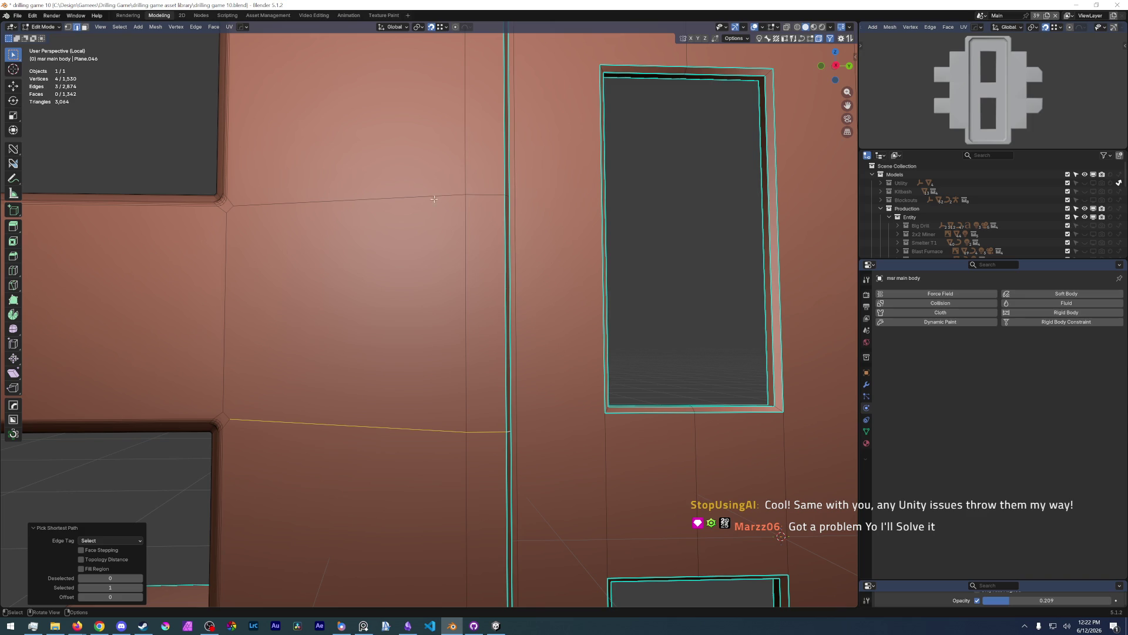
{"action": "left_click", "coordinate": [412, 428], "text": "shift"}
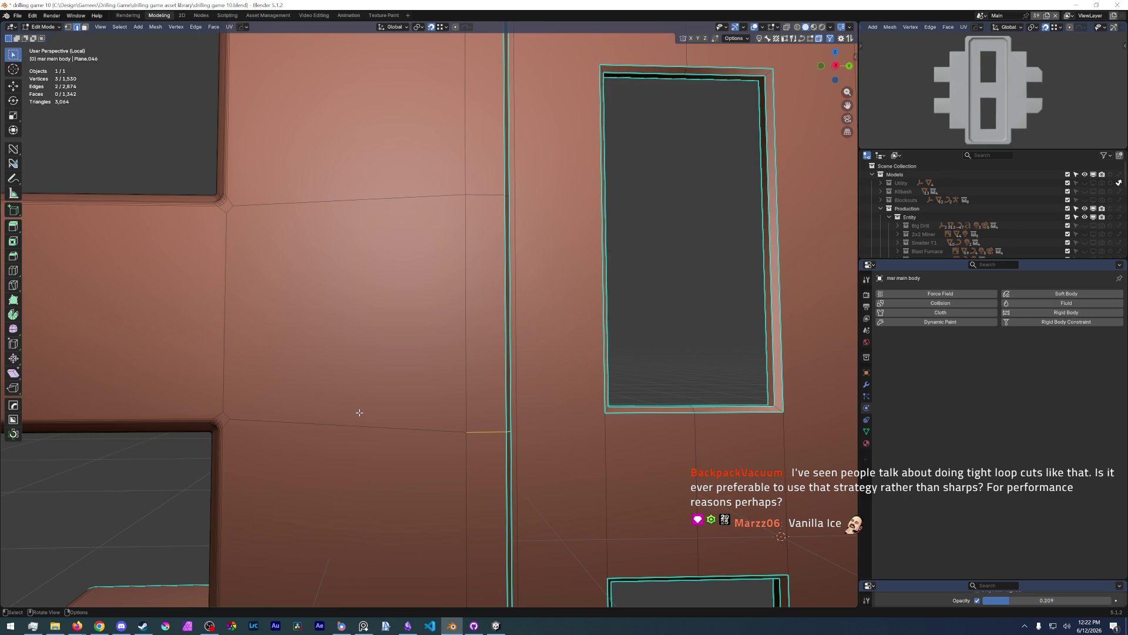
{"action": "middle_click_drag", "start_coordinate": [801, 502], "coordinate": [506, 384]}
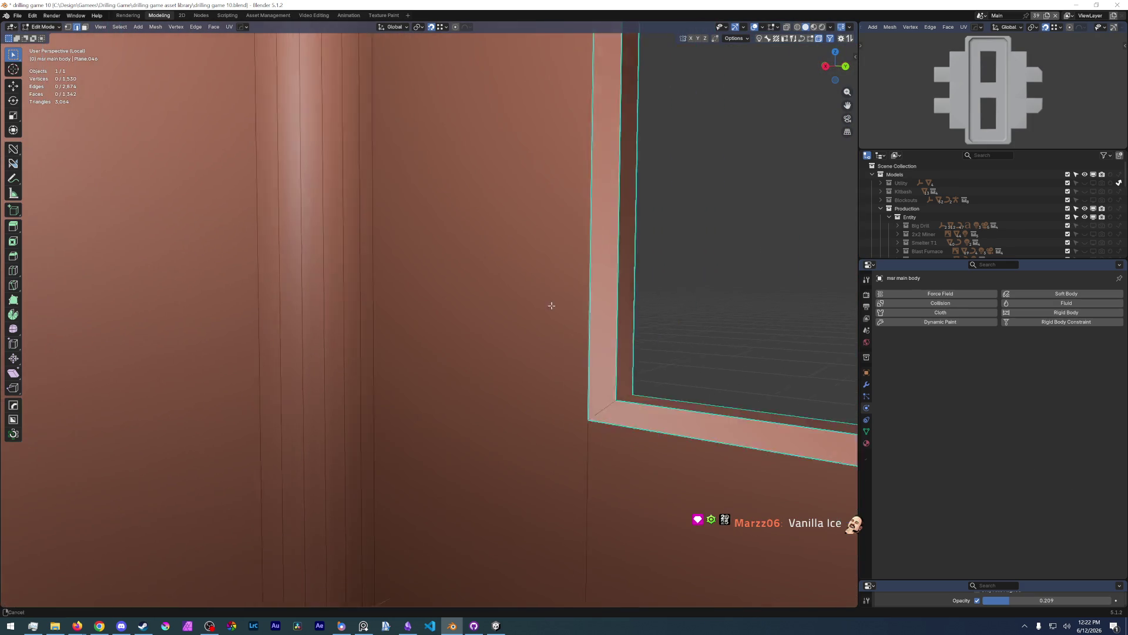
{"action": "mouse_move", "coordinate": [505, 384]}
{"action": "middle_mouse_down"}
{"action": "mouse_move", "coordinate": [509, 340]}
{"action": "mouse_move", "coordinate": [592, 356]}
{"action": "mouse_move", "coordinate": [540, 331]}
{"action": "middle_mouse_up"}
{"action": "left_click", "coordinate": [509, 340], "text": "shift"}
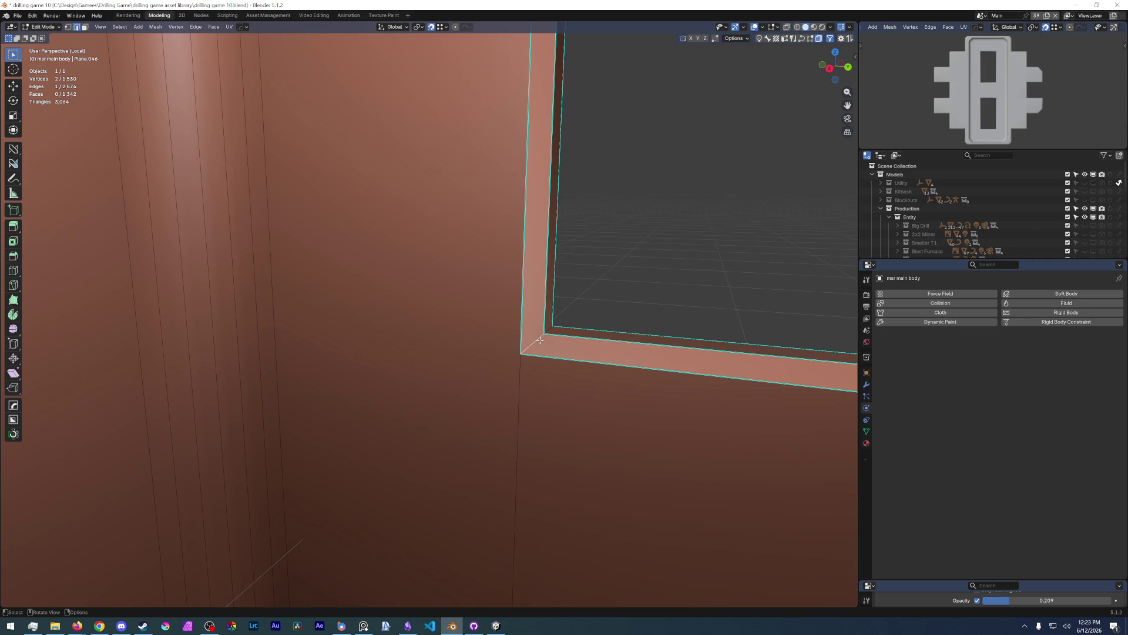
- Mark the first two corner edges of the cutout frame as sharp
{"action": "key", "text": "ctrl+e"}
{"action": "left_click", "coordinate": [504, 522]}
{"action": "left_click", "coordinate": [686, 275]}
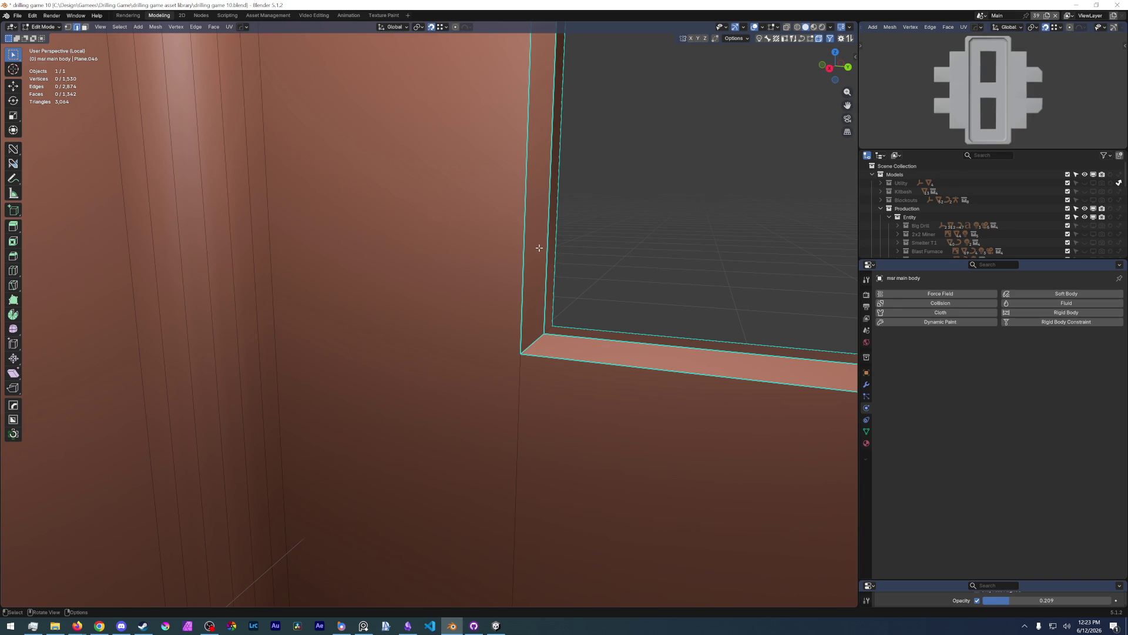
{"action": "middle_click_drag", "start_coordinate": [539, 240], "coordinate": [752, 340], "text": "shift"}
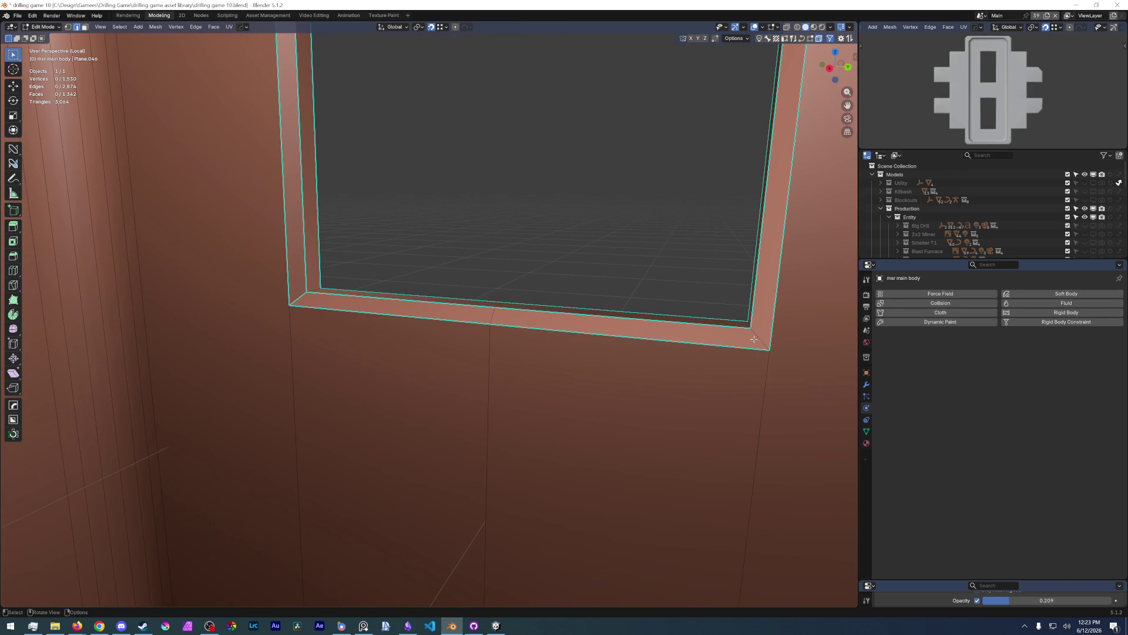
{"action": "left_click", "coordinate": [753, 340]}
{"action": "right_click", "coordinate": [756, 337]}
{"action": "left_click", "coordinate": [757, 336]}
- Mark the frame's top-left and top-right corner edges as sharp
{"action": "mouse_move", "coordinate": [656, 202]}
{"action": "middle_mouse_down"}
{"action": "mouse_move", "coordinate": [584, 251]}
{"action": "mouse_move", "coordinate": [635, 212]}
{"action": "mouse_move", "coordinate": [542, 462]}
{"action": "mouse_move", "coordinate": [567, 190]}
{"action": "middle_mouse_up"}
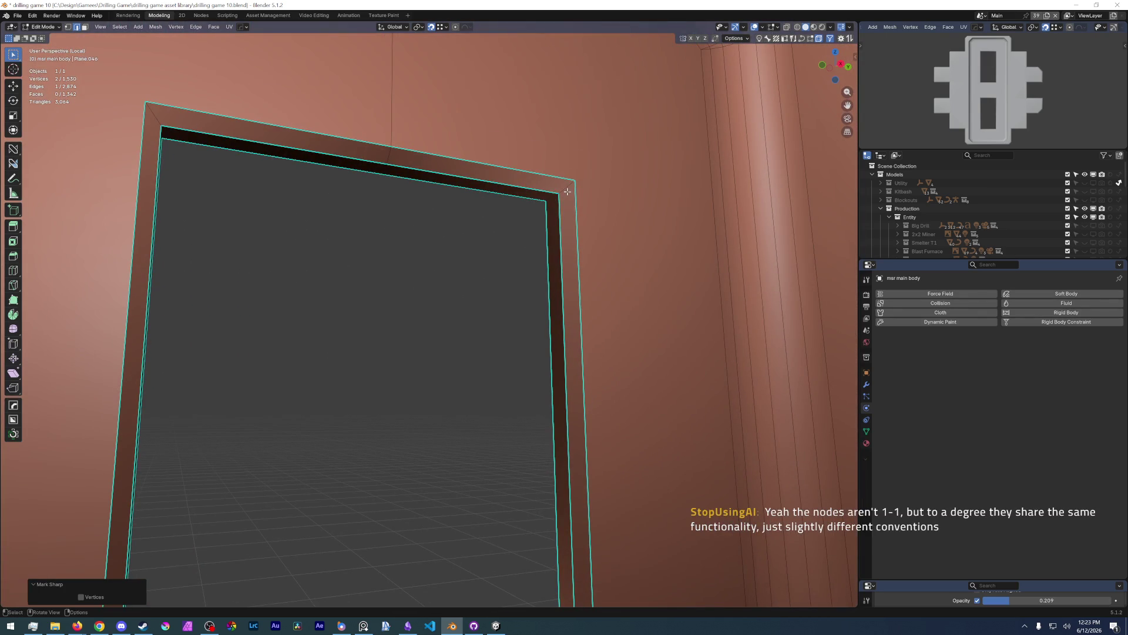
{"action": "right_click", "coordinate": [567, 191]}
{"action": "middle_click_drag", "start_coordinate": [459, 209], "coordinate": [222, 167]}
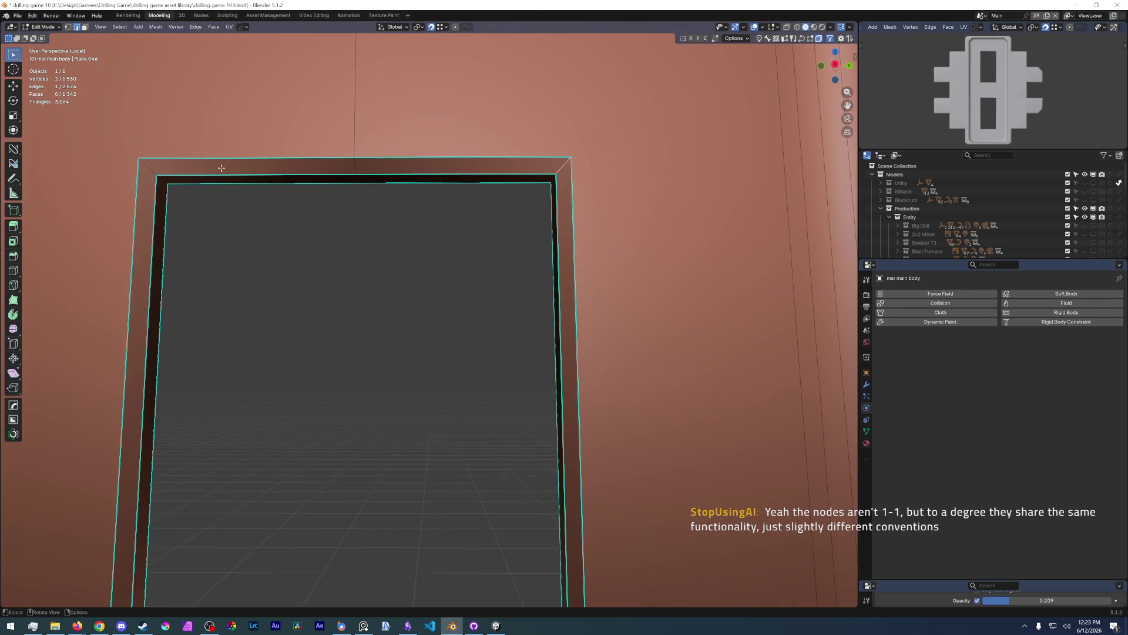
{"action": "left_click", "coordinate": [149, 168]}
{"action": "right_click", "coordinate": [147, 169]}
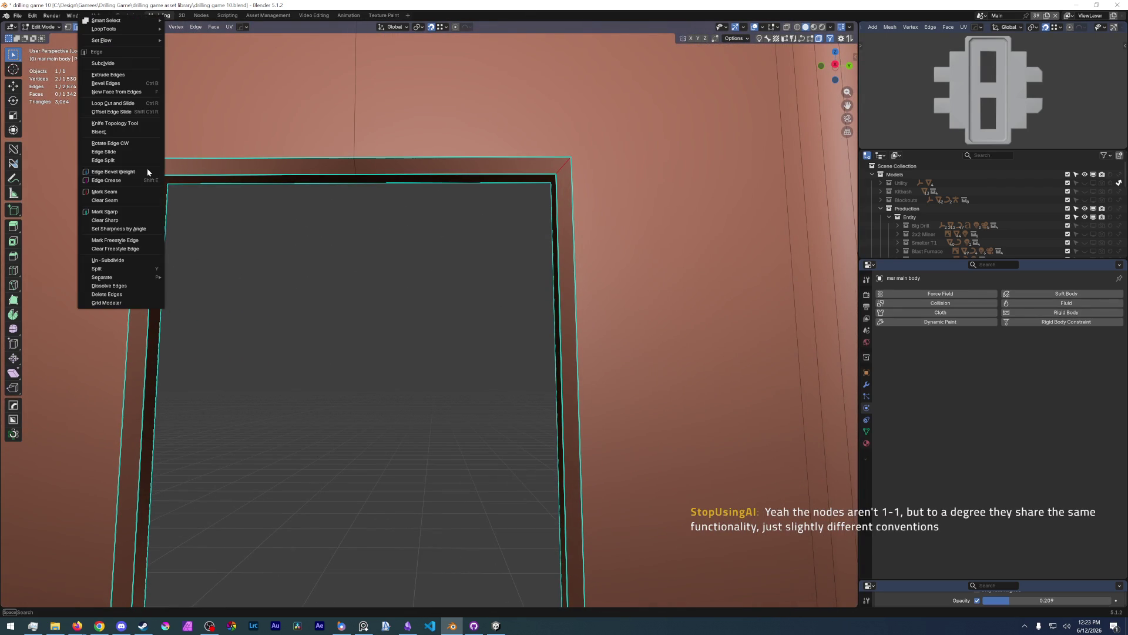
{"action": "left_click", "coordinate": [116, 212]}
{"action": "key", "text": "alt+a"}
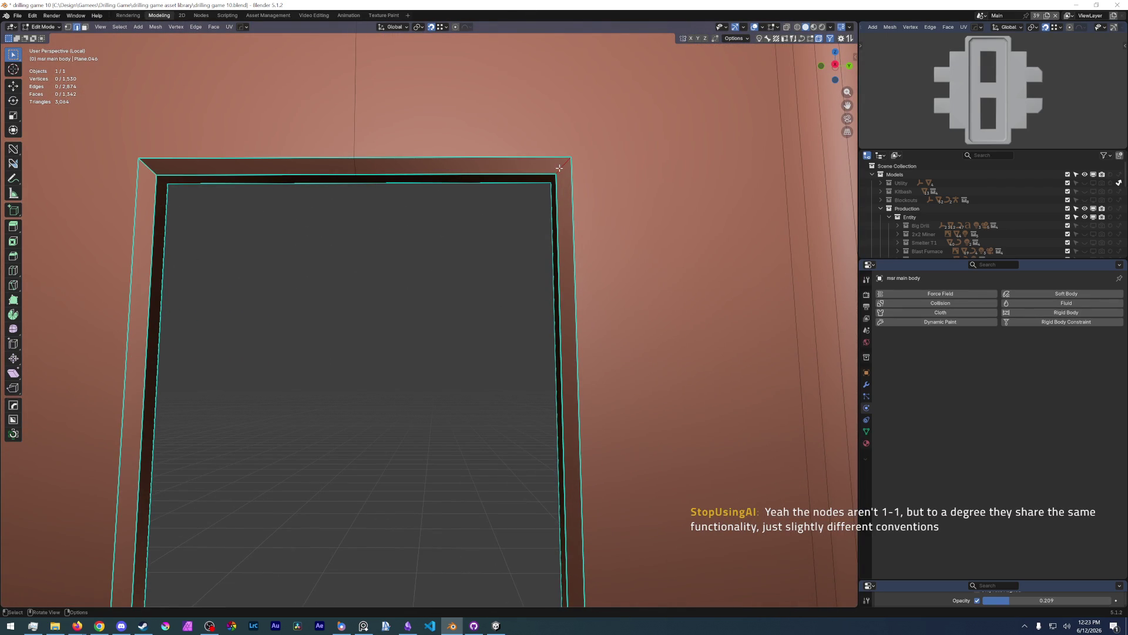
{"action": "left_click", "coordinate": [559, 167]}
{"action": "right_click", "coordinate": [559, 167]}
{"action": "left_click", "coordinate": [547, 179]}
- Show the sidebar Item tab and re-apply the sharp marking to the corner edge
{"action": "key", "text": "n"}
{"action": "left_click", "coordinate": [854, 58]}
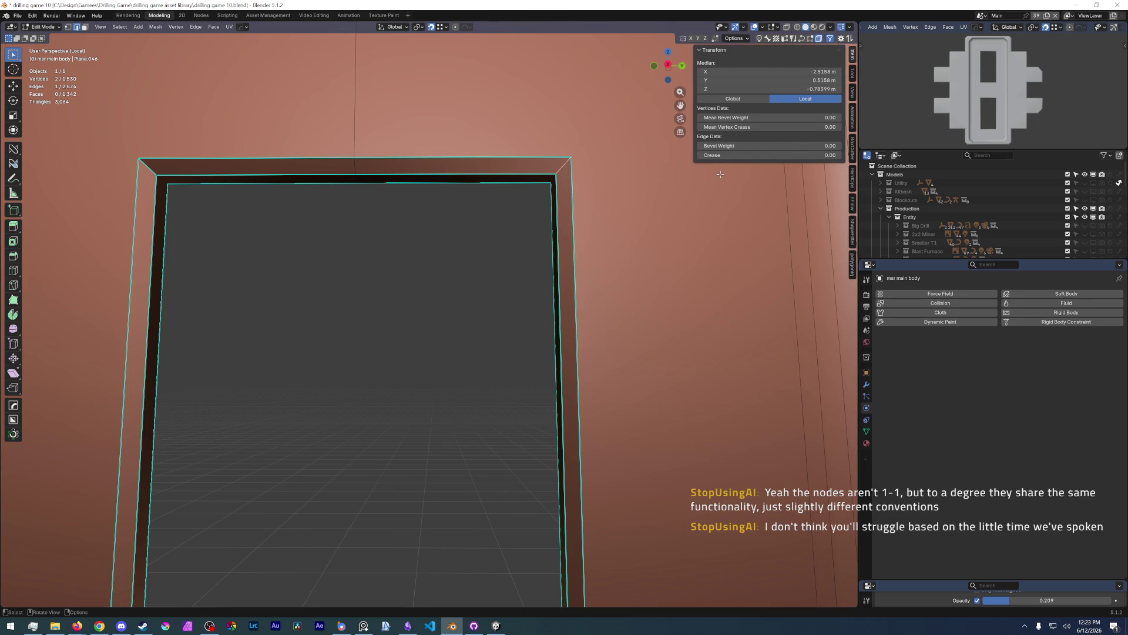
{"action": "right_click", "coordinate": [562, 172]}
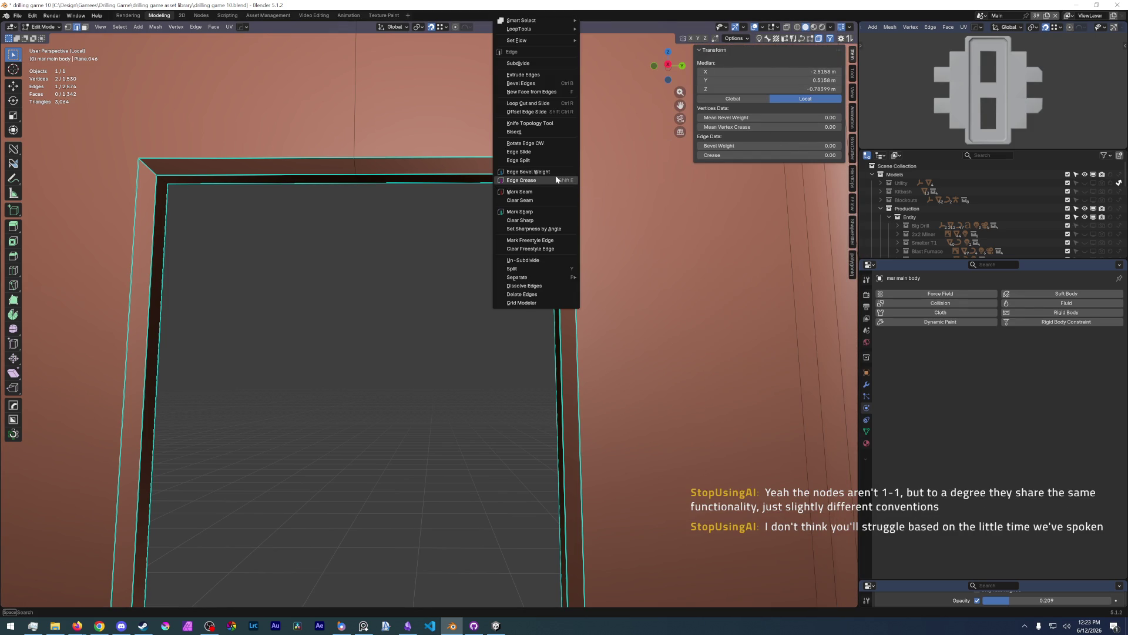
{"action": "left_click", "coordinate": [547, 177]}
{"action": "left_click", "coordinate": [439, 275]}
{"action": "key", "text": "ctrl+z"}
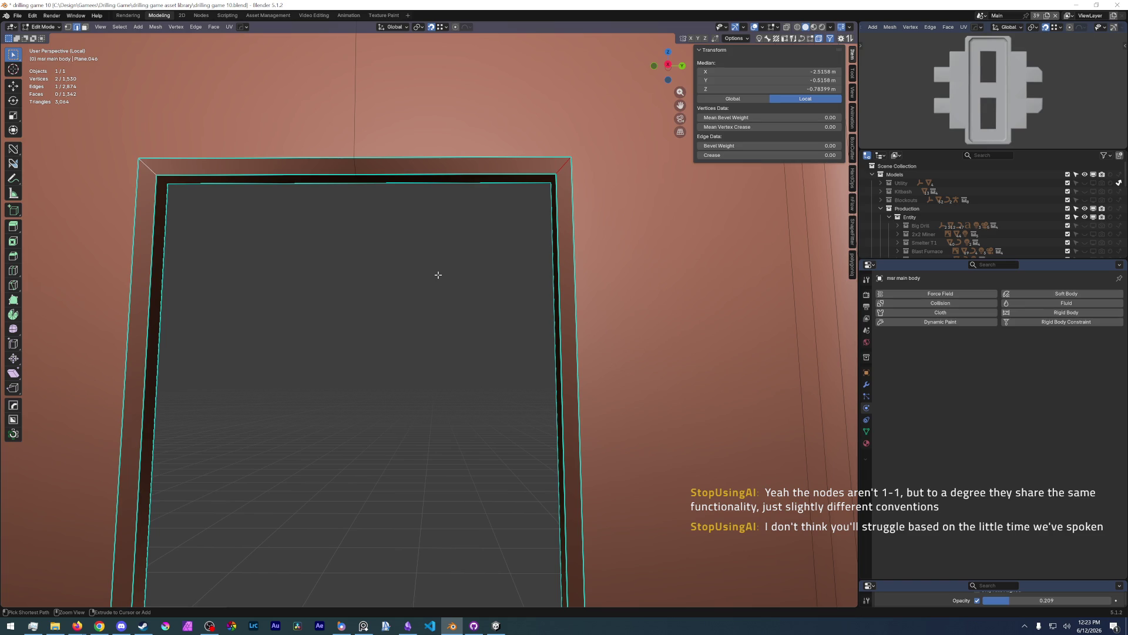
- Mark the inner top corner edges of the frame as sharp
{"action": "left_click", "coordinate": [581, 174]}
{"action": "right_click", "coordinate": [562, 163]}
{"action": "left_click", "coordinate": [537, 201]}
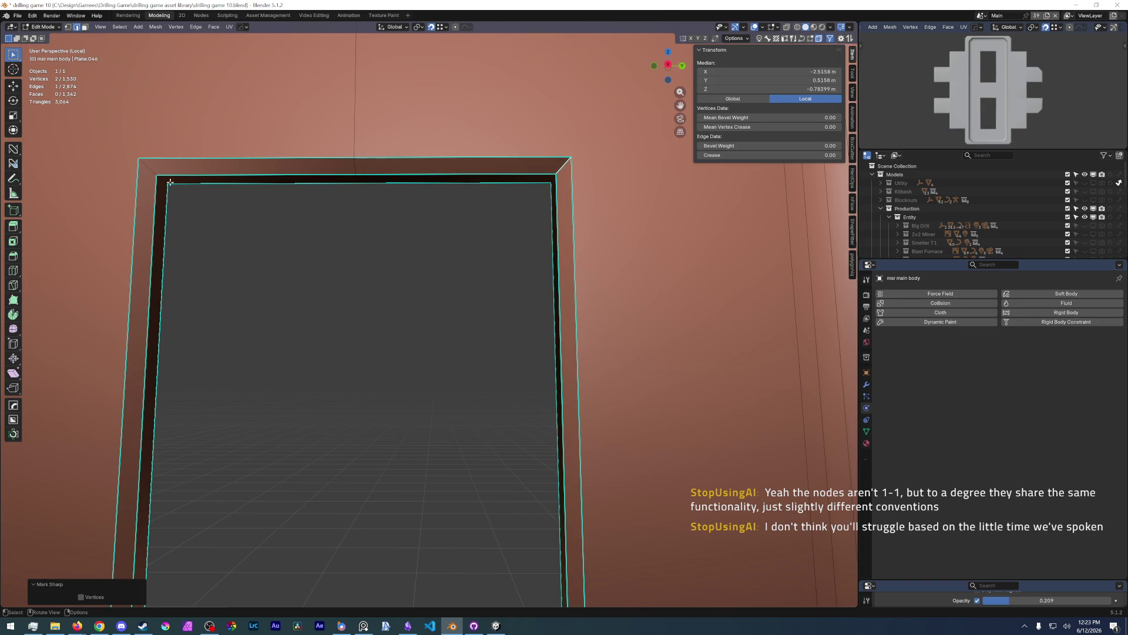
{"action": "right_click", "coordinate": [154, 172]}
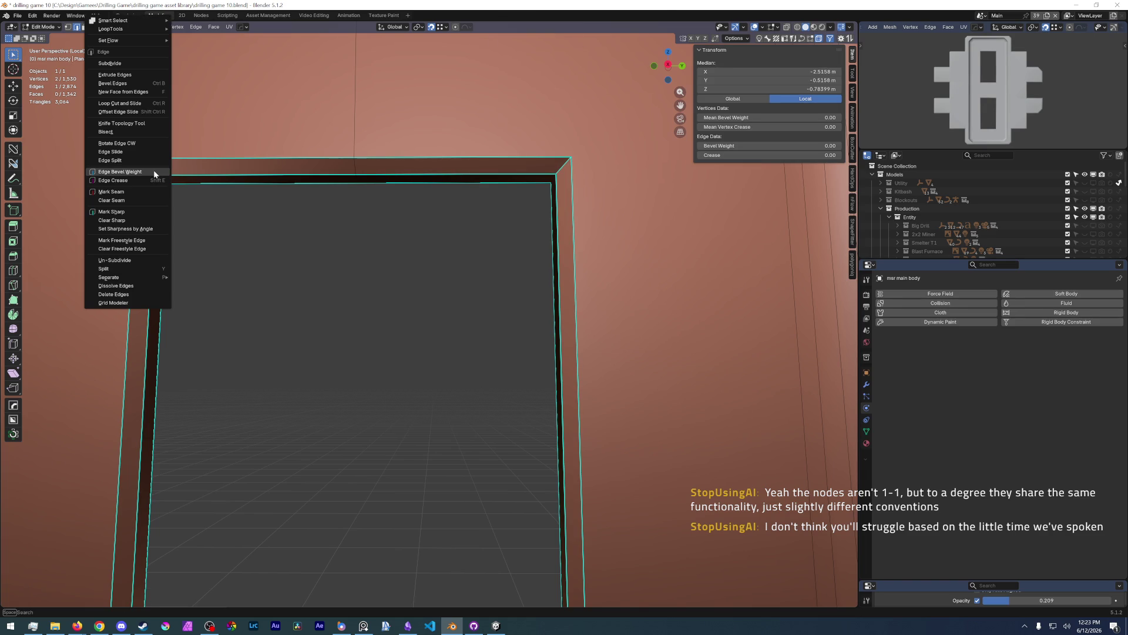
{"action": "left_click", "coordinate": [137, 209]}
{"action": "left_click", "coordinate": [280, 315]}
{"action": "scroll", "coordinate": [380, 439], "scroll_direction": "down", "scroll_amount": 3}
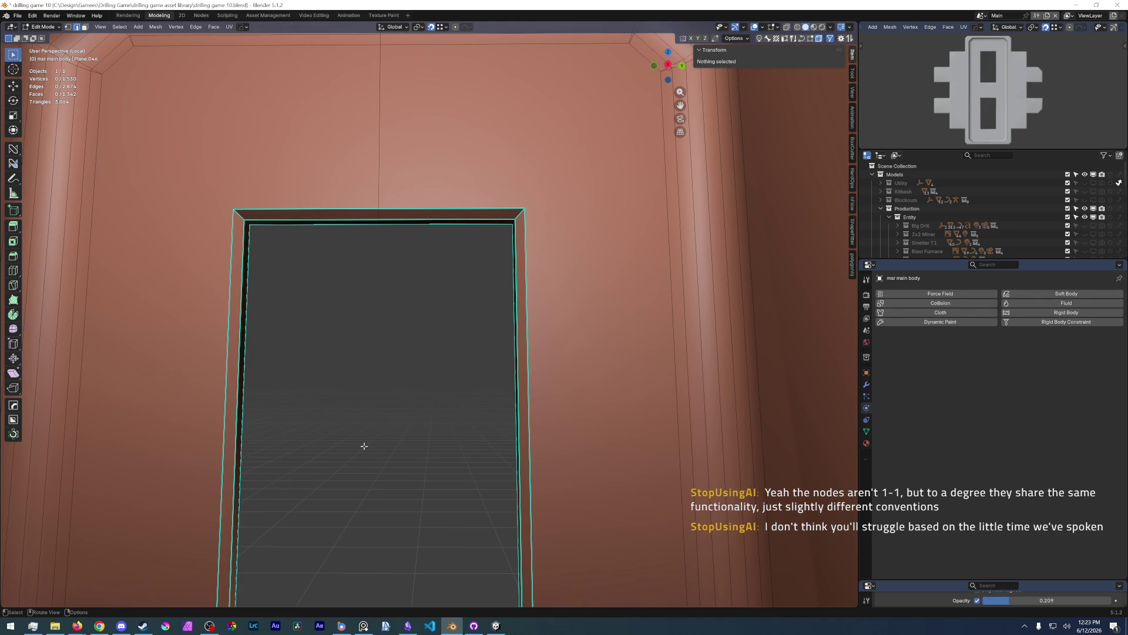
{"action": "scroll", "coordinate": [363, 446], "scroll_direction": "up", "scroll_amount": 1}
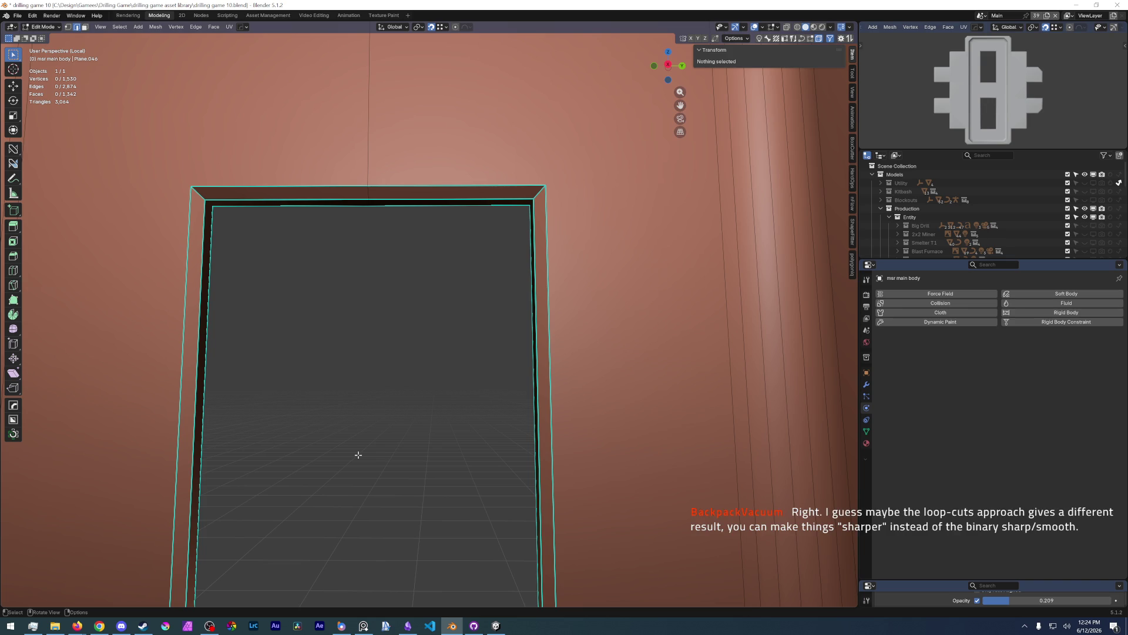
{"action": "scroll", "coordinate": [361, 447], "scroll_direction": "down", "scroll_amount": 5}
- Orbit to an angled view of the reactor body to inspect the bevelled frame
{"action": "mouse_move", "coordinate": [383, 292]}
{"action": "middle_mouse_down"}
{"action": "mouse_move", "coordinate": [403, 389]}
{"action": "mouse_move", "coordinate": [445, 338]}
{"action": "middle_mouse_up"}
- Return the reactor body to Object Mode and check its profile in Right Orthographic view
{"action": "key", "text": "Tab"}
{"action": "left_click", "coordinate": [440, 349]}
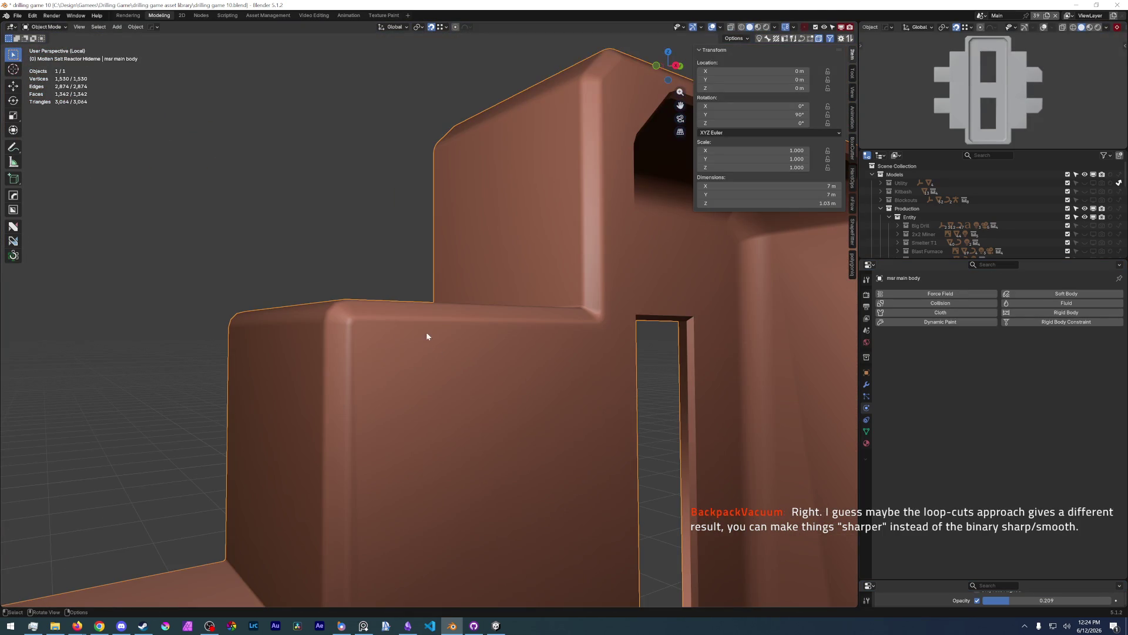
{"action": "scroll", "coordinate": [428, 336], "scroll_direction": "up", "scroll_amount": 3}
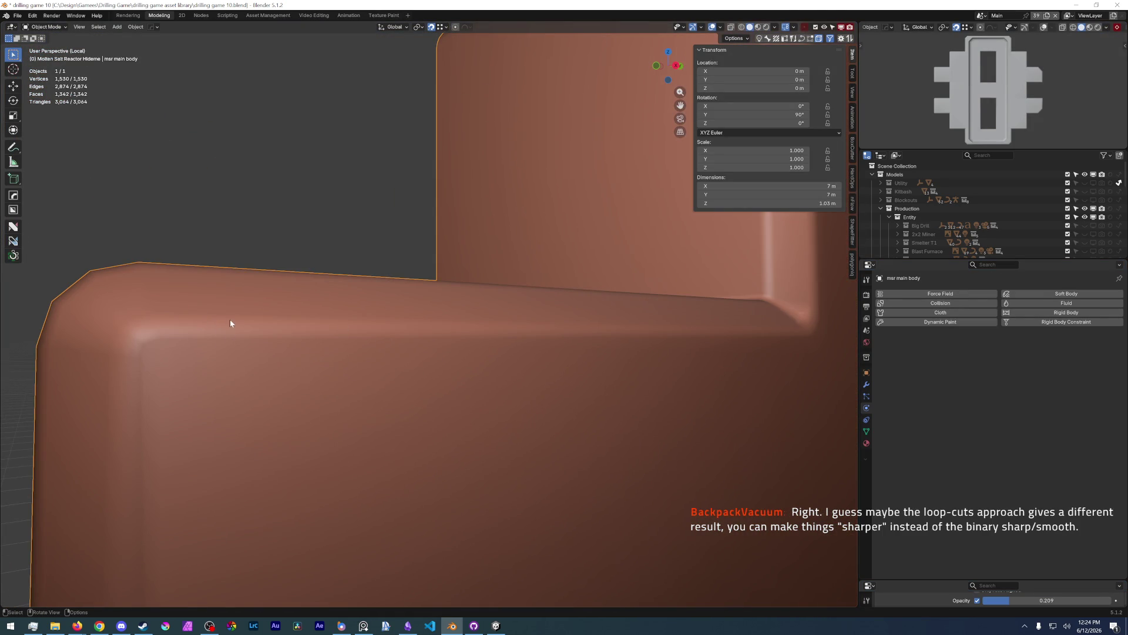
{"action": "scroll", "coordinate": [230, 328], "scroll_direction": "down", "scroll_amount": 4}
{"action": "key", "text": "KP_3"}
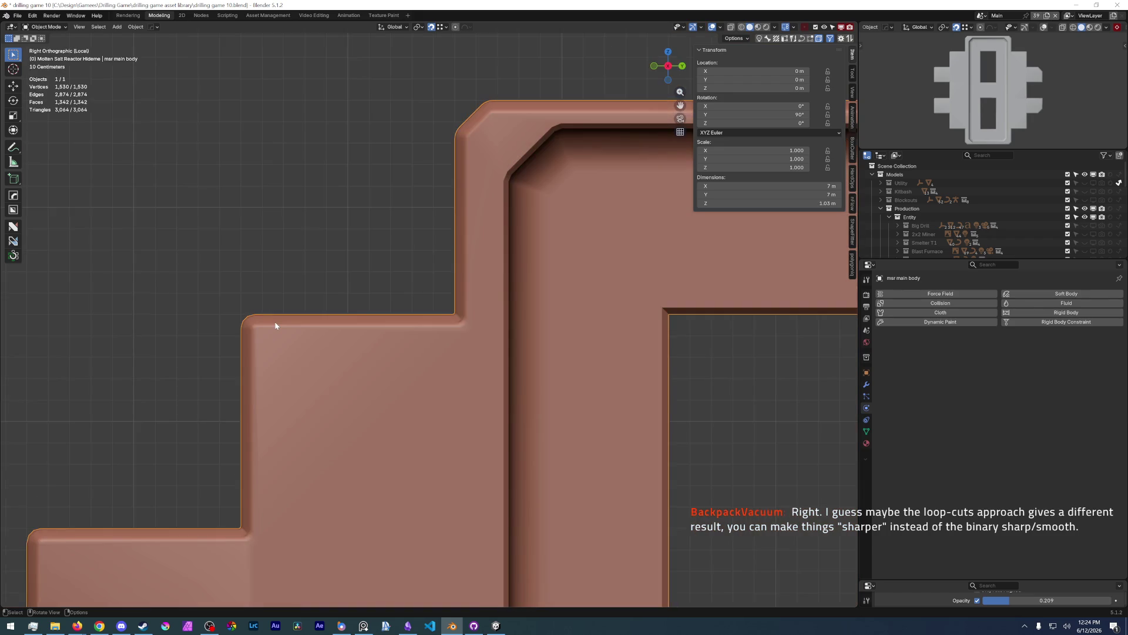
{"action": "scroll", "coordinate": [274, 322], "scroll_direction": "up", "scroll_amount": 3}
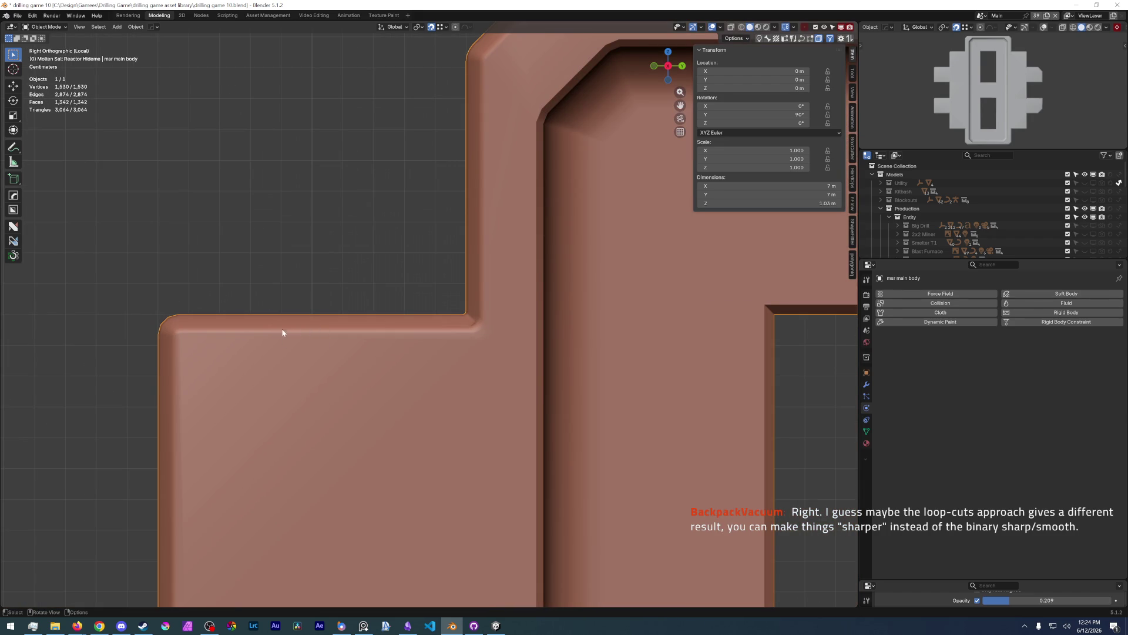
{"action": "left_click", "coordinate": [232, 297]}
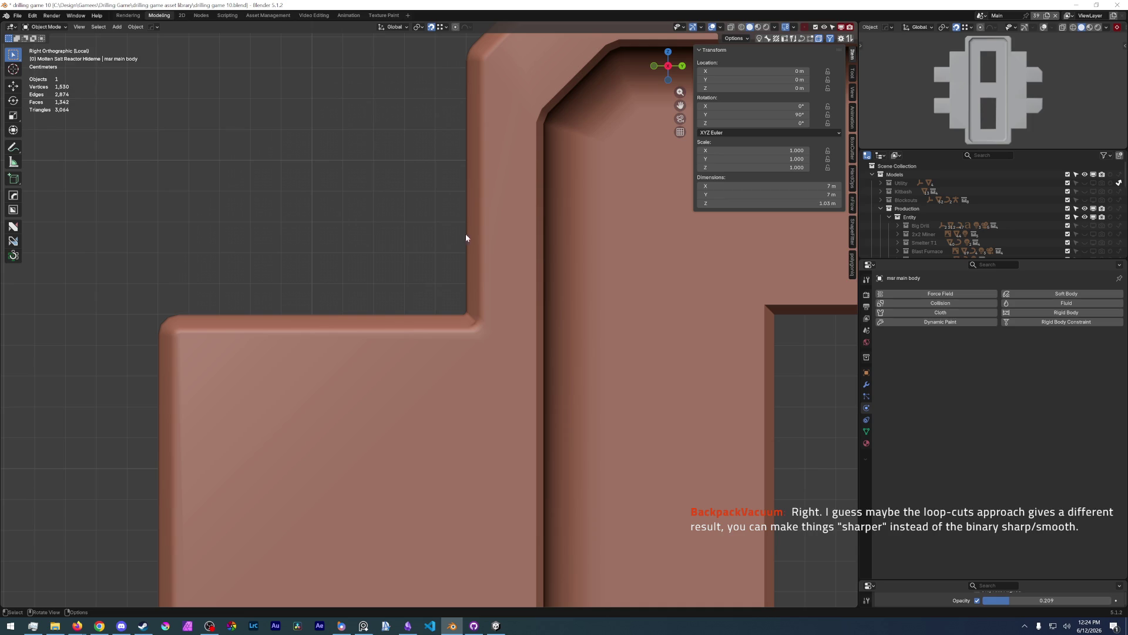
{"action": "scroll", "coordinate": [361, 321], "scroll_direction": "down", "scroll_amount": 1}
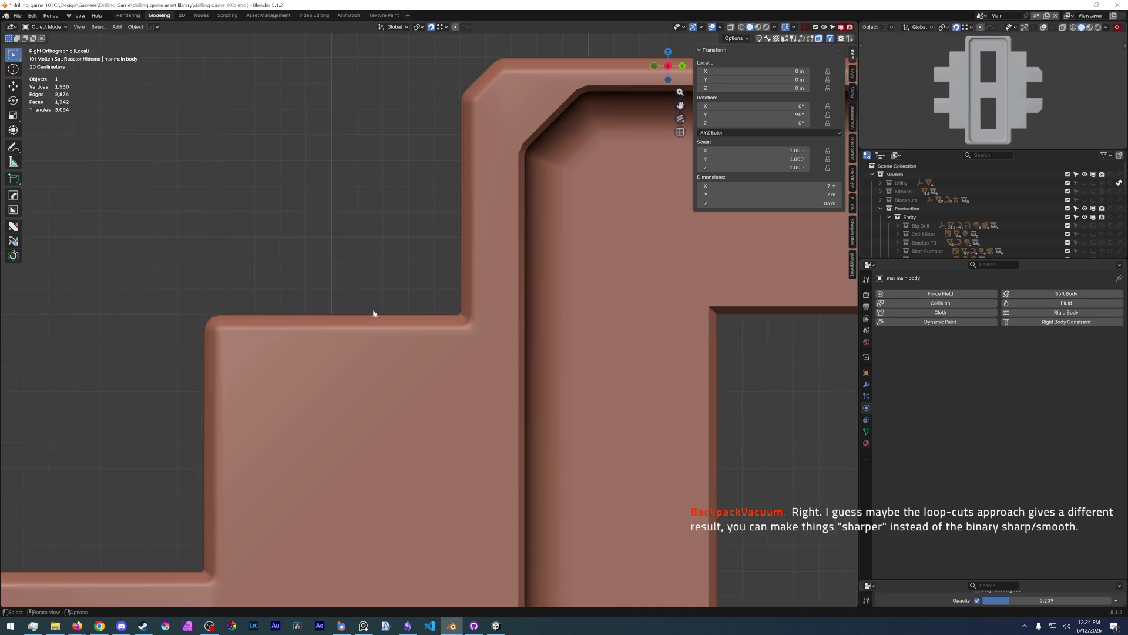
{"action": "scroll", "coordinate": [372, 315], "scroll_direction": "down", "scroll_amount": 2}
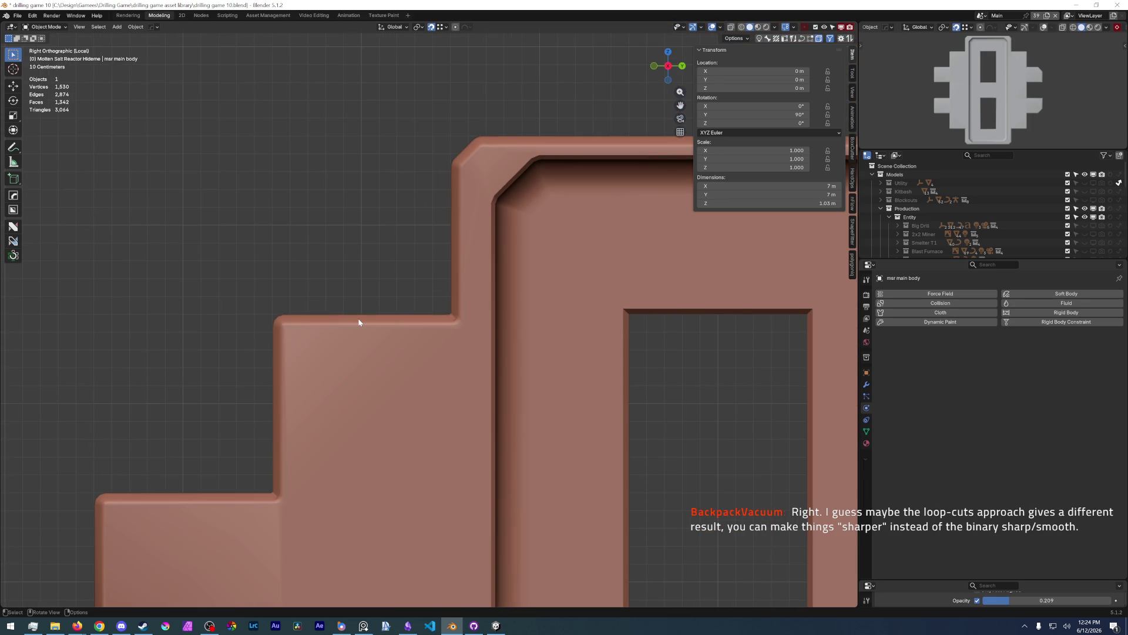
- Save drilling game 10.blend, then reselect the reactor body in a perspective view
{"action": "left_click", "coordinate": [18, 16]}
{"action": "left_click", "coordinate": [48, 68]}
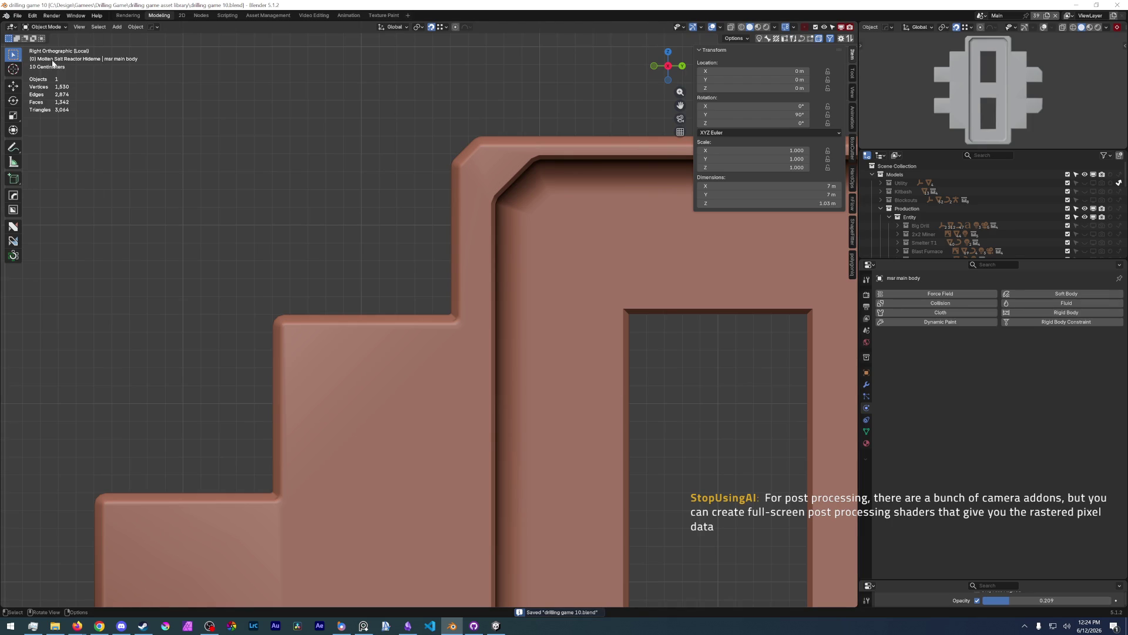
{"action": "left_click", "coordinate": [392, 369]}
{"action": "middle_click_drag", "start_coordinate": [392, 369], "coordinate": [385, 314]}
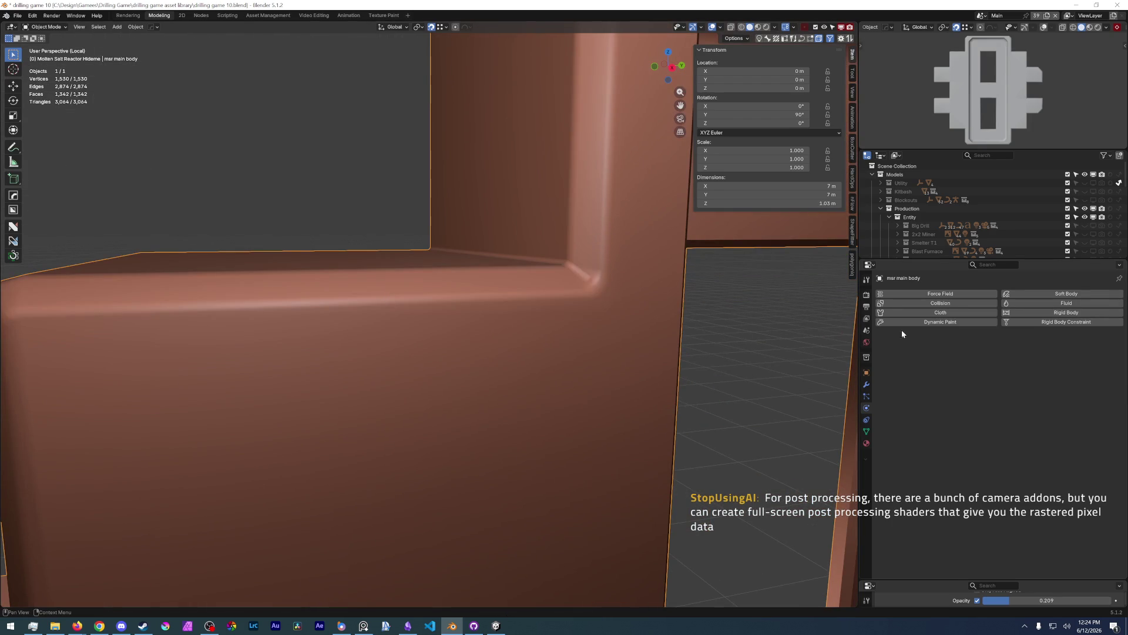
{"action": "left_click", "coordinate": [866, 384]}
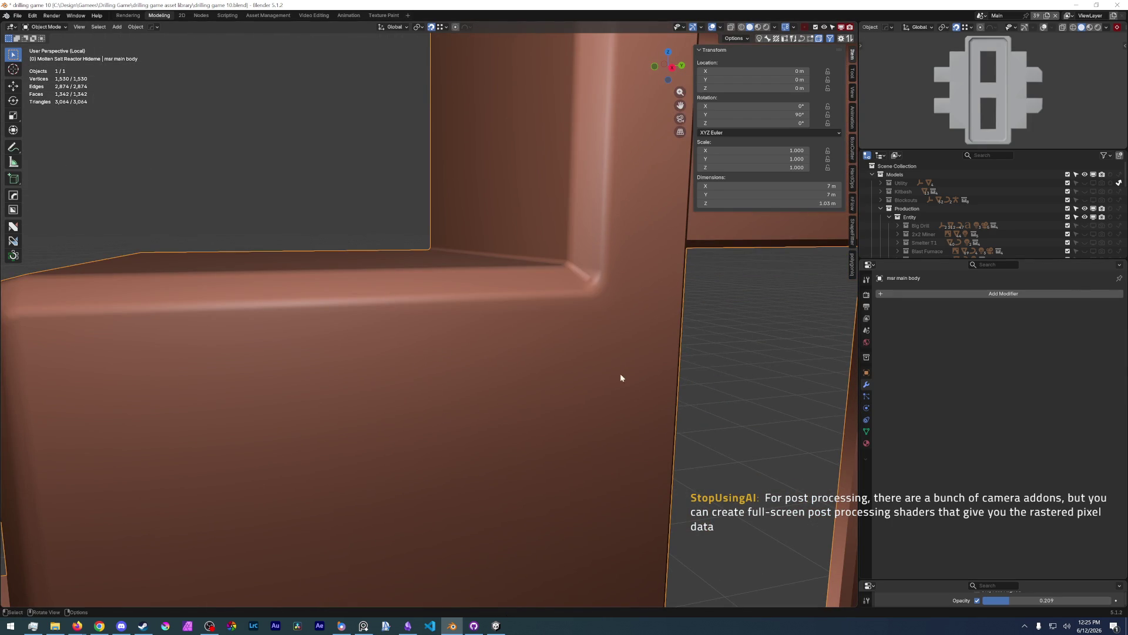
{"action": "scroll", "coordinate": [617, 381], "scroll_direction": "down", "scroll_amount": 5}
{"action": "scroll", "coordinate": [480, 357], "scroll_direction": "up", "scroll_amount": 2}
{"action": "scroll", "coordinate": [495, 354], "scroll_direction": "up", "scroll_amount": 2}
{"action": "scroll", "coordinate": [416, 350], "scroll_direction": "up", "scroll_amount": 2}
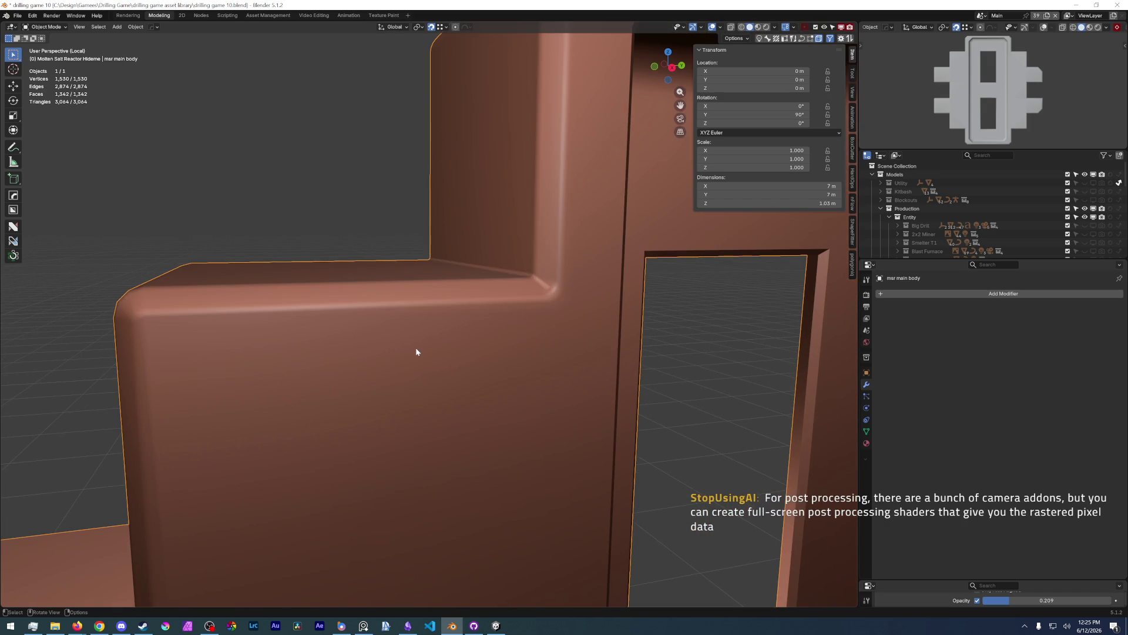
- Add a level-2 Subdivision Surface modifier to the body with Ctrl+2, dismissing the accidental Batch Rename popup
{"action": "key", "text": "ctrl"}
{"action": "key", "text": "ctrl+2"}
{"action": "key", "text": "ctrl+F2"}
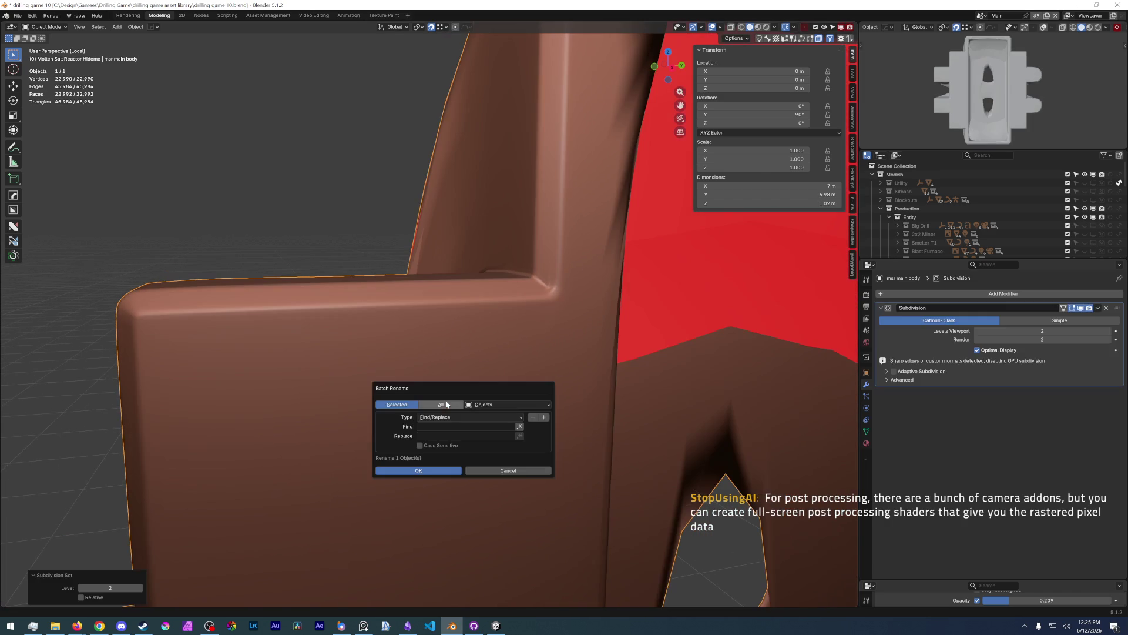
{"action": "left_click", "coordinate": [522, 472]}
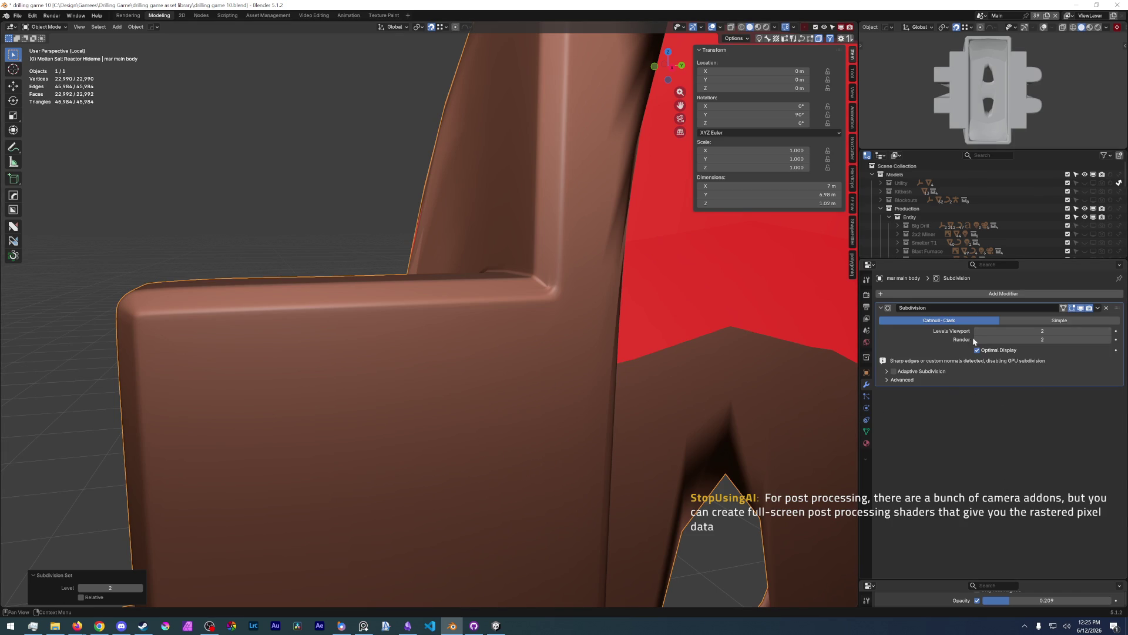
{"action": "mouse_move", "coordinate": [511, 326]}
{"action": "middle_mouse_down"}
{"action": "mouse_move", "coordinate": [553, 292]}
{"action": "mouse_move", "coordinate": [622, 306]}
{"action": "mouse_move", "coordinate": [513, 396]}
{"action": "mouse_move", "coordinate": [371, 430]}
{"action": "mouse_move", "coordinate": [386, 397]}
{"action": "middle_mouse_up"}
{"action": "scroll", "coordinate": [513, 396], "scroll_direction": "down", "scroll_amount": 3}
{"action": "scroll", "coordinate": [385, 397], "scroll_direction": "up", "scroll_amount": 2}
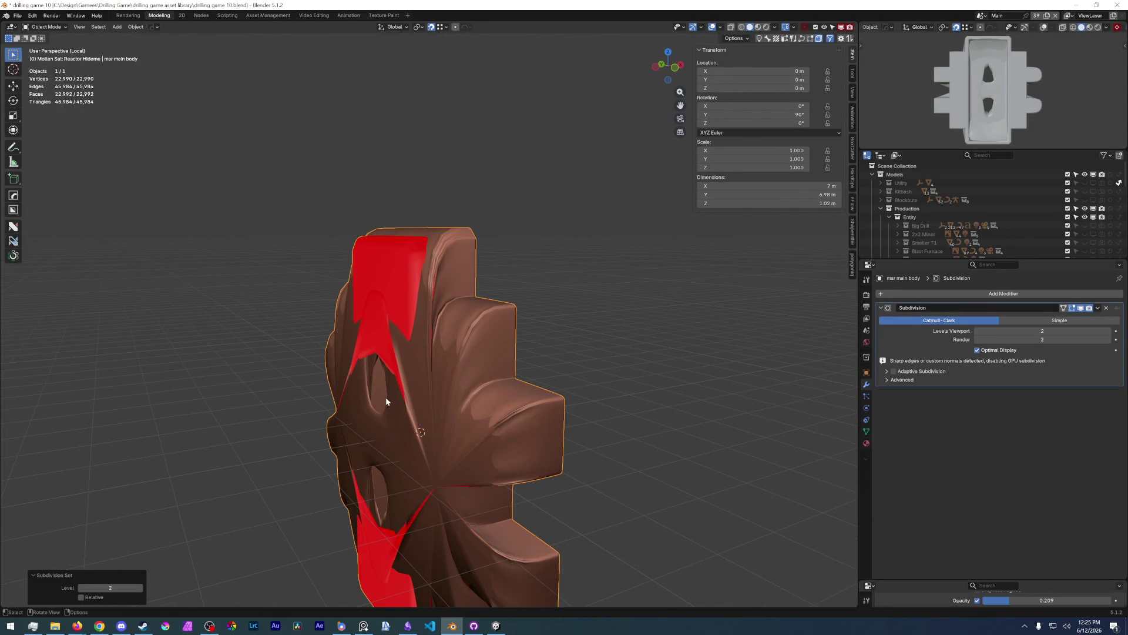
{"action": "mouse_move", "coordinate": [491, 385]}
{"action": "middle_mouse_down"}
{"action": "mouse_move", "coordinate": [422, 384]}
{"action": "mouse_move", "coordinate": [492, 372]}
{"action": "mouse_move", "coordinate": [463, 341]}
{"action": "mouse_move", "coordinate": [461, 354]}
{"action": "mouse_move", "coordinate": [512, 378]}
{"action": "mouse_move", "coordinate": [427, 376]}
{"action": "mouse_move", "coordinate": [531, 289]}
{"action": "mouse_move", "coordinate": [635, 291]}
{"action": "mouse_move", "coordinate": [504, 289]}
{"action": "middle_mouse_up"}
{"action": "scroll", "coordinate": [507, 293], "scroll_direction": "up", "scroll_amount": 2}
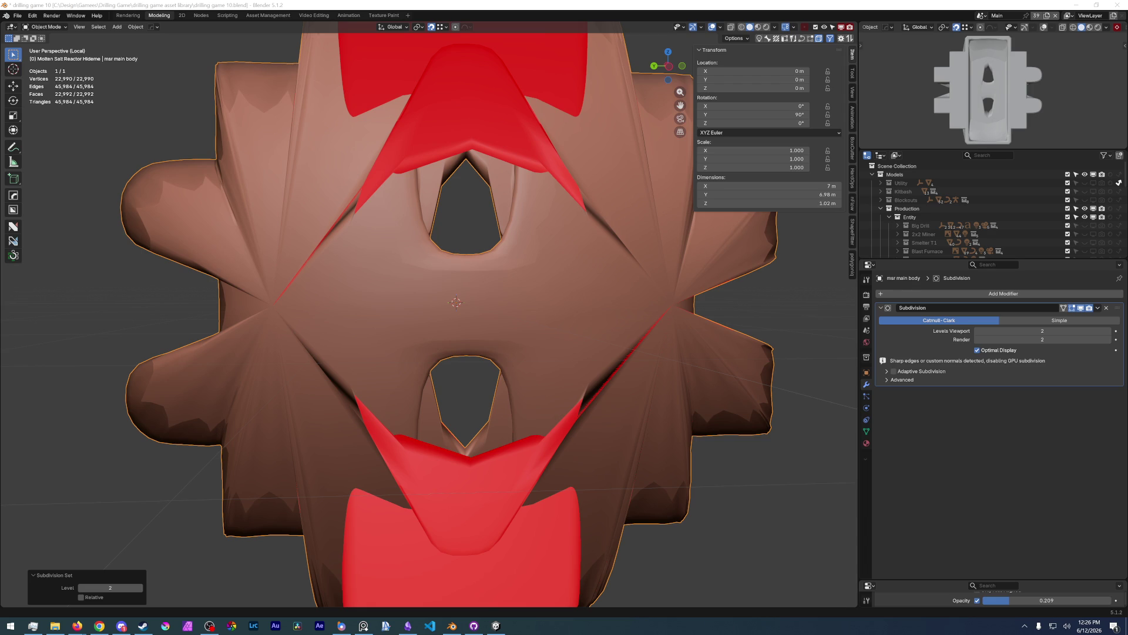
- Inspect the subdivided body from several angles, then switch into Edit Mode on its mesh
{"action": "middle_click_drag", "start_coordinate": [734, 291], "coordinate": [335, 332]}
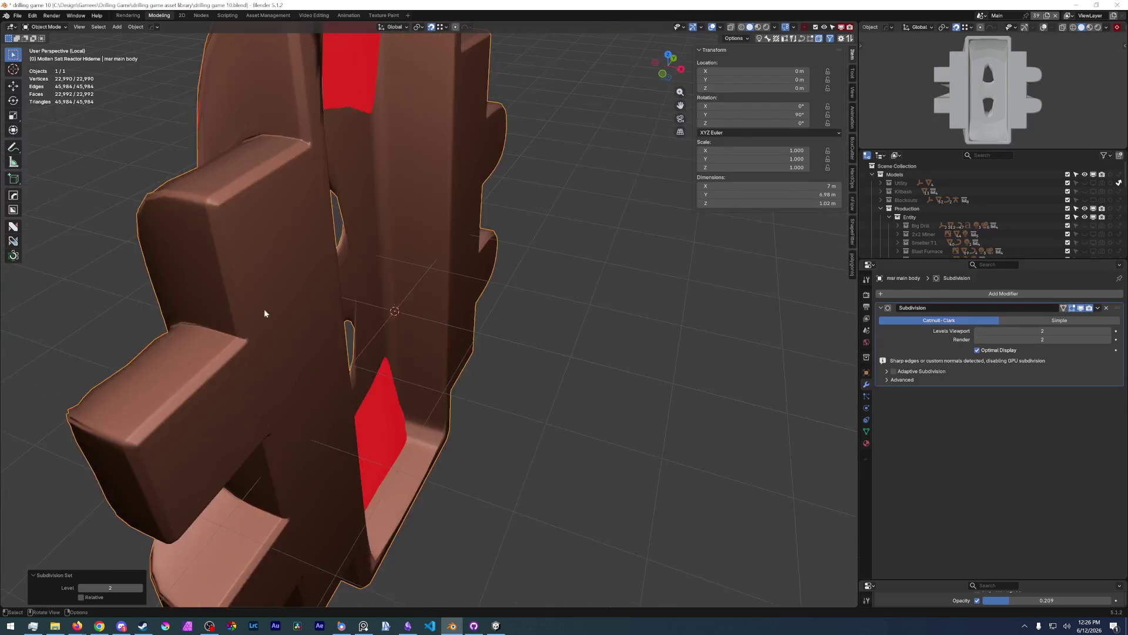
{"action": "scroll", "coordinate": [372, 259], "scroll_direction": "up", "scroll_amount": 3}
{"action": "middle_click_drag", "start_coordinate": [373, 262], "coordinate": [323, 265]}
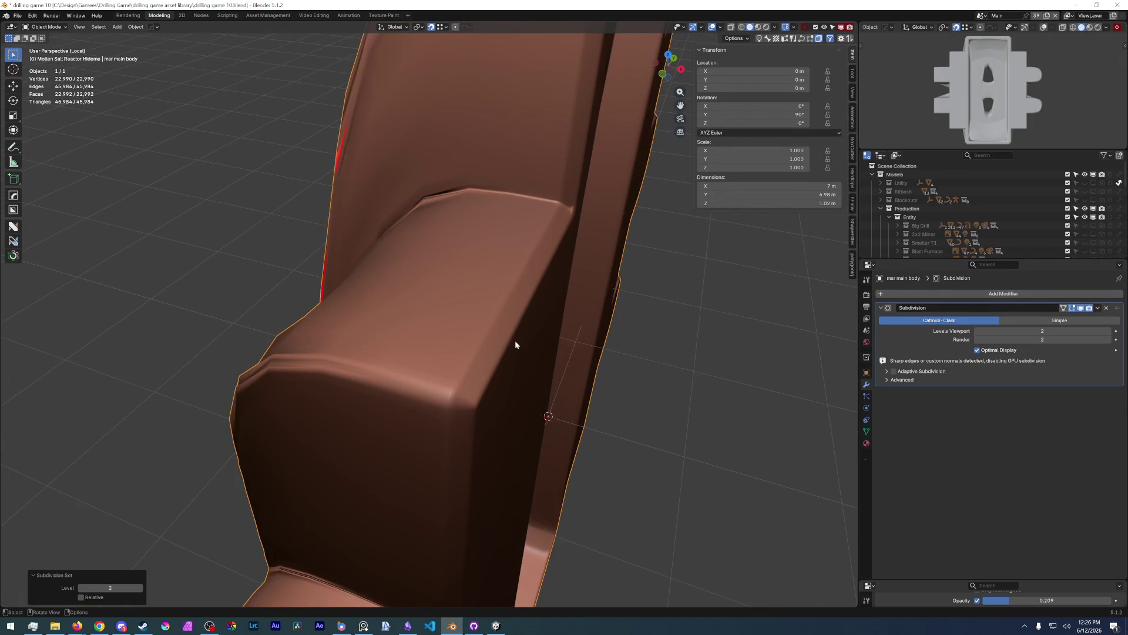
{"action": "middle_click_drag", "start_coordinate": [527, 345], "coordinate": [461, 328]}
{"action": "middle_click_drag", "start_coordinate": [268, 226], "coordinate": [265, 212]}
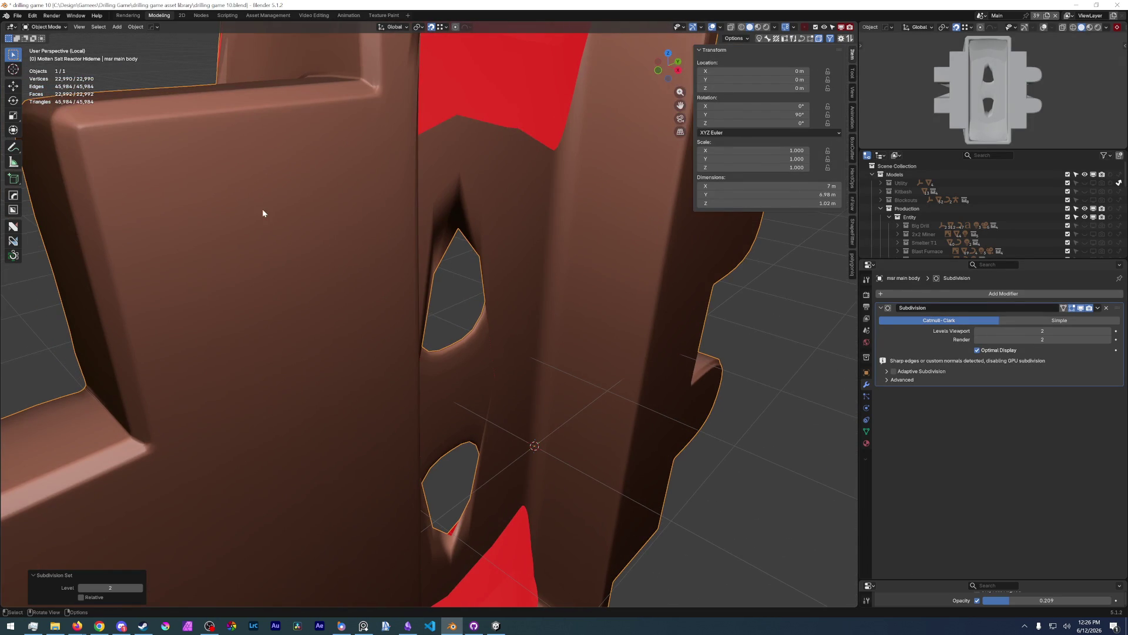
{"action": "key", "text": "ctrl+Tab"}
{"action": "left_click", "coordinate": [266, 157]}
{"action": "middle_click_drag", "start_coordinate": [264, 157], "coordinate": [294, 179]}
{"action": "scroll", "coordinate": [295, 180], "scroll_direction": "up", "scroll_amount": 2}
{"action": "scroll", "coordinate": [290, 188], "scroll_direction": "down", "scroll_amount": 2}
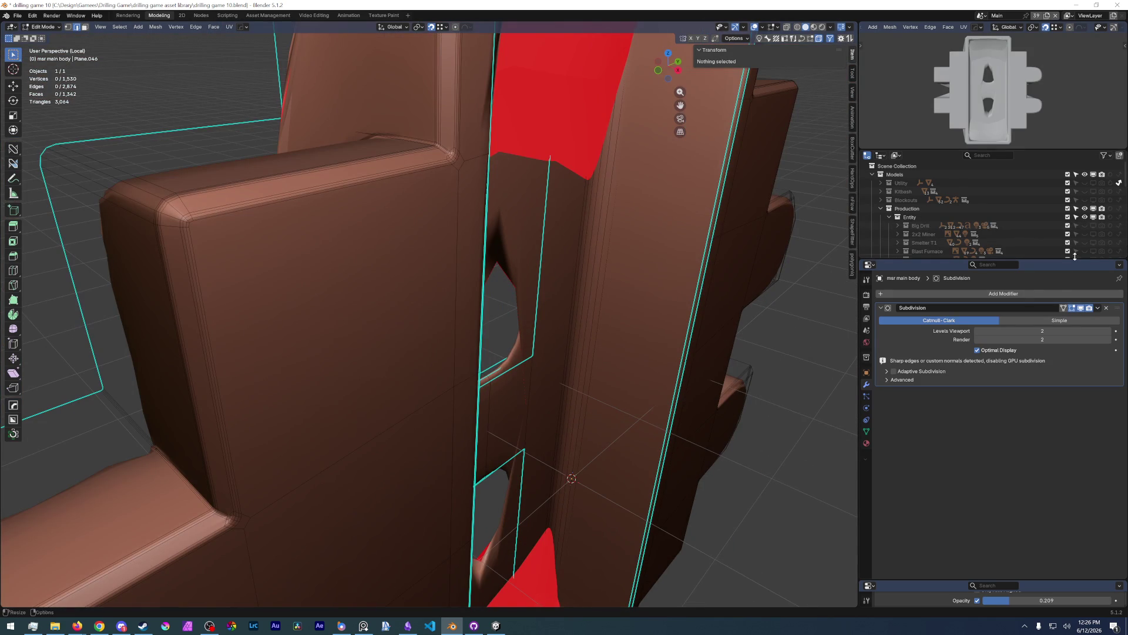
{"action": "left_click", "coordinate": [1096, 308]}
{"action": "key", "text": "ctrl+Tab"}
{"action": "left_click", "coordinate": [373, 207]}
{"action": "left_click", "coordinate": [1097, 308]}
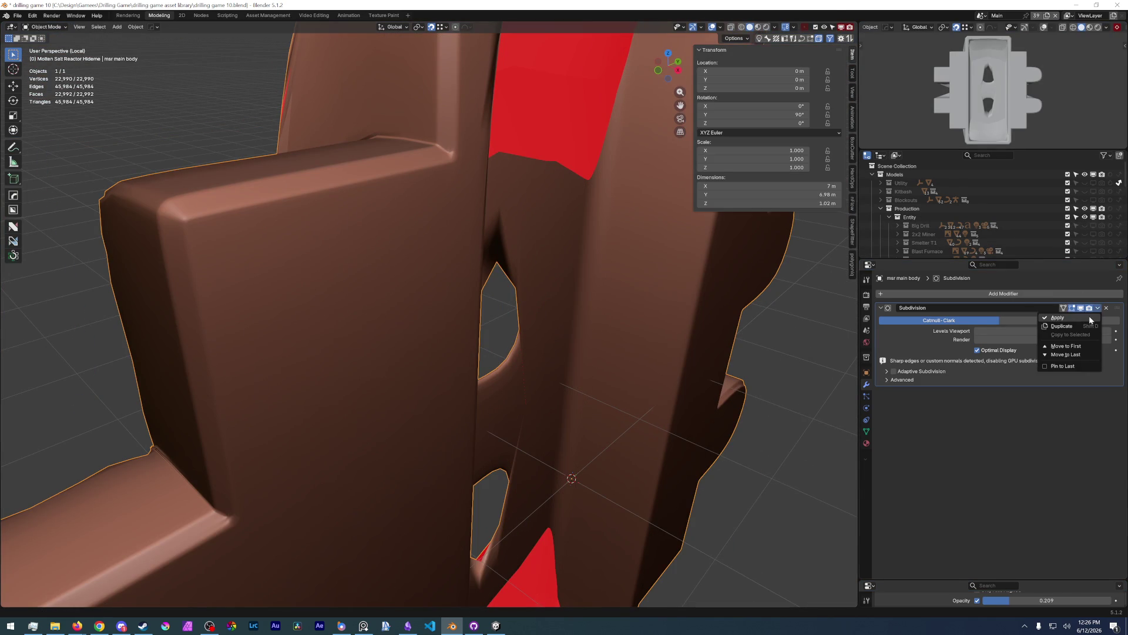
{"action": "key", "text": "ctrl+a"}
{"action": "key", "text": "ctrl+Tab"}
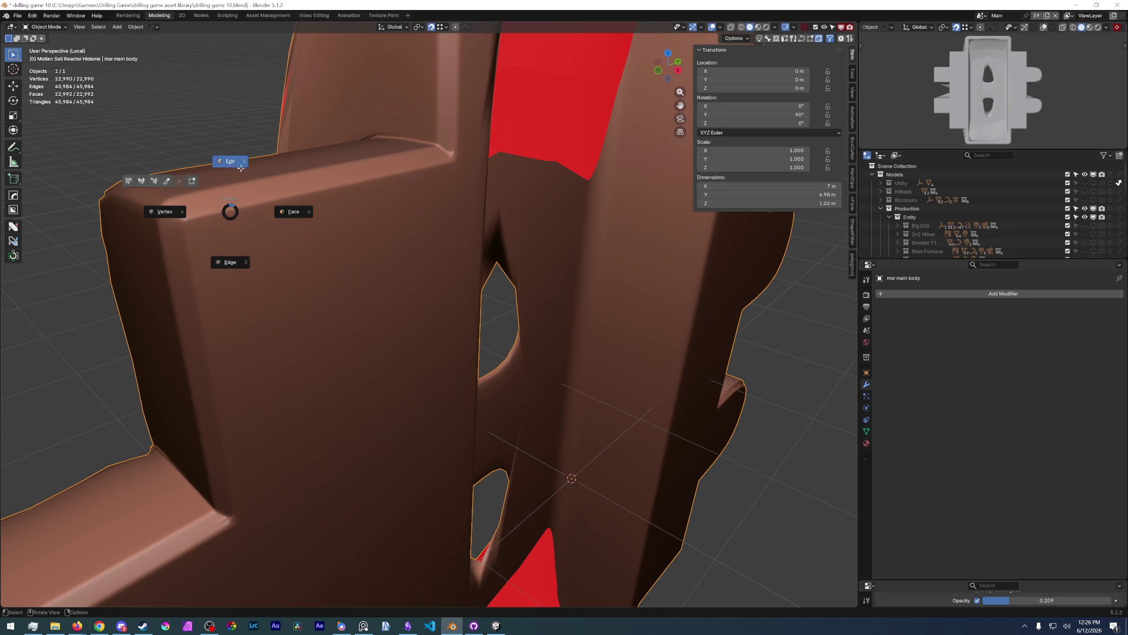
{"action": "left_click", "coordinate": [284, 216]}
{"action": "middle_click_drag", "start_coordinate": [285, 215], "coordinate": [229, 284]}
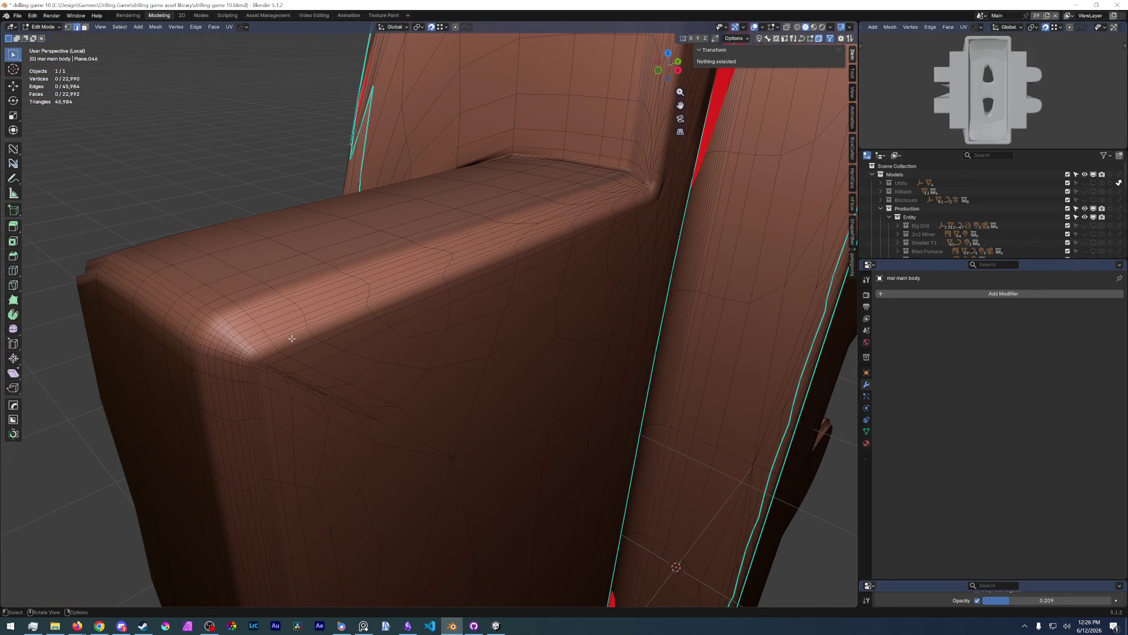
{"action": "key", "text": "Tab"}
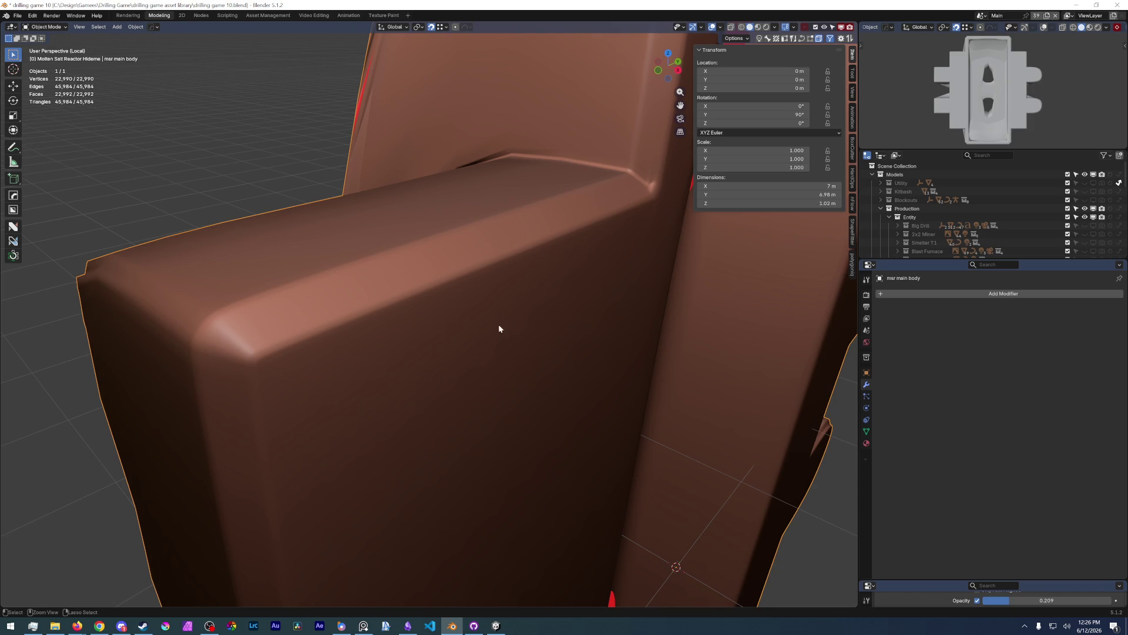
{"action": "key", "text": "ctrl+3"}
{"action": "key", "text": "ctrl+Tab"}
{"action": "left_click", "coordinate": [373, 322]}
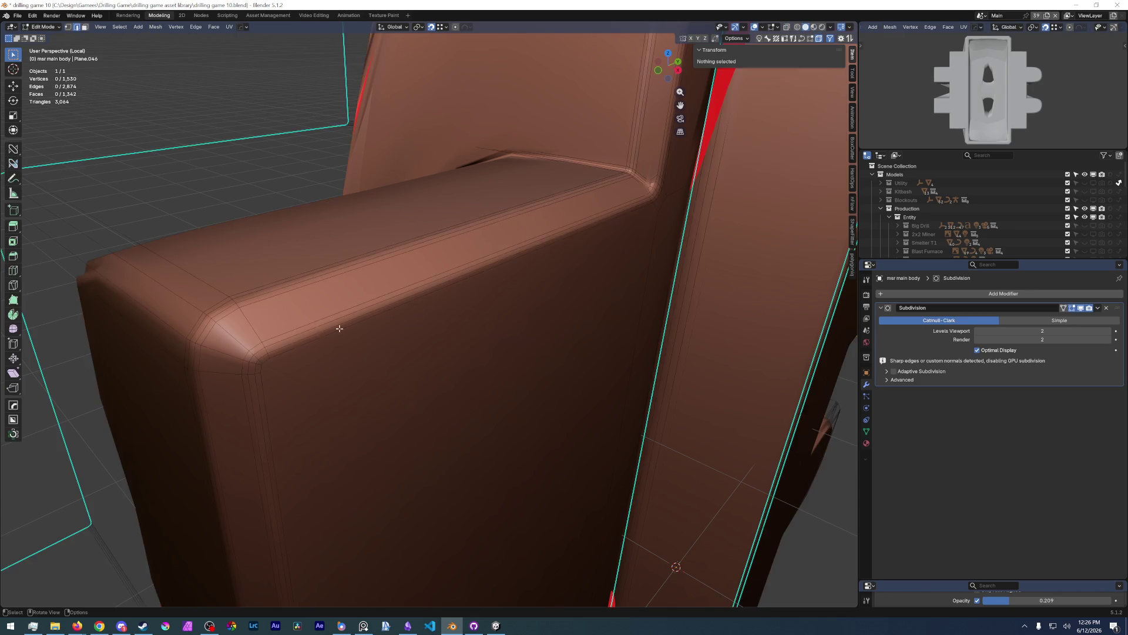
{"action": "left_click", "coordinate": [235, 262]}
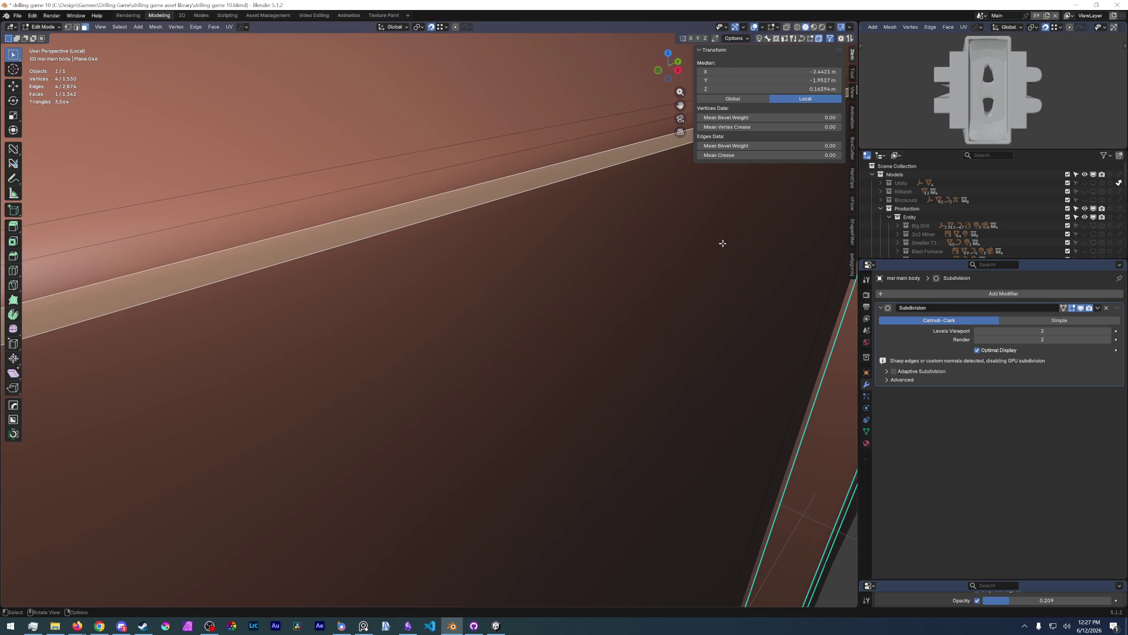
{"action": "scroll", "coordinate": [722, 242], "scroll_direction": "up", "scroll_amount": 2}
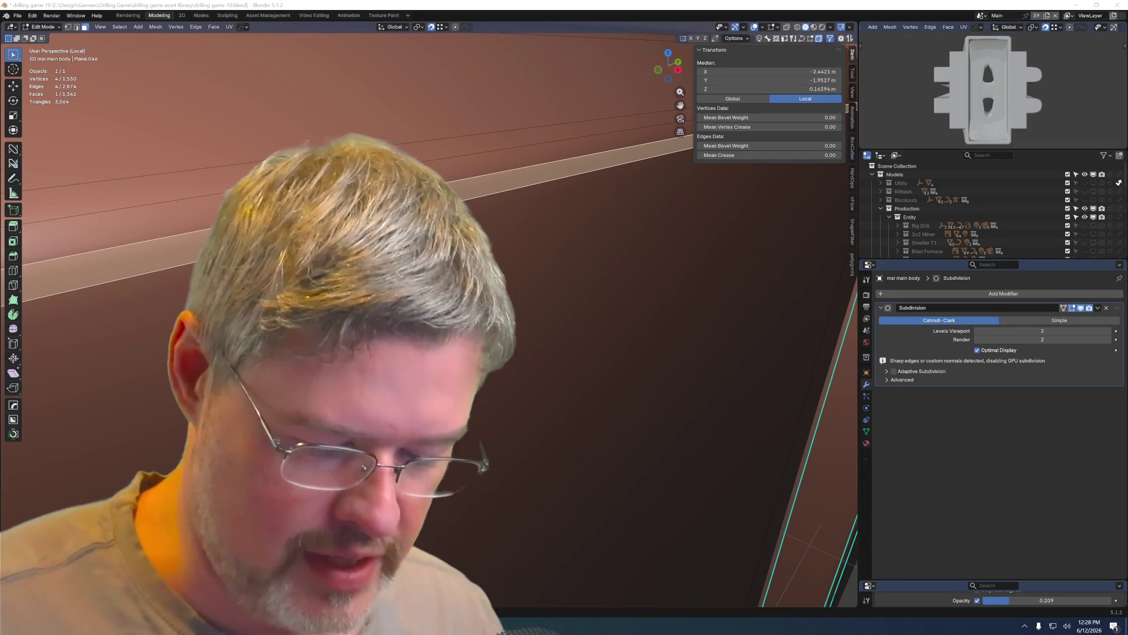
- Switch back to Blender and orbit out to view the rounded, subdivided block
{"action": "key", "text": "alt+Tab"}
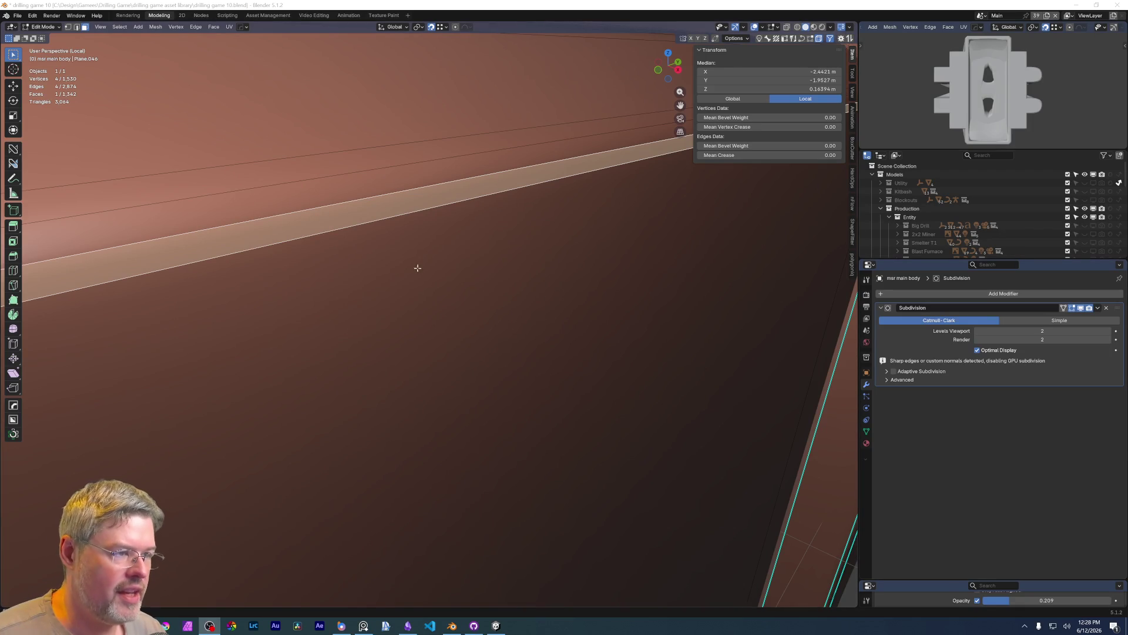
{"action": "scroll", "coordinate": [422, 288], "scroll_direction": "down", "scroll_amount": 5}
{"action": "mouse_move", "coordinate": [422, 288]}
{"action": "middle_mouse_down"}
{"action": "mouse_move", "coordinate": [328, 280]}
{"action": "mouse_move", "coordinate": [424, 303]}
{"action": "mouse_move", "coordinate": [385, 321]}
{"action": "mouse_move", "coordinate": [415, 298]}
{"action": "mouse_move", "coordinate": [377, 338]}
{"action": "mouse_move", "coordinate": [444, 299]}
{"action": "middle_mouse_up"}
{"action": "scroll", "coordinate": [327, 281], "scroll_direction": "up", "scroll_amount": 2}
{"action": "scroll", "coordinate": [444, 299], "scroll_direction": "up", "scroll_amount": 2}
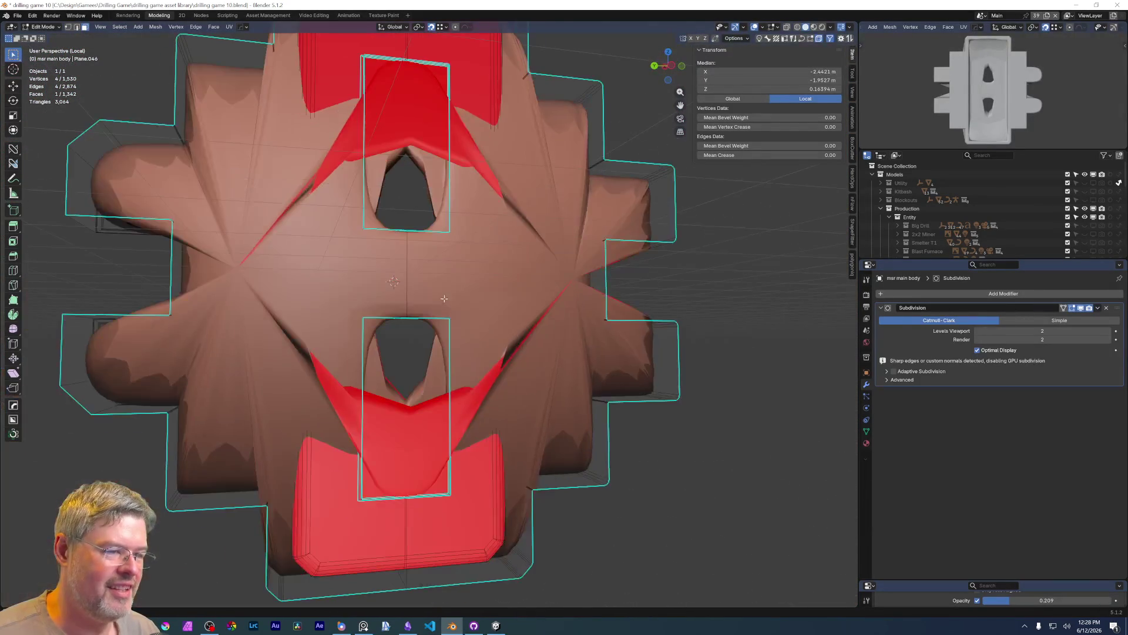
{"action": "scroll", "coordinate": [443, 299], "scroll_direction": "down", "scroll_amount": 3}
{"action": "scroll", "coordinate": [370, 388], "scroll_direction": "down", "scroll_amount": 2}
- Capture a screenshot of the model area showing the bevelled openings
{"action": "key", "text": "super+shift+s"}
{"action": "left_click_drag", "start_coordinate": [255, 487], "coordinate": [614, 115]}
{"action": "left_click_drag", "start_coordinate": [583, 118], "coordinate": [583, 116]}
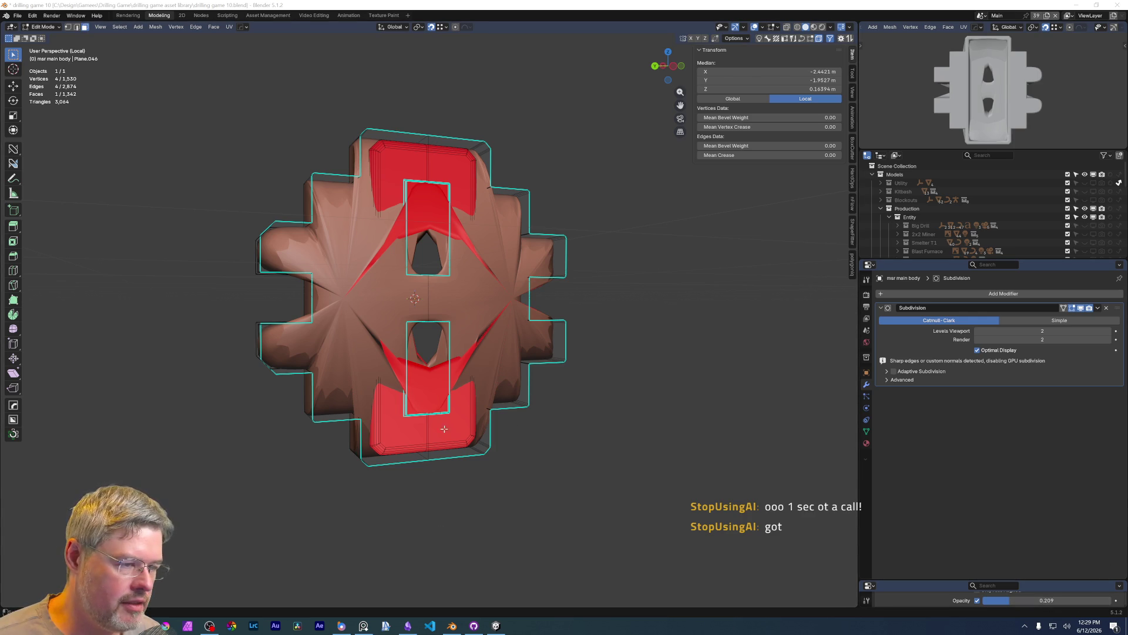
- Deselect all faces, remove the Subdivision modifier, and bring the Molten Salt Reactor reference to the front
{"action": "key", "text": "alt+a"}
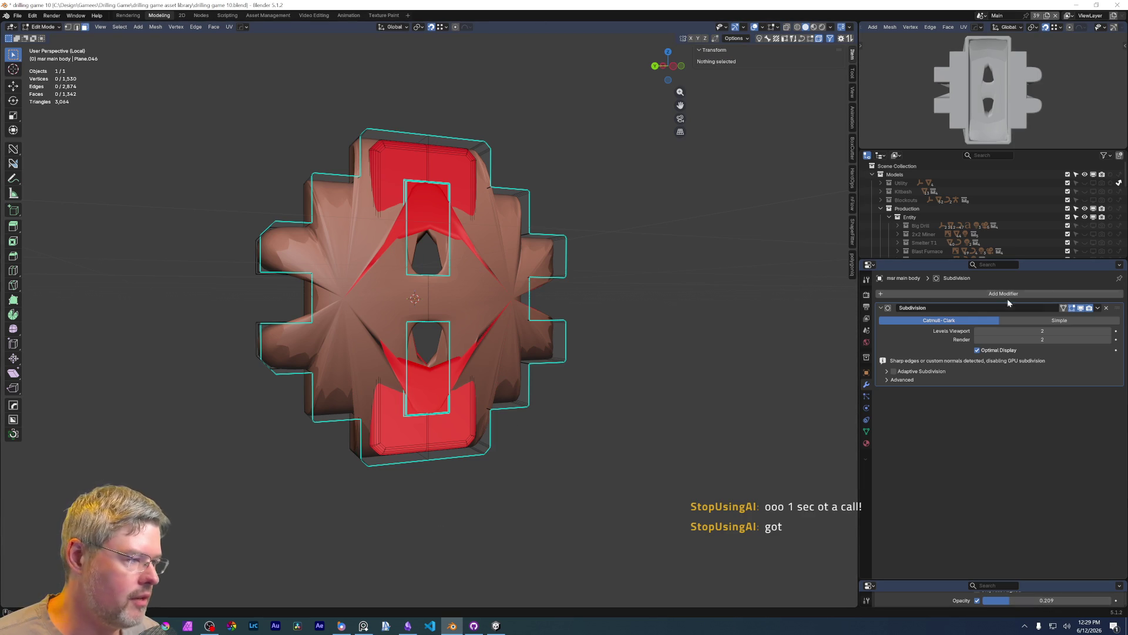
{"action": "left_click", "coordinate": [1105, 307]}
{"action": "middle_click_drag", "start_coordinate": [414, 318], "coordinate": [585, 327]}
{"action": "scroll", "coordinate": [564, 319], "scroll_direction": "up", "scroll_amount": 4}
{"action": "scroll", "coordinate": [467, 293], "scroll_direction": "up", "scroll_amount": 2}
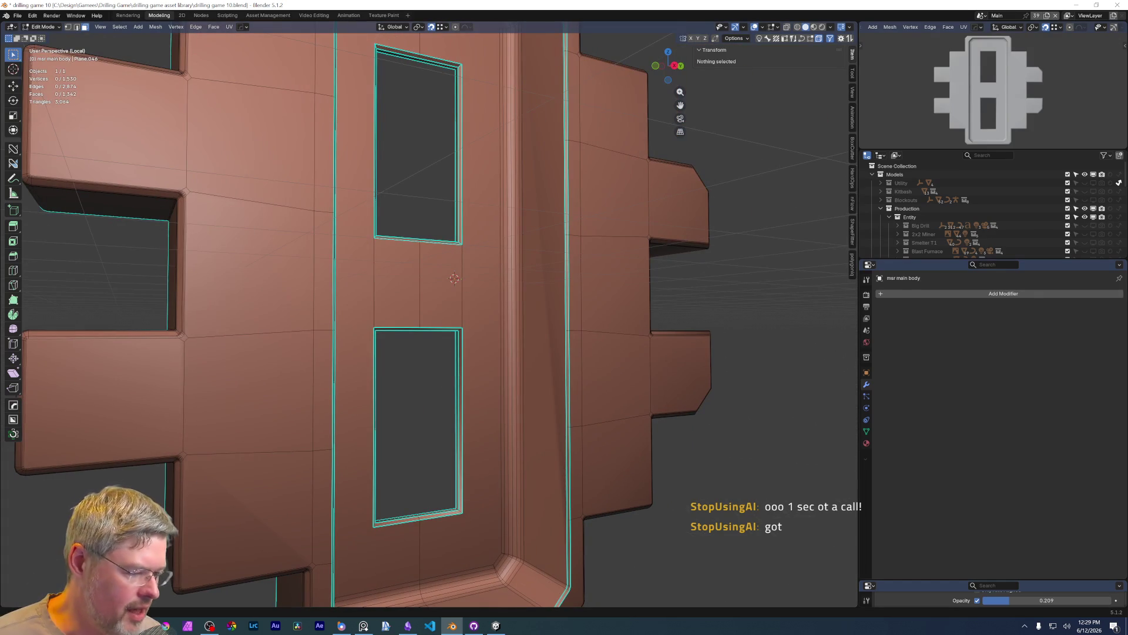
{"action": "left_click", "coordinate": [364, 626]}
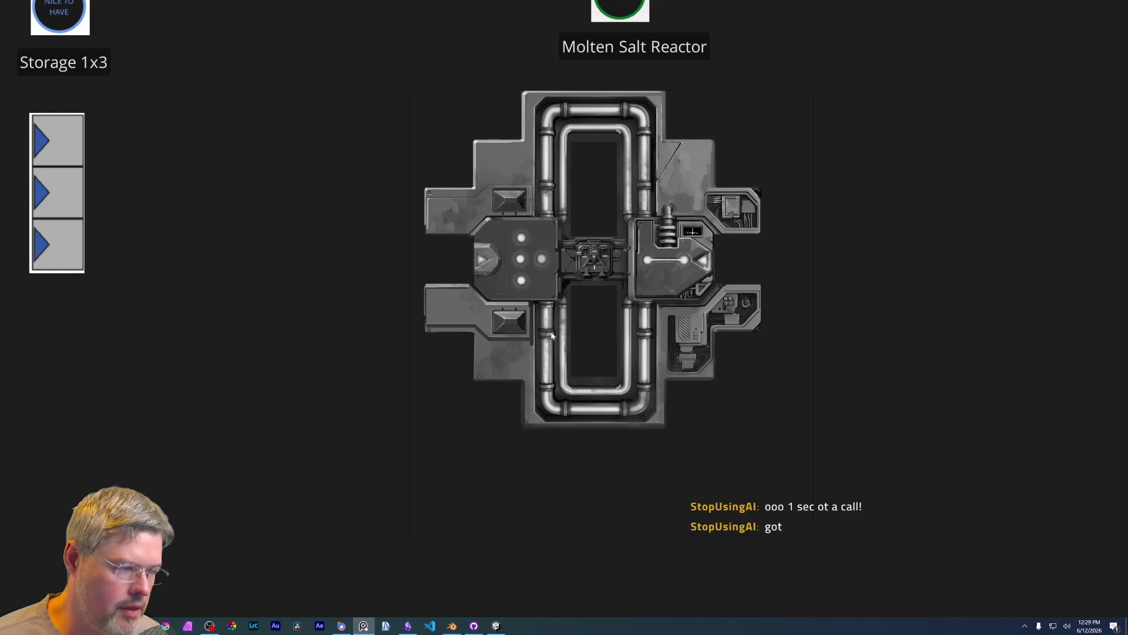
{"action": "scroll", "coordinate": [511, 306], "scroll_direction": "down", "scroll_amount": 5}
- Pan across the PureRef board to the green image, then return to the Blender reactor model
{"action": "middle_click_drag", "start_coordinate": [441, 380], "coordinate": [622, 363]}
{"action": "scroll", "coordinate": [623, 362], "scroll_direction": "up", "scroll_amount": 3}
{"action": "scroll", "coordinate": [491, 427], "scroll_direction": "up", "scroll_amount": 2}
{"action": "scroll", "coordinate": [565, 404], "scroll_direction": "up", "scroll_amount": 1}
{"action": "scroll", "coordinate": [666, 364], "scroll_direction": "up", "scroll_amount": 4}
{"action": "scroll", "coordinate": [584, 411], "scroll_direction": "up", "scroll_amount": 2}
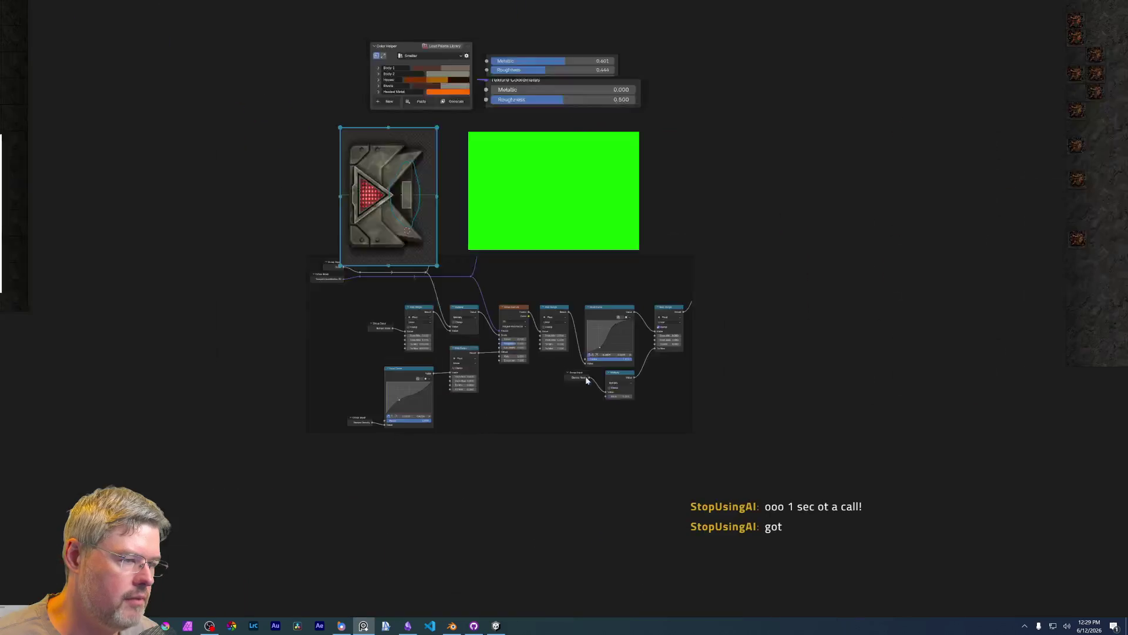
{"action": "scroll", "coordinate": [575, 311], "scroll_direction": "up", "scroll_amount": 4}
{"action": "scroll", "coordinate": [575, 312], "scroll_direction": "up", "scroll_amount": 5}
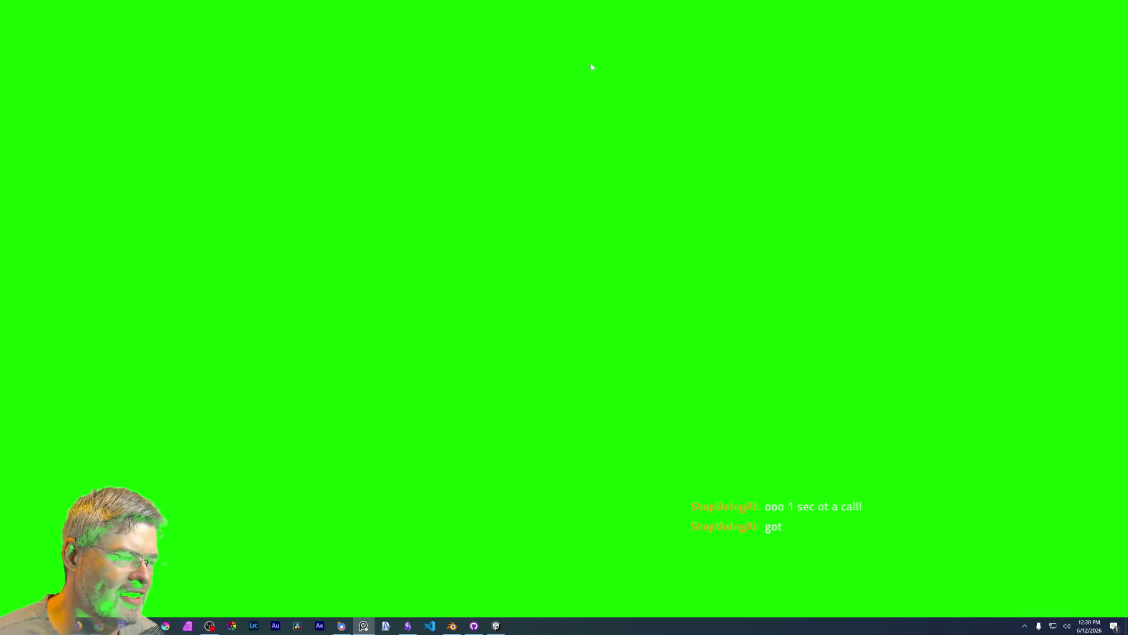
{"action": "key", "text": "alt+Tab"}
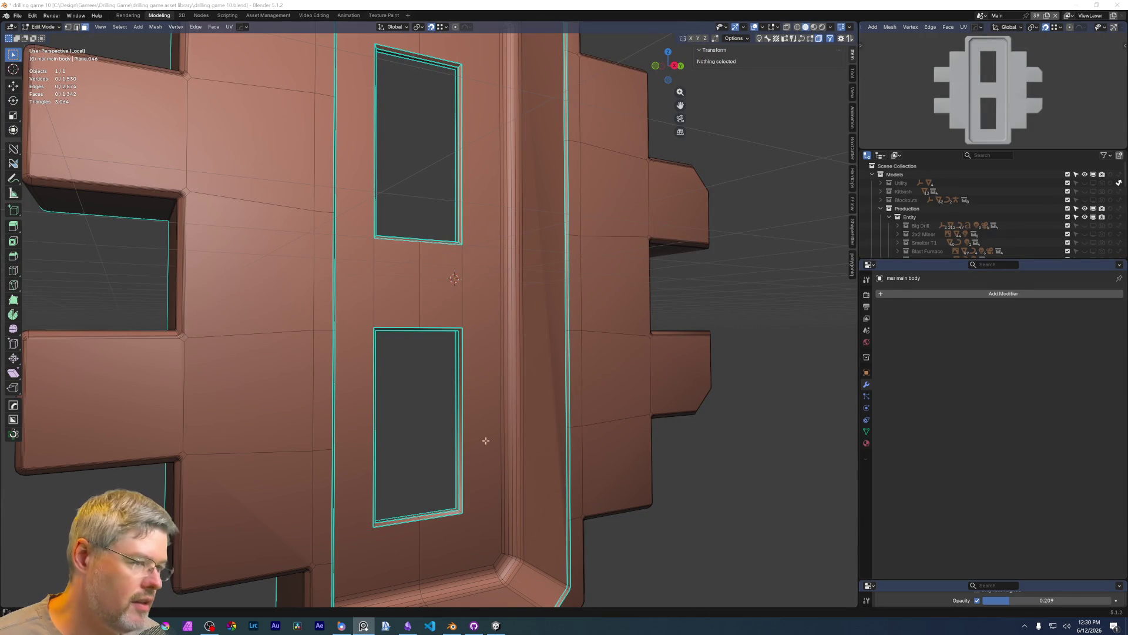
- Bring the Drilling Game window to the front beside Blender
{"action": "key", "text": "alt+Tab"}
{"action": "key", "text": "alt+Tab"}
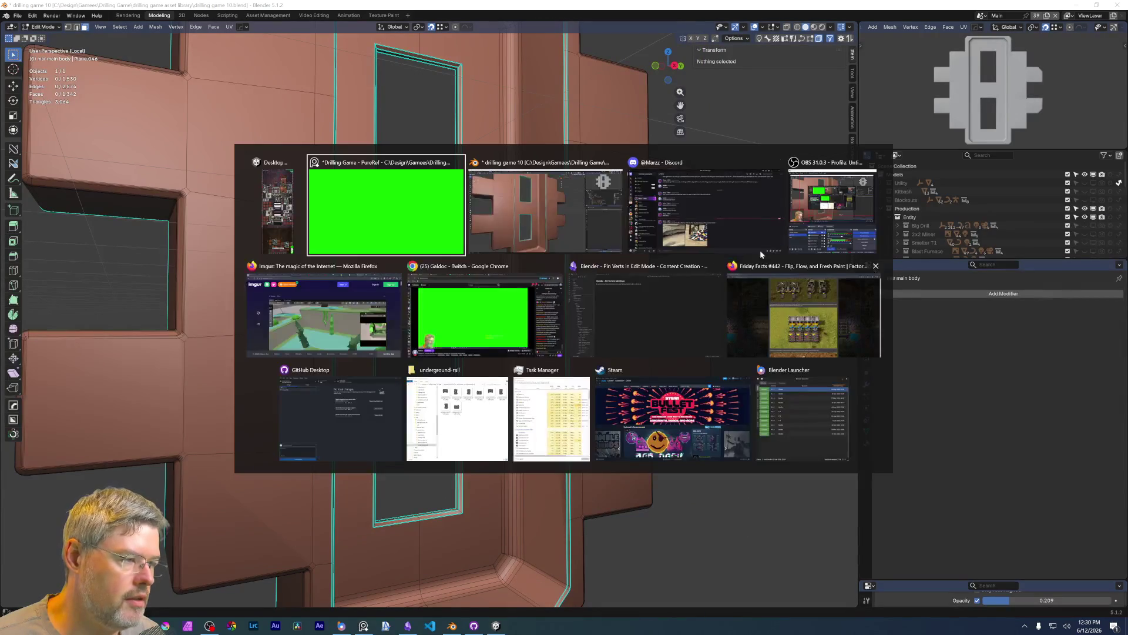
{"action": "key", "text": "alt+Tab"}
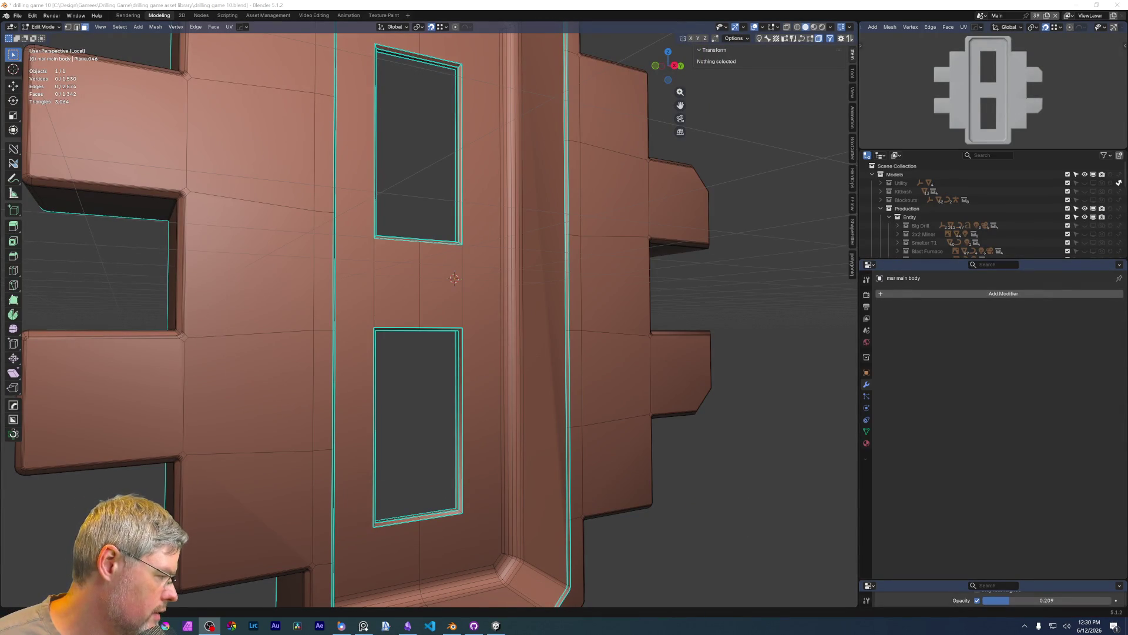
{"action": "key", "text": "alt+Tab"}
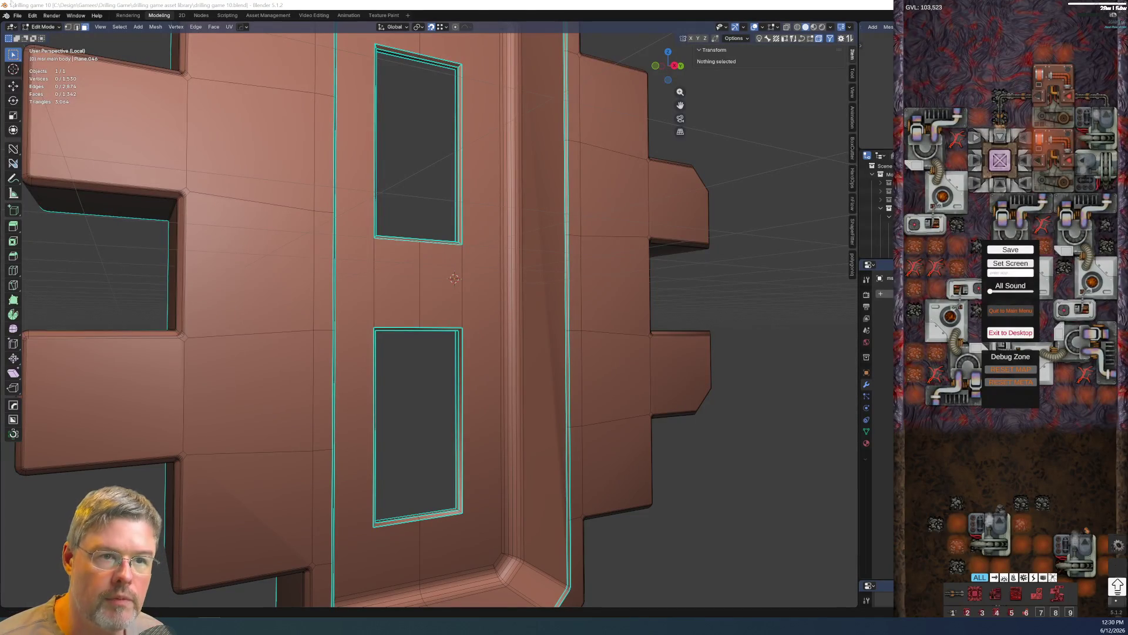
- Save drilling game 10.blend and close the game's pause menu to show the drilling base
{"action": "left_click", "coordinate": [17, 15]}
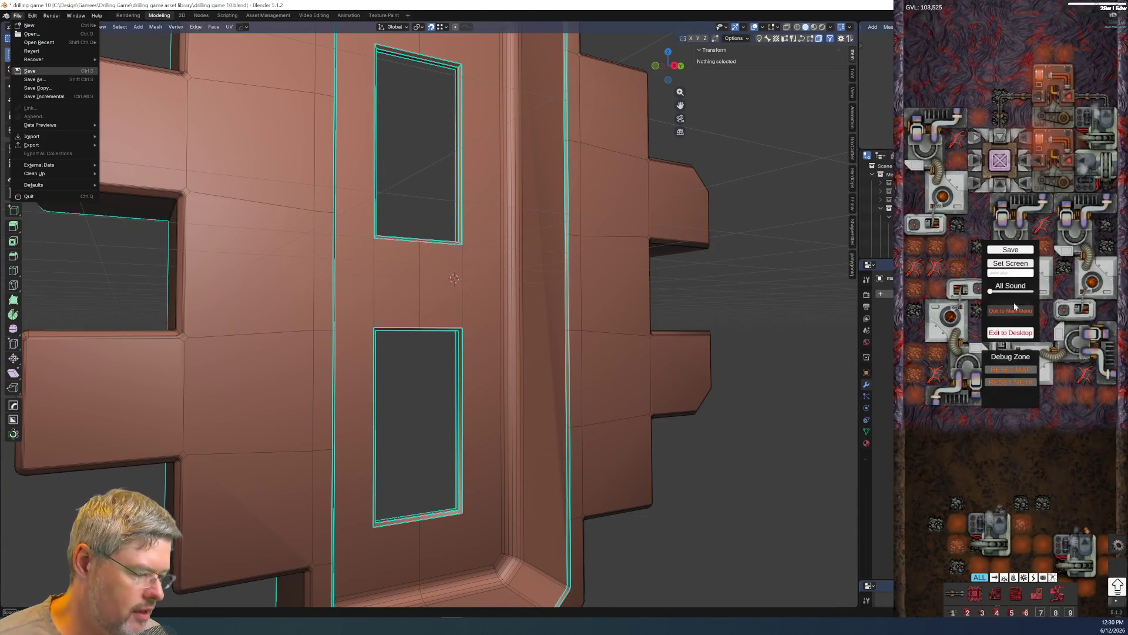
{"action": "left_click", "coordinate": [30, 71]}
{"action": "key", "text": "Escape"}
{"action": "scroll", "coordinate": [967, 442], "scroll_direction": "down", "scroll_amount": 10}
{"action": "scroll", "coordinate": [957, 446], "scroll_direction": "up", "scroll_amount": 5}
{"action": "scroll", "coordinate": [948, 438], "scroll_direction": "up", "scroll_amount": 5}
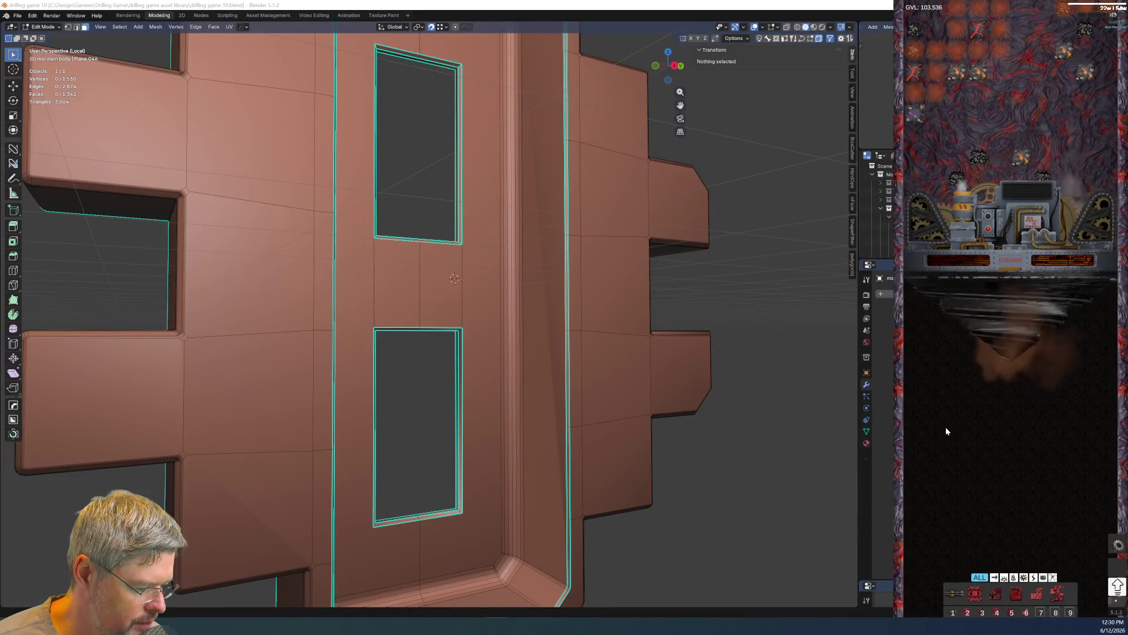
{"action": "scroll", "coordinate": [947, 427], "scroll_direction": "up", "scroll_amount": 3}
{"action": "scroll", "coordinate": [946, 427], "scroll_direction": "down", "scroll_amount": 2}
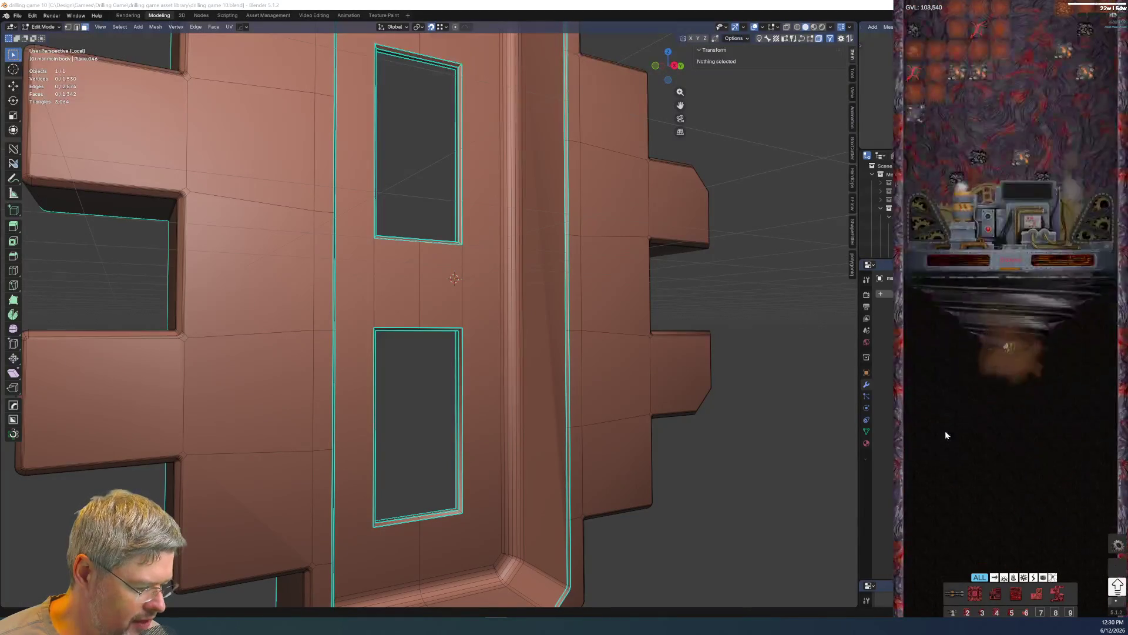
{"action": "scroll", "coordinate": [957, 468], "scroll_direction": "up", "scroll_amount": 2}
{"action": "scroll", "coordinate": [952, 460], "scroll_direction": "up", "scroll_amount": 5}
{"action": "scroll", "coordinate": [954, 459], "scroll_direction": "up", "scroll_amount": 3}
{"action": "scroll", "coordinate": [954, 440], "scroll_direction": "up", "scroll_amount": 3}
{"action": "scroll", "coordinate": [951, 437], "scroll_direction": "up", "scroll_amount": 3}
{"action": "scroll", "coordinate": [947, 440], "scroll_direction": "up", "scroll_amount": 3}
{"action": "scroll", "coordinate": [948, 437], "scroll_direction": "down", "scroll_amount": 5}
{"action": "scroll", "coordinate": [942, 437], "scroll_direction": "down", "scroll_amount": 5}
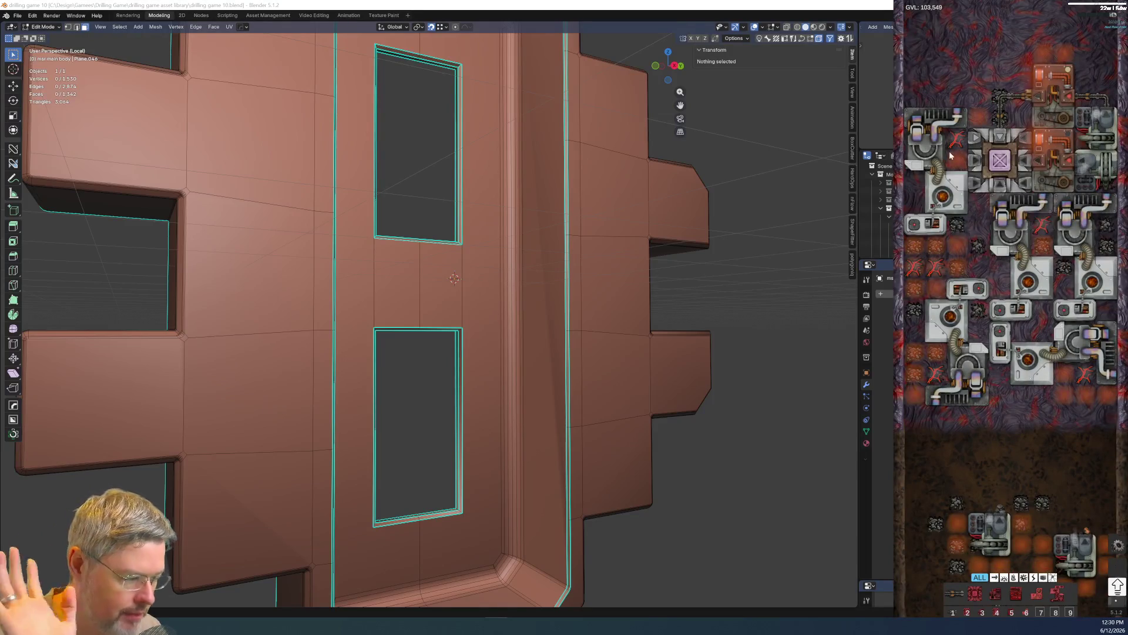
{"action": "scroll", "coordinate": [995, 263], "scroll_direction": "down", "scroll_amount": 3}
{"action": "scroll", "coordinate": [979, 235], "scroll_direction": "down", "scroll_amount": 3}
{"action": "scroll", "coordinate": [980, 217], "scroll_direction": "down", "scroll_amount": 3}
{"action": "scroll", "coordinate": [979, 214], "scroll_direction": "up", "scroll_amount": 5}
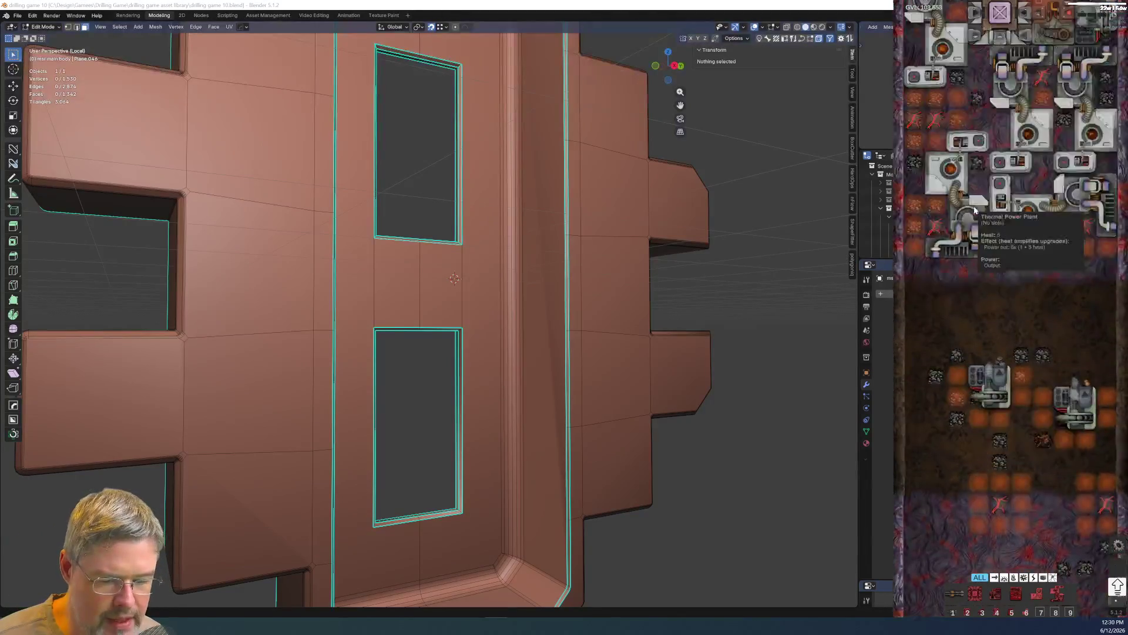
{"action": "middle_click_drag", "start_coordinate": [382, 293], "coordinate": [432, 313]}
{"action": "key", "text": "alt+Tab"}
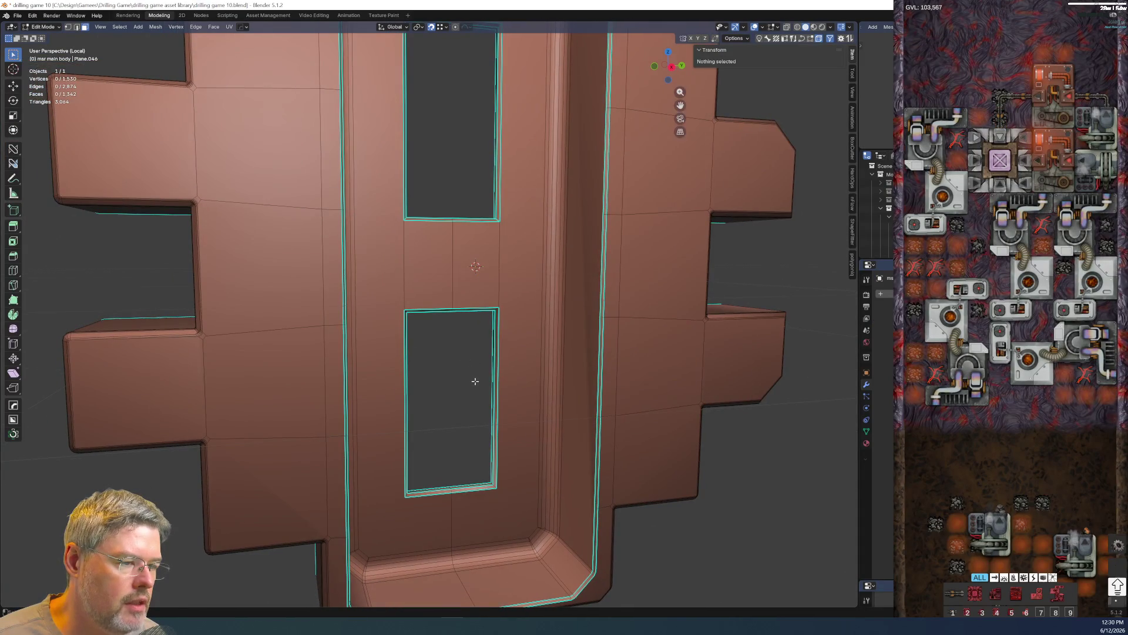
- Exit Local view to show the whole scene and frame the wiring panel straight-on in orthographic side view
{"action": "key", "text": "KP_Divide"}
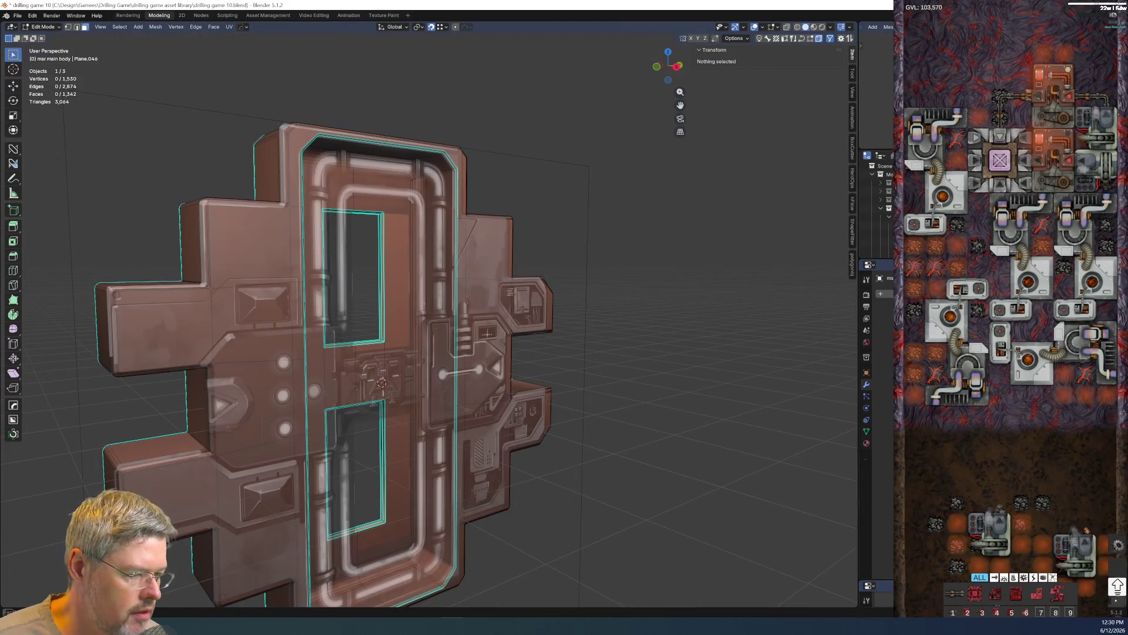
{"action": "mouse_move", "coordinate": [381, 384]}
{"action": "middle_mouse_down"}
{"action": "mouse_move", "coordinate": [441, 388]}
{"action": "mouse_move", "coordinate": [590, 362]}
{"action": "mouse_move", "coordinate": [431, 369]}
{"action": "middle_mouse_up"}
{"action": "scroll", "coordinate": [457, 389], "scroll_direction": "up", "scroll_amount": 3}
{"action": "scroll", "coordinate": [458, 389], "scroll_direction": "up", "scroll_amount": 2}
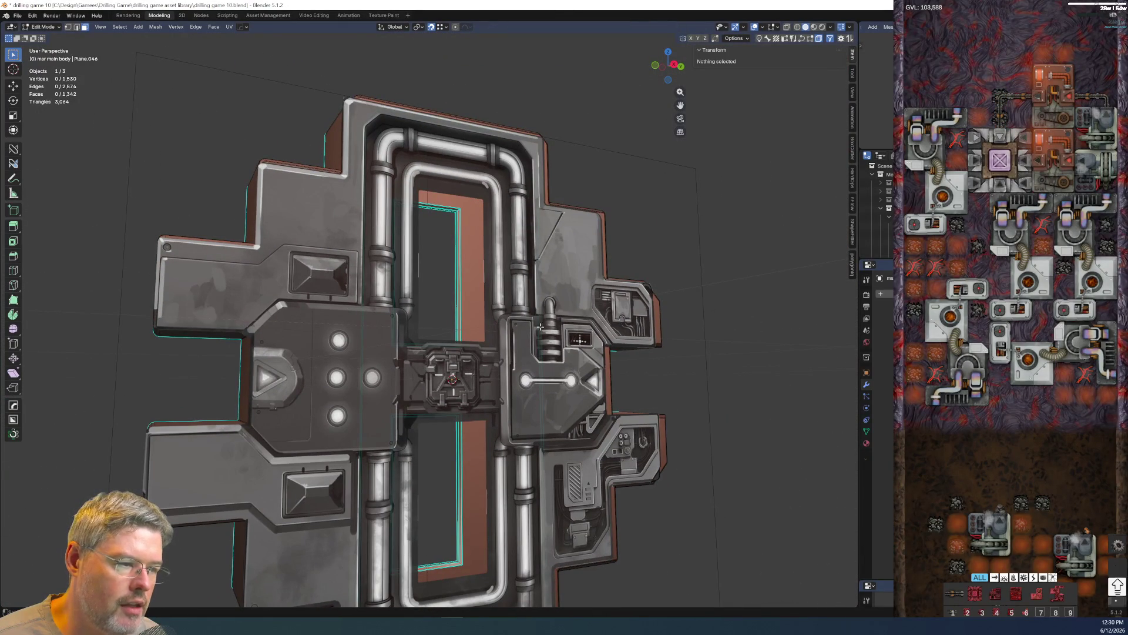
{"action": "middle_click_drag", "start_coordinate": [541, 326], "coordinate": [488, 326]}
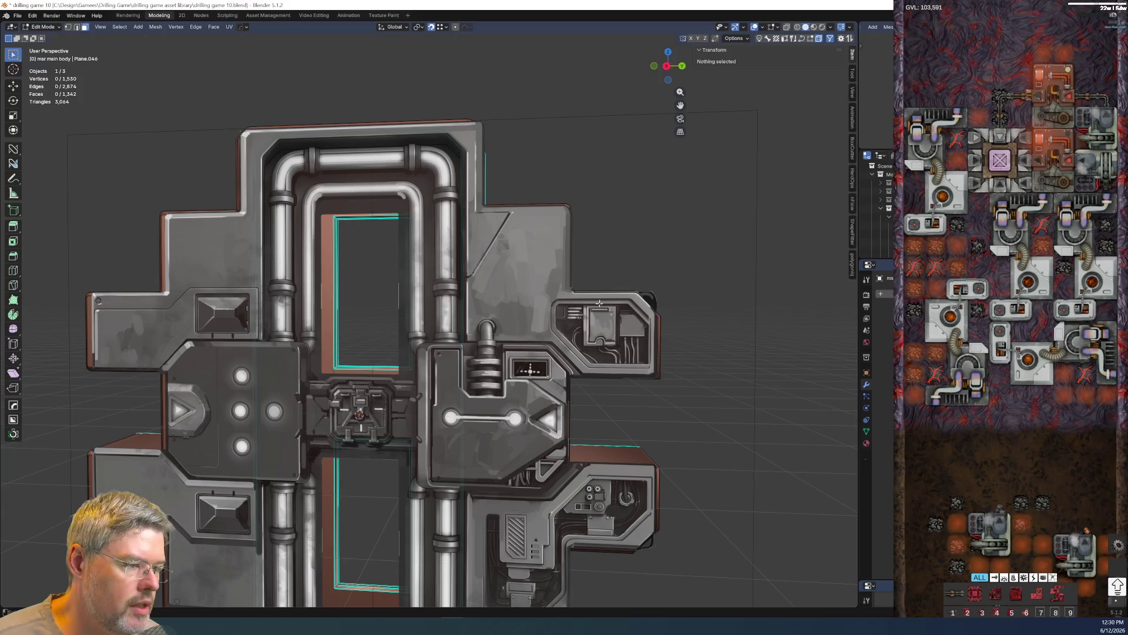
{"action": "scroll", "coordinate": [621, 361], "scroll_direction": "up", "scroll_amount": 2}
{"action": "scroll", "coordinate": [462, 382], "scroll_direction": "up", "scroll_amount": 2}
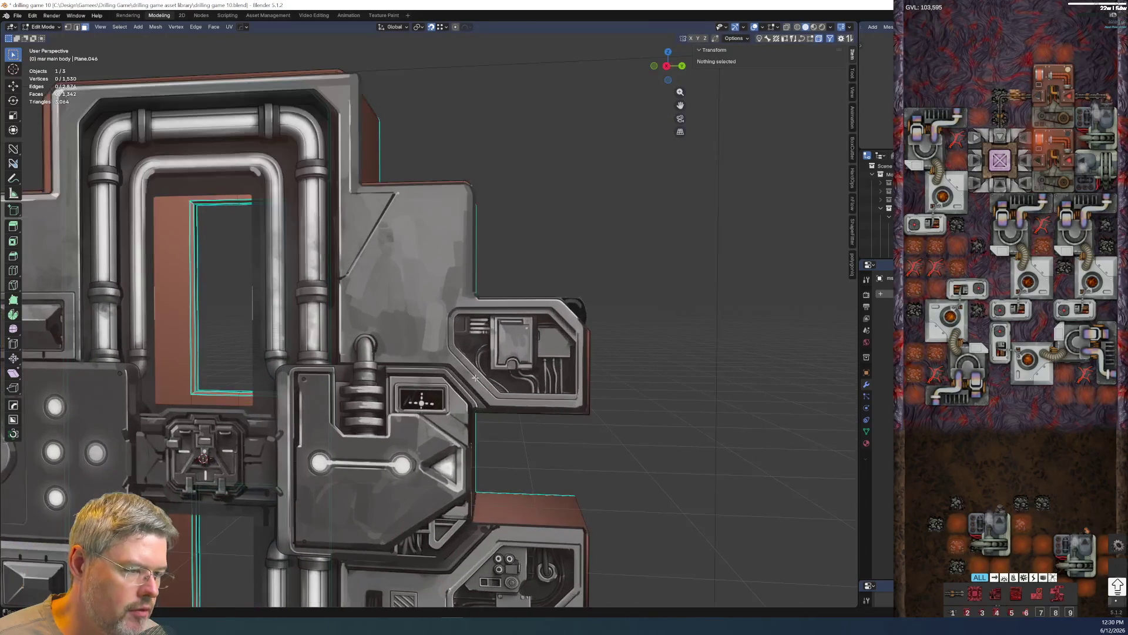
{"action": "scroll", "coordinate": [541, 369], "scroll_direction": "up", "scroll_amount": 2}
{"action": "mouse_move", "coordinate": [579, 349]}
{"action": "middle_mouse_down", "text": "shift"}
{"action": "mouse_move", "coordinate": [469, 349]}
{"action": "mouse_move", "coordinate": [385, 394]}
{"action": "middle_mouse_up", "text": "shift"}
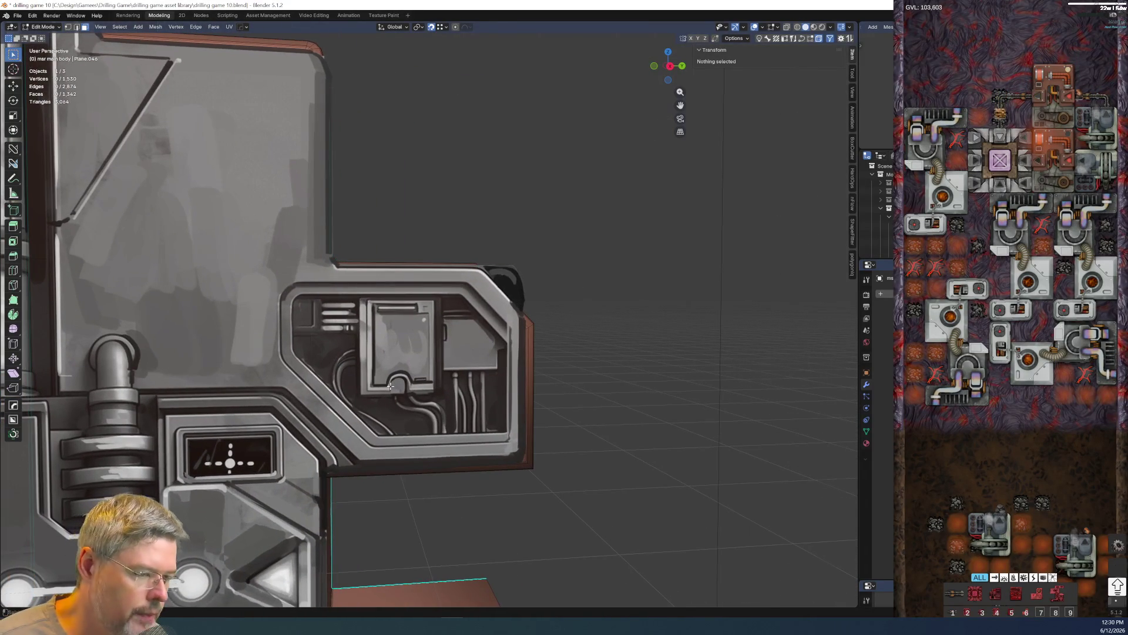
{"action": "key", "text": "KP_5"}
{"action": "scroll", "coordinate": [423, 392], "scroll_direction": "down", "scroll_amount": 2}
{"action": "scroll", "coordinate": [456, 399], "scroll_direction": "up", "scroll_amount": 1}
{"action": "middle_click_drag", "start_coordinate": [454, 398], "coordinate": [399, 357], "text": "shift"}
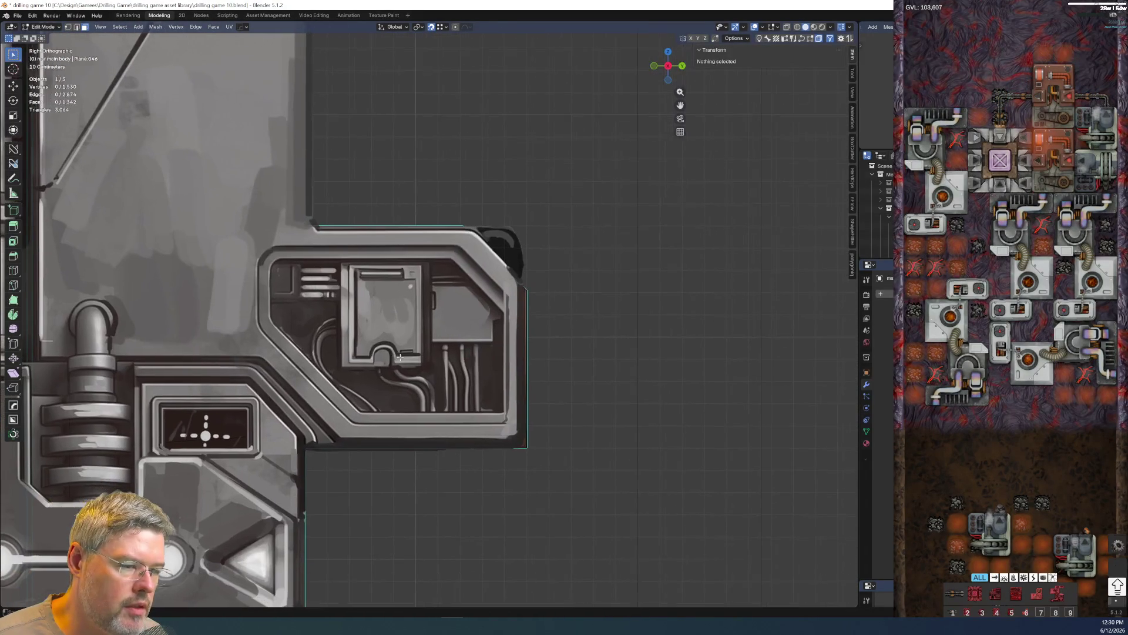
- Save the file and set BoxCutter to draw freeform ngon shapes in cut mode
{"action": "left_click", "coordinate": [18, 16]}
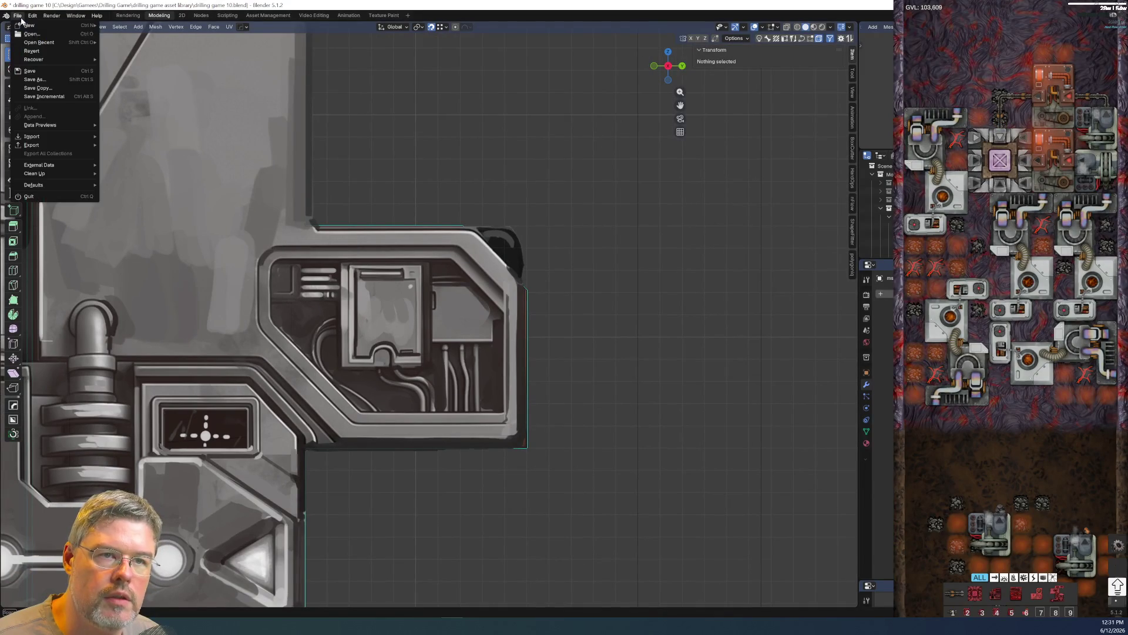
{"action": "key", "text": "ctrl+s"}
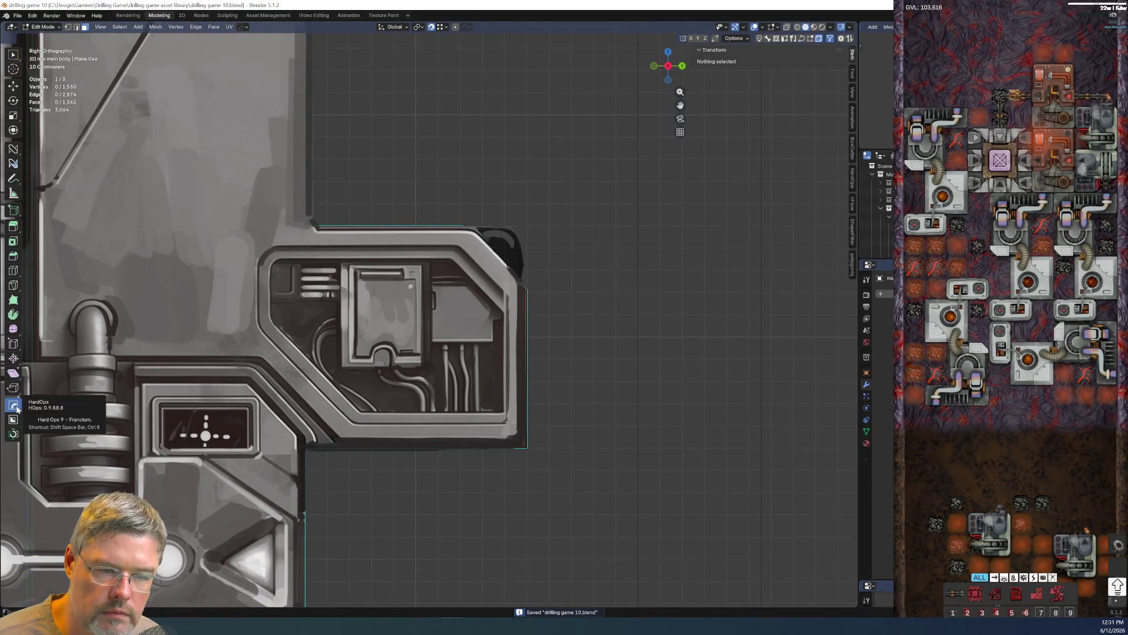
{"action": "left_click", "coordinate": [13, 419]}
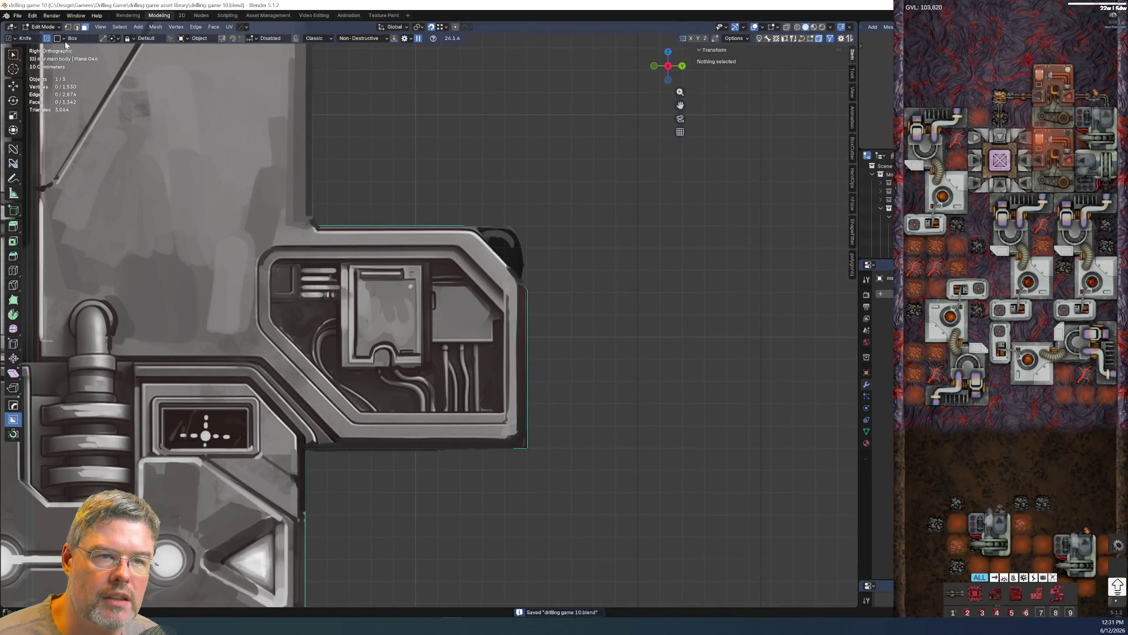
{"action": "key", "text": "ctrl+z"}
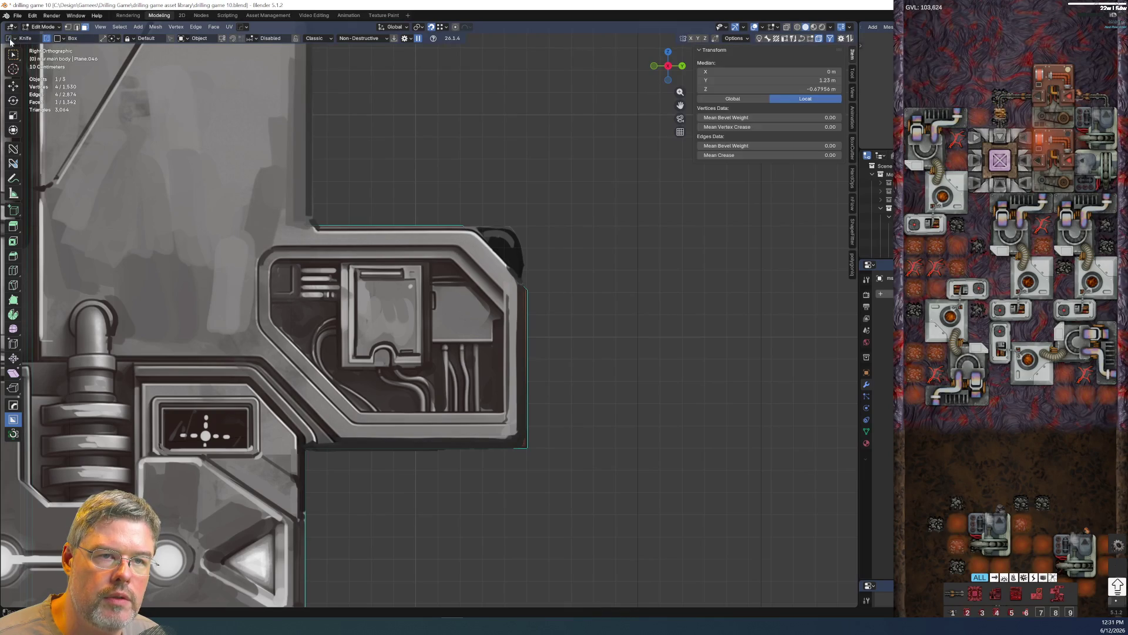
{"action": "key", "text": "d"}
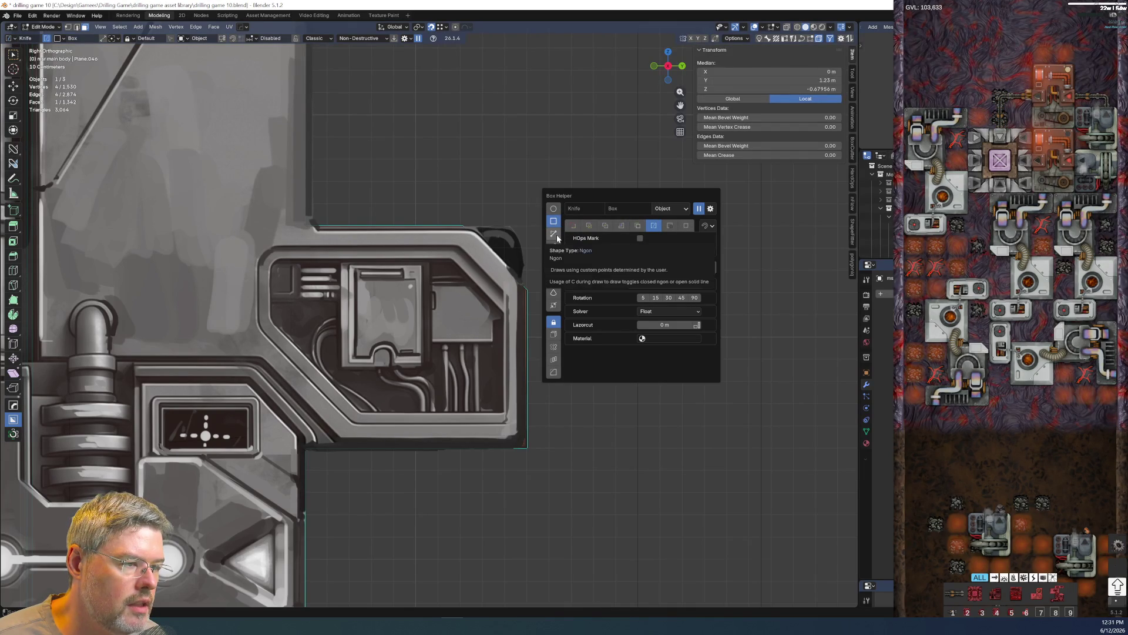
{"action": "left_click", "coordinate": [556, 235]}
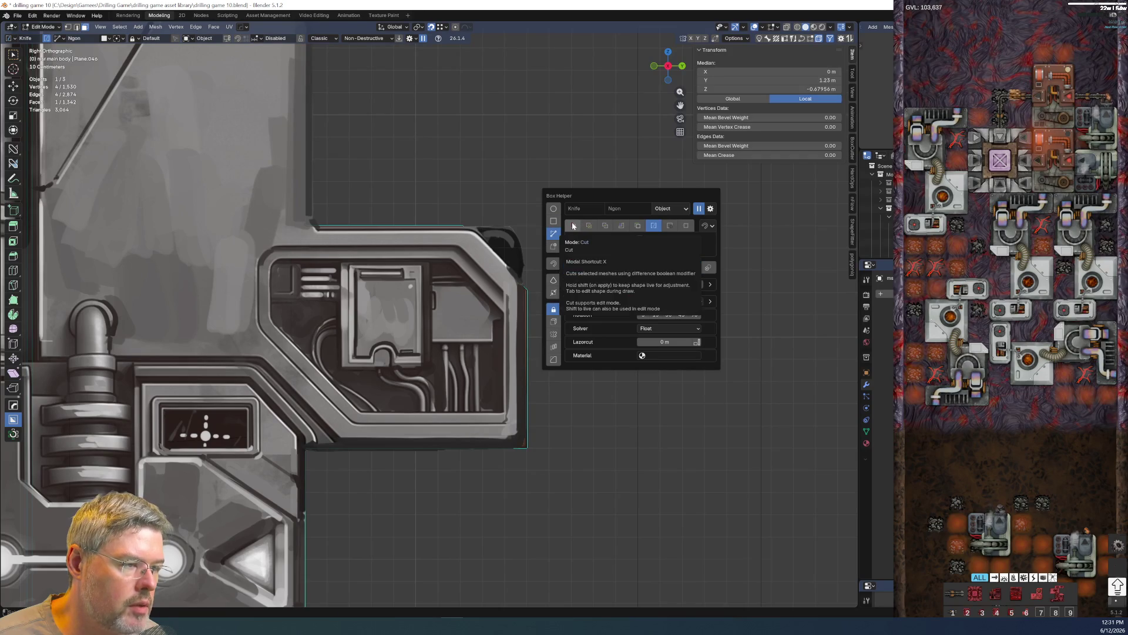
{"action": "left_click", "coordinate": [573, 226]}
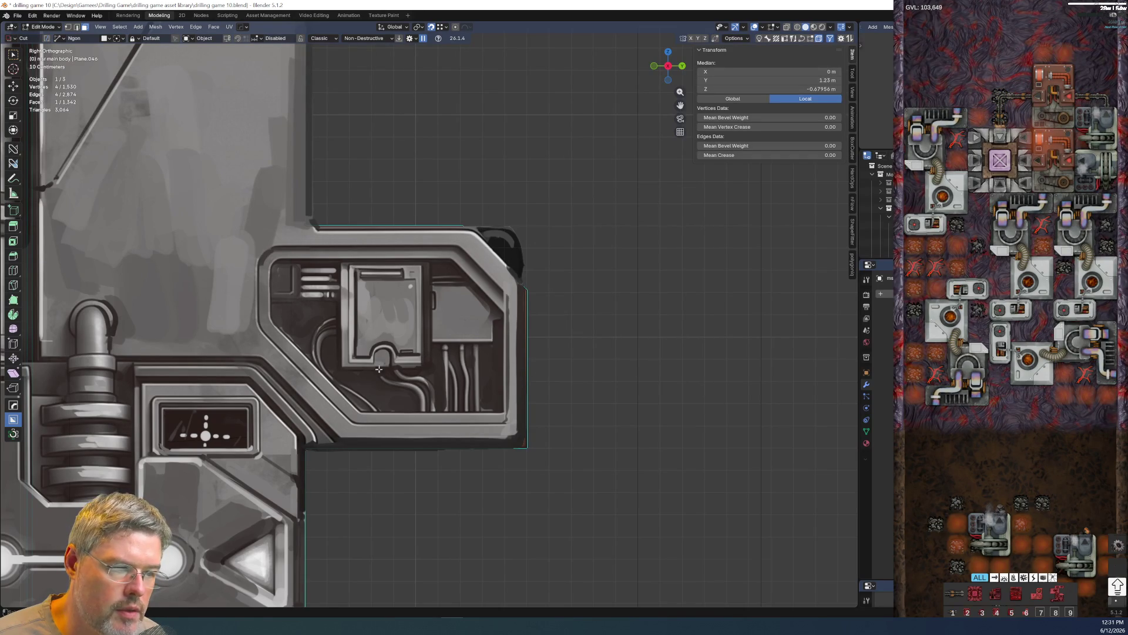
- Fill the selected vertex loop with a face and return to Object Mode
{"action": "left_click", "coordinate": [510, 386], "text": "shift"}
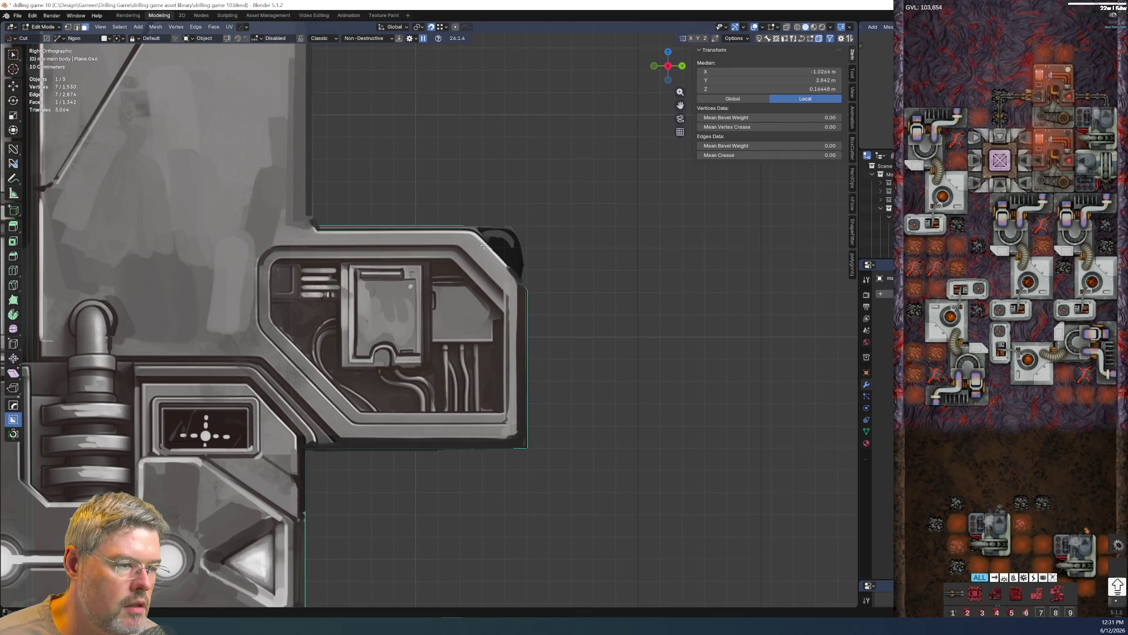
{"action": "key", "text": "f"}
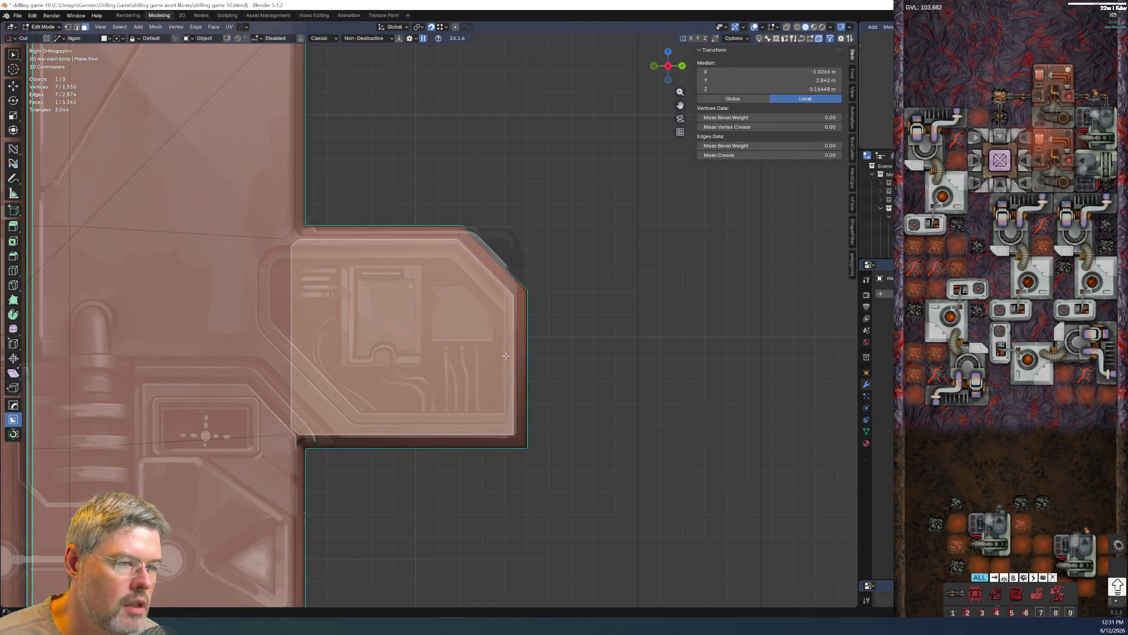
{"action": "key", "text": "Tab"}
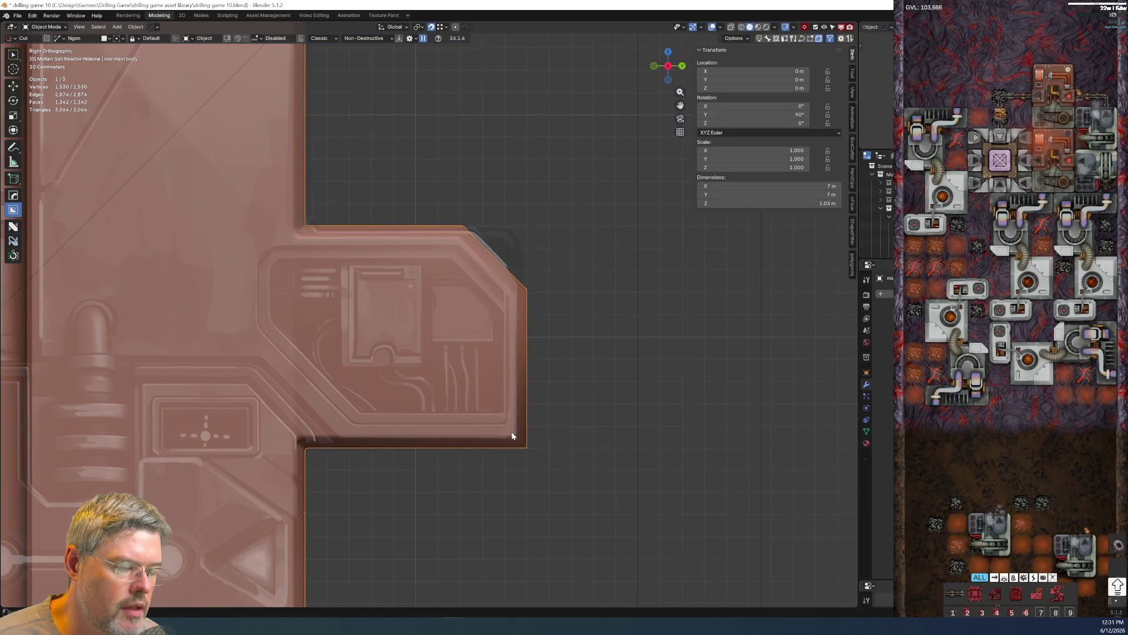
- Draw an ngon around the painted door panel outline and cut the hole through the body wall
{"action": "left_click_drag", "start_coordinate": [512, 432], "coordinate": [517, 362]}
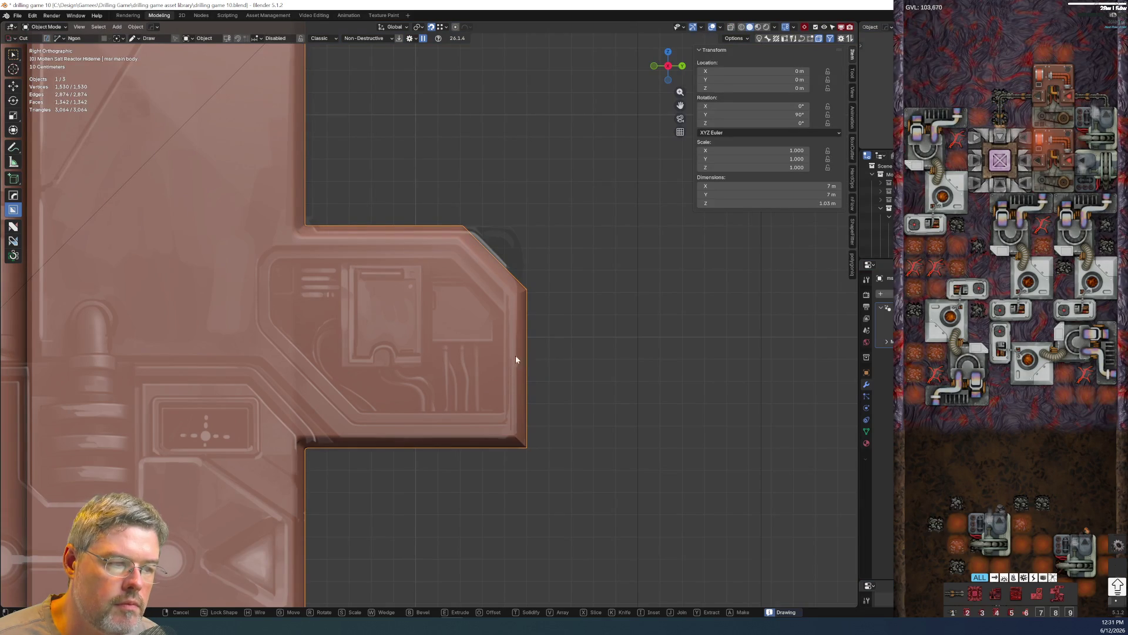
{"action": "left_click", "coordinate": [510, 292]}
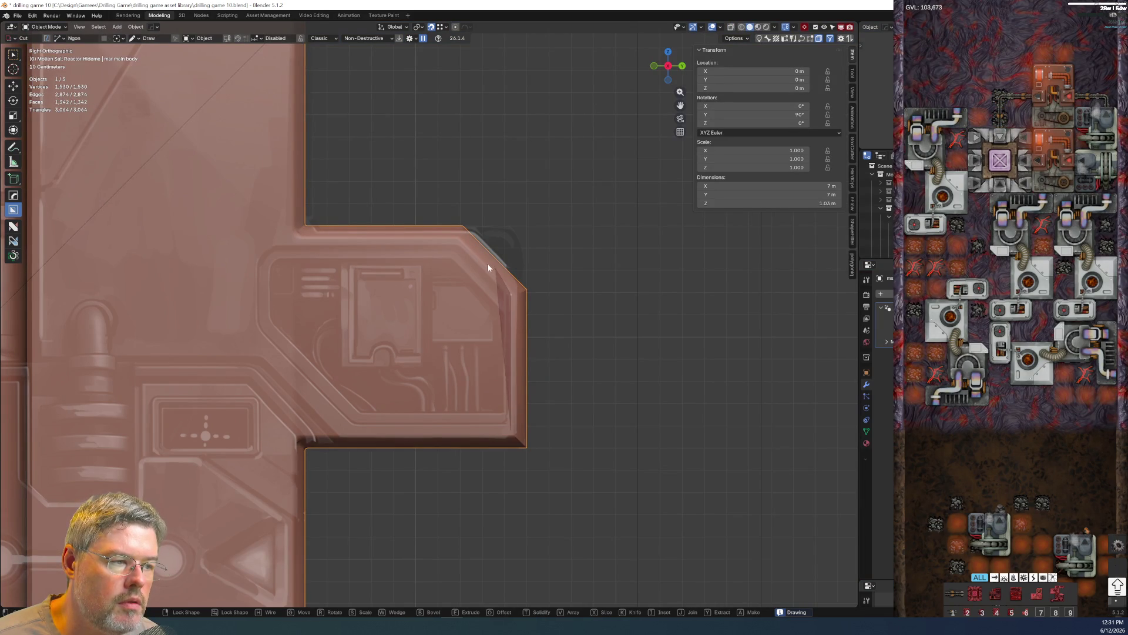
{"action": "left_click", "coordinate": [459, 250]}
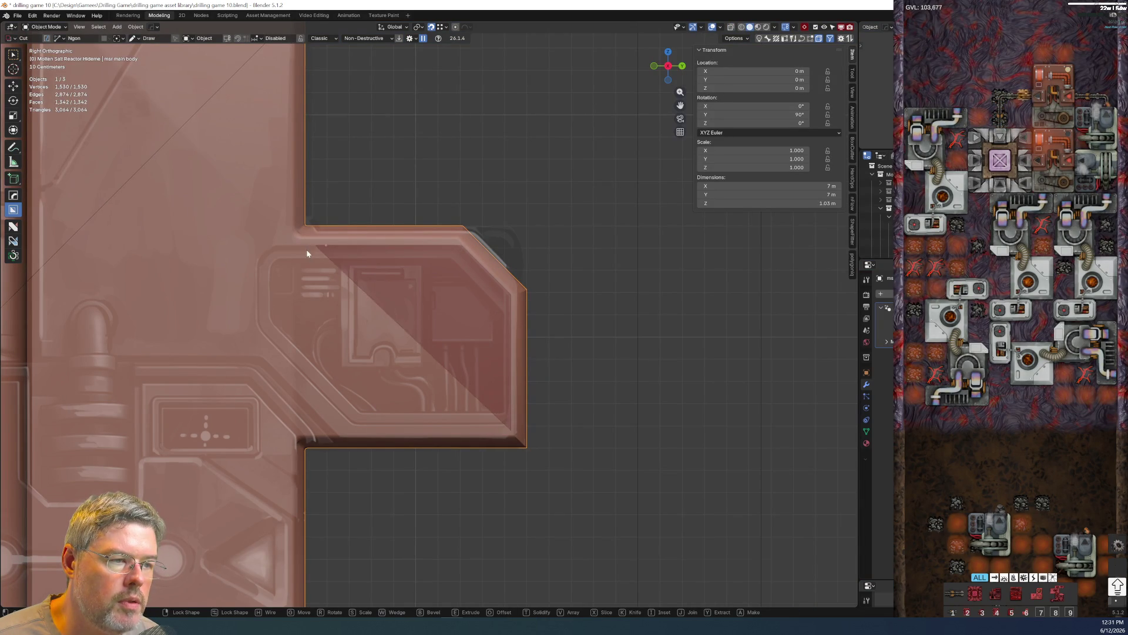
{"action": "left_click", "coordinate": [257, 253]}
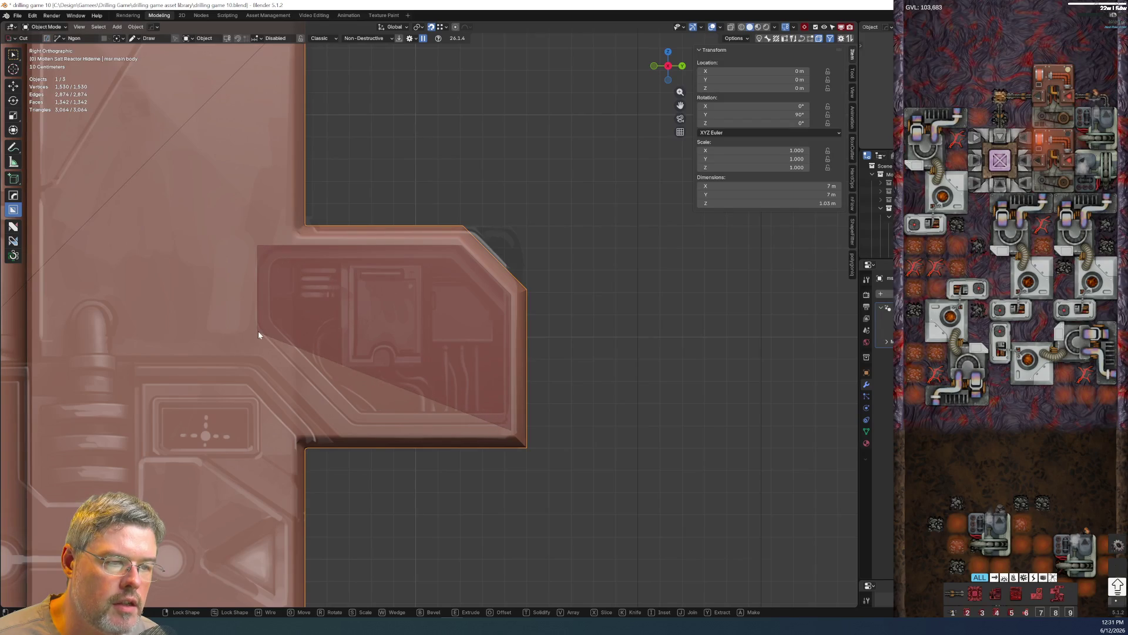
{"action": "left_click", "coordinate": [259, 325]}
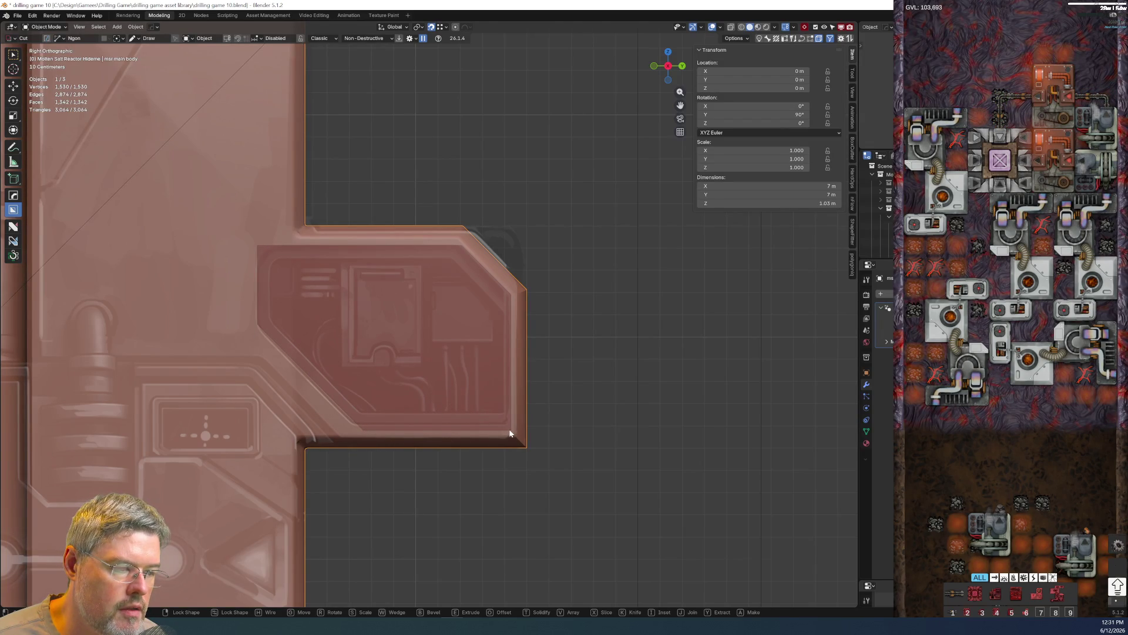
{"action": "key", "text": "space"}
{"action": "mouse_move", "coordinate": [474, 403]}
{"action": "middle_mouse_down"}
{"action": "mouse_move", "coordinate": [410, 353]}
{"action": "mouse_move", "coordinate": [322, 354]}
{"action": "mouse_move", "coordinate": [227, 323]}
{"action": "mouse_move", "coordinate": [456, 359]}
{"action": "mouse_move", "coordinate": [467, 339]}
{"action": "mouse_move", "coordinate": [455, 342]}
{"action": "mouse_move", "coordinate": [505, 327]}
{"action": "middle_mouse_up"}
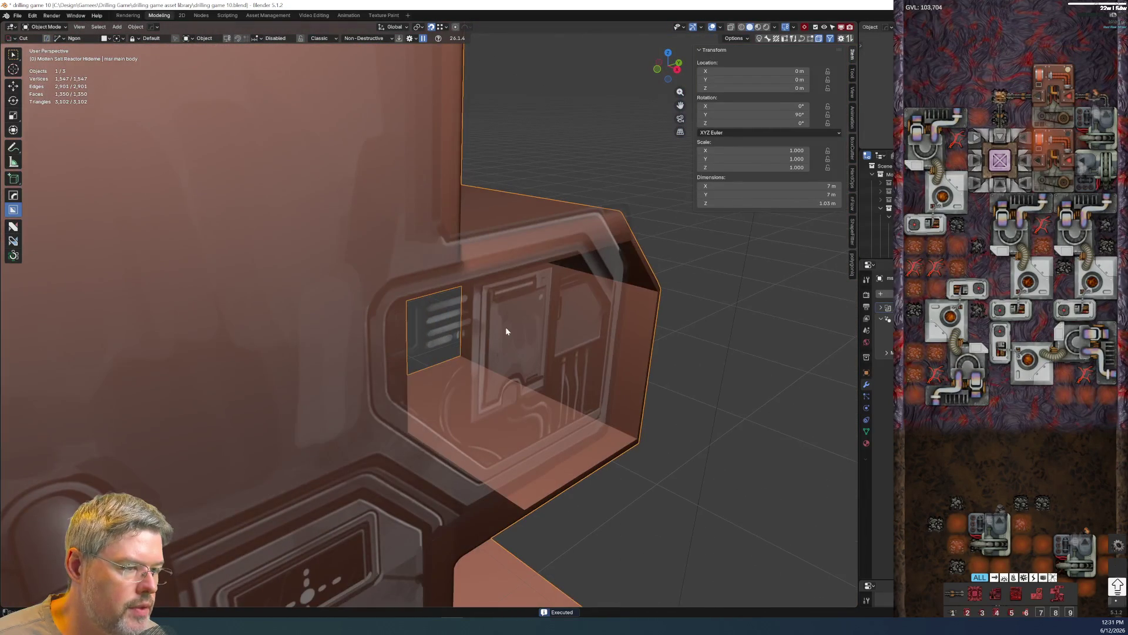
- Show the body's Boolean stack via the HOPS Q menu, select Cutter.002, and turn X-ray off
{"action": "key", "text": "Tab"}
{"action": "key", "text": "q"}
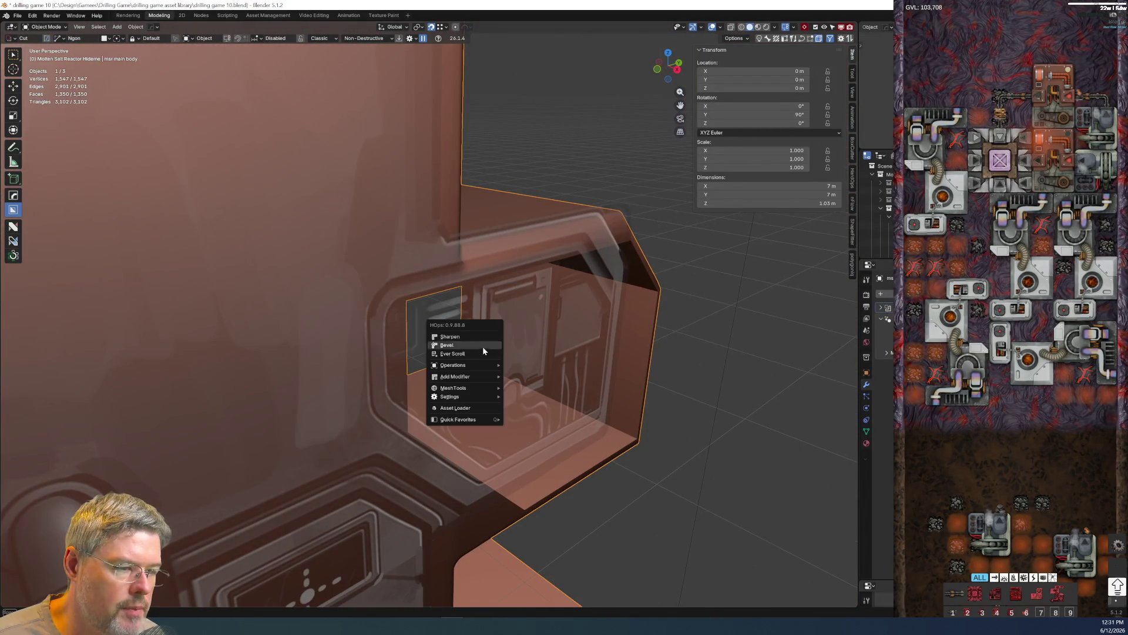
{"action": "left_click", "coordinate": [481, 351]}
{"action": "middle_click_drag", "start_coordinate": [480, 351], "coordinate": [552, 368]}
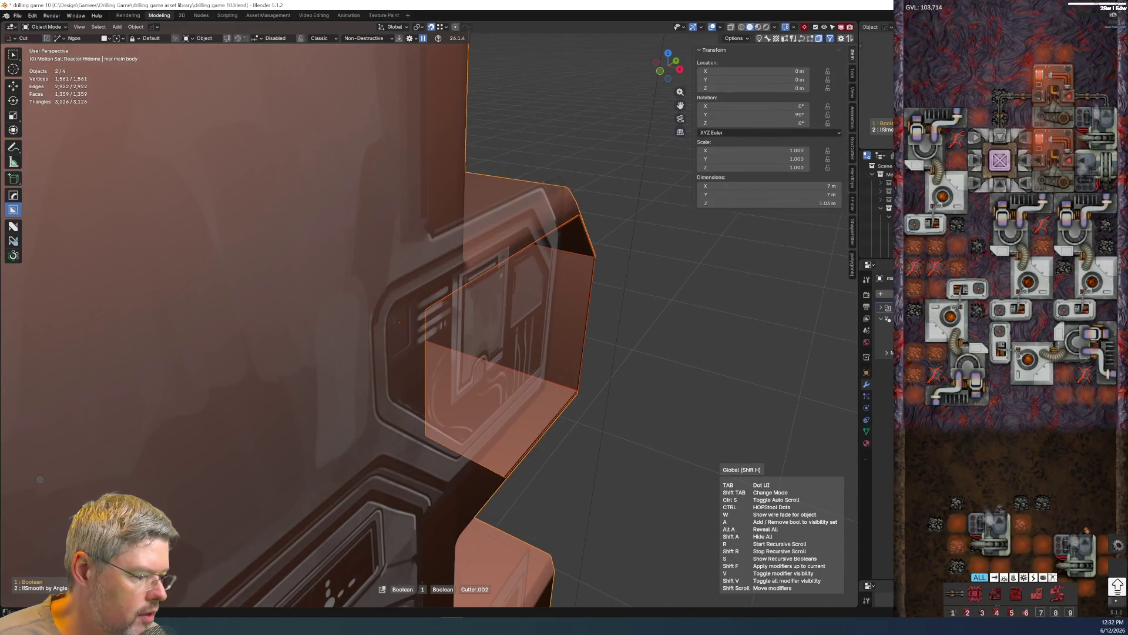
{"action": "left_click", "coordinate": [744, 575]}
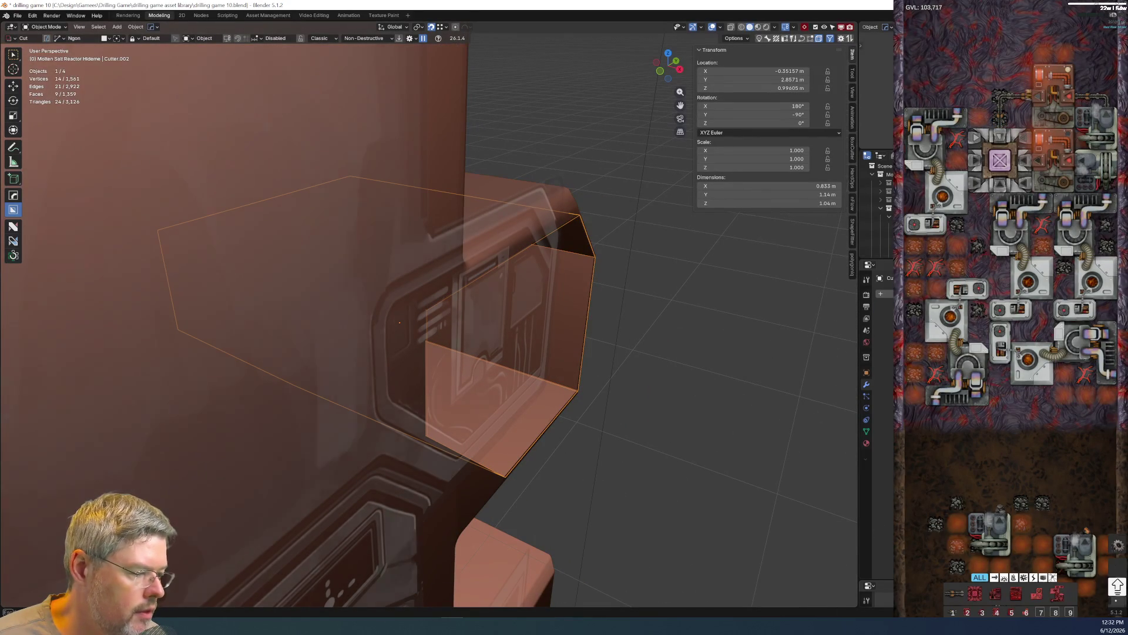
{"action": "key", "text": "alt+z"}
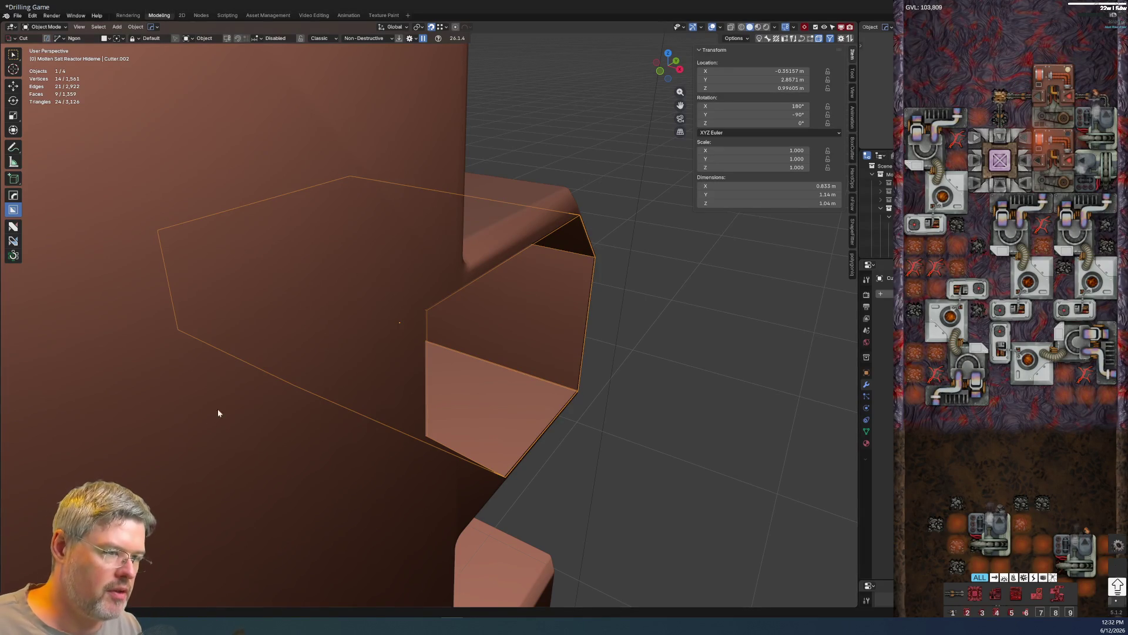
{"action": "scroll", "coordinate": [500, 391], "scroll_direction": "up", "scroll_amount": 3}
{"action": "scroll", "coordinate": [581, 383], "scroll_direction": "up", "scroll_amount": 3}
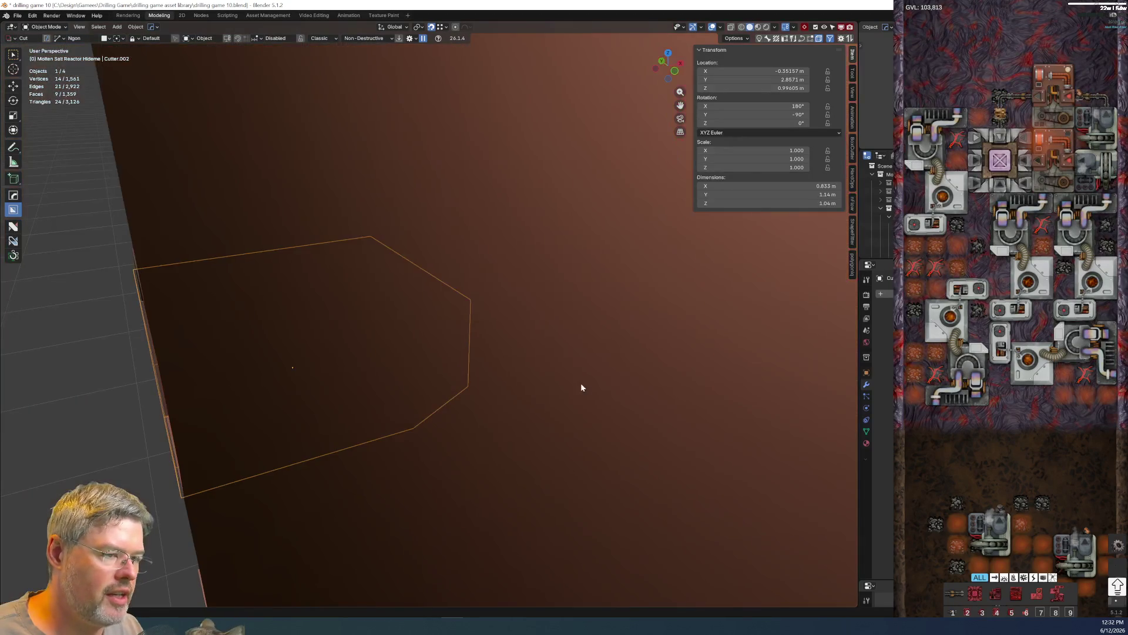
- Enter Edit Mode on the door cutter and orbit to see it inside the wall
{"action": "key", "text": "Tab"}
{"action": "key", "text": "ctrl+Tab"}
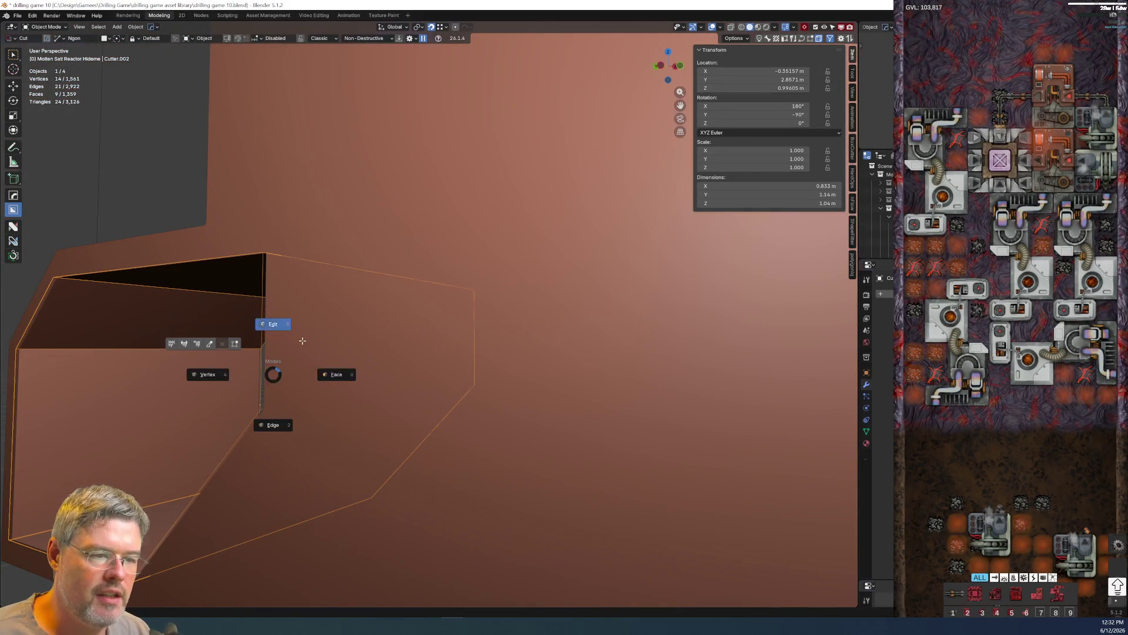
{"action": "left_click", "coordinate": [150, 401]}
{"action": "mouse_move", "coordinate": [151, 401]}
{"action": "middle_mouse_down"}
{"action": "mouse_move", "coordinate": [133, 436]}
{"action": "mouse_move", "coordinate": [315, 370]}
{"action": "middle_mouse_up"}
{"action": "scroll", "coordinate": [330, 361], "scroll_direction": "down", "scroll_amount": 2}
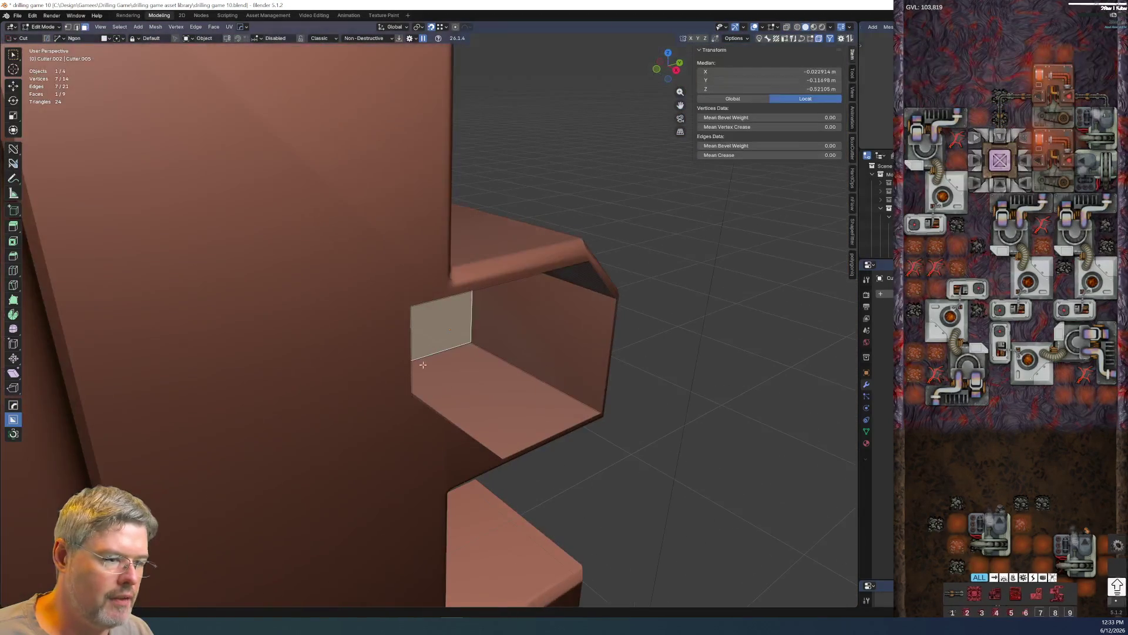
- Move the cutter's outer face along X to the wall's outer edge, then push it inward
{"action": "left_click", "coordinate": [446, 331]}
{"action": "key", "text": "g"}
{"action": "key", "text": "x"}
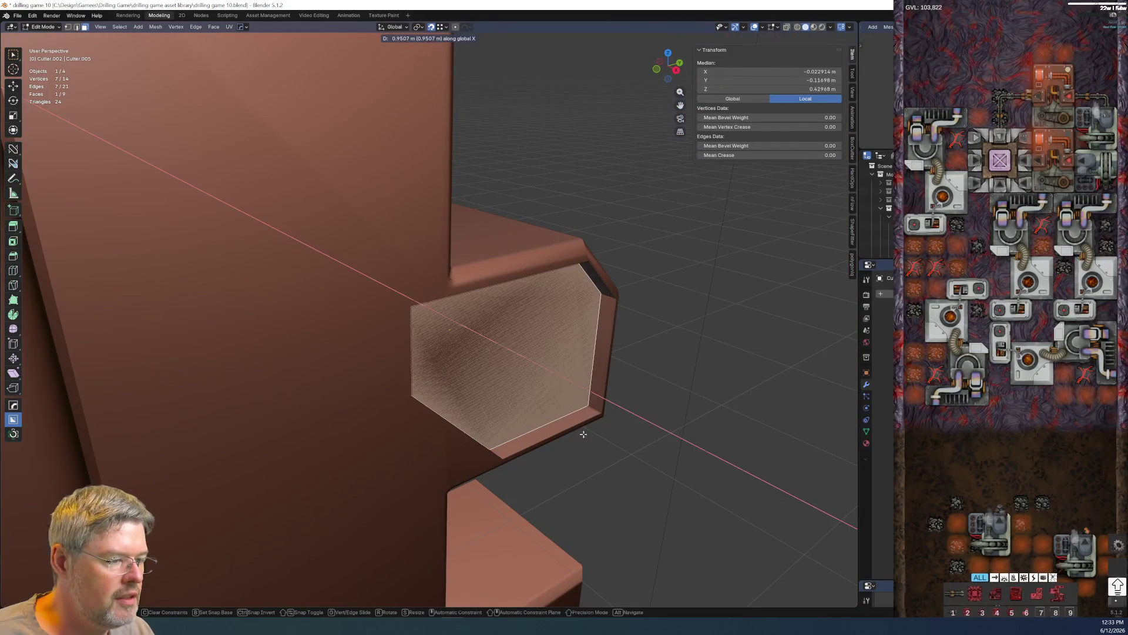
{"action": "left_click", "coordinate": [577, 430]}
{"action": "key", "text": "g"}
{"action": "key", "text": "y"}
{"action": "key", "text": "x"}
{"action": "left_click", "coordinate": [543, 417]}
- Select the cutter's inner seven-sided face and start moving it along Y
{"action": "mouse_move", "coordinate": [543, 416]}
{"action": "middle_mouse_down"}
{"action": "mouse_move", "coordinate": [448, 327]}
{"action": "mouse_move", "coordinate": [459, 320]}
{"action": "mouse_move", "coordinate": [430, 327]}
{"action": "middle_mouse_up"}
{"action": "left_click", "coordinate": [446, 325]}
{"action": "left_click", "coordinate": [407, 306]}
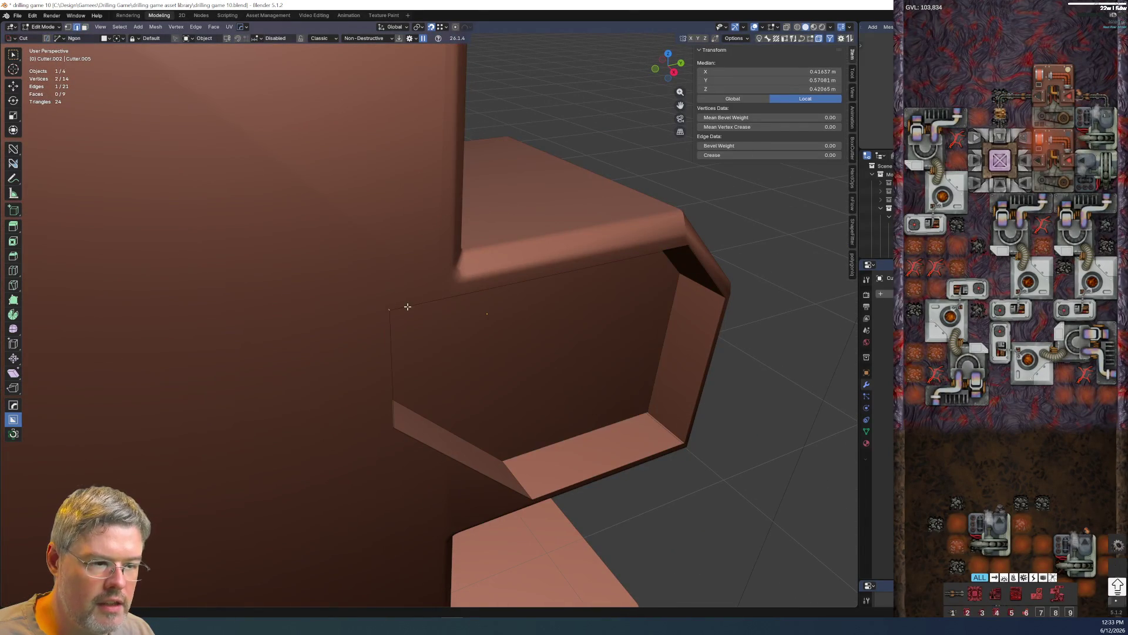
{"action": "left_click", "coordinate": [563, 400]}
{"action": "middle_click_drag", "start_coordinate": [579, 391], "coordinate": [600, 395]}
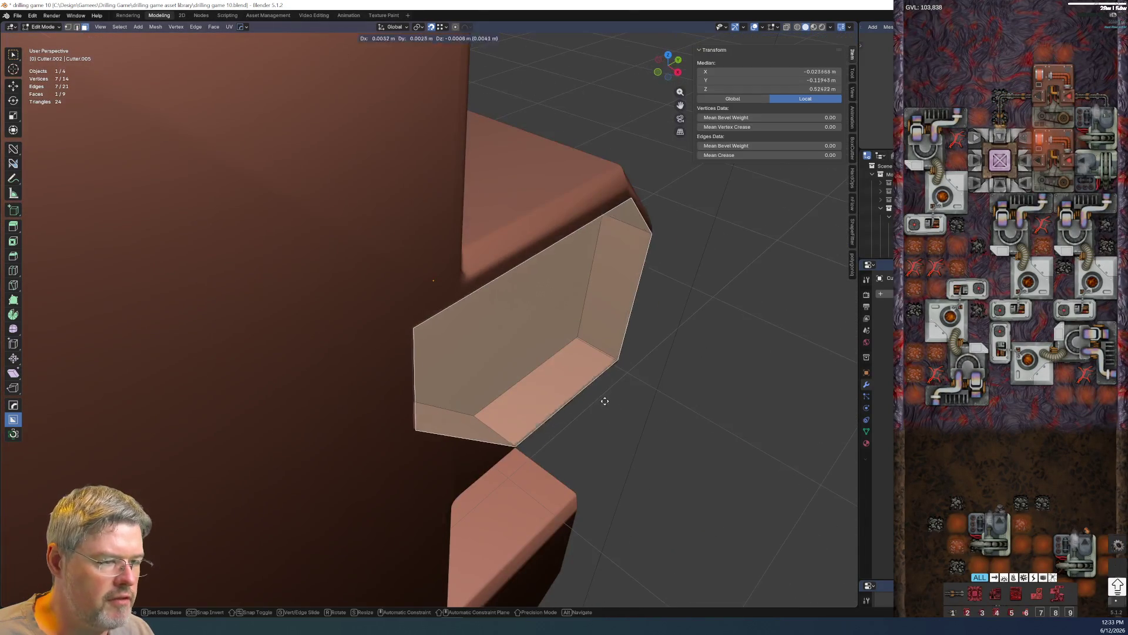
{"action": "key", "text": "g"}
{"action": "key", "text": "y"}
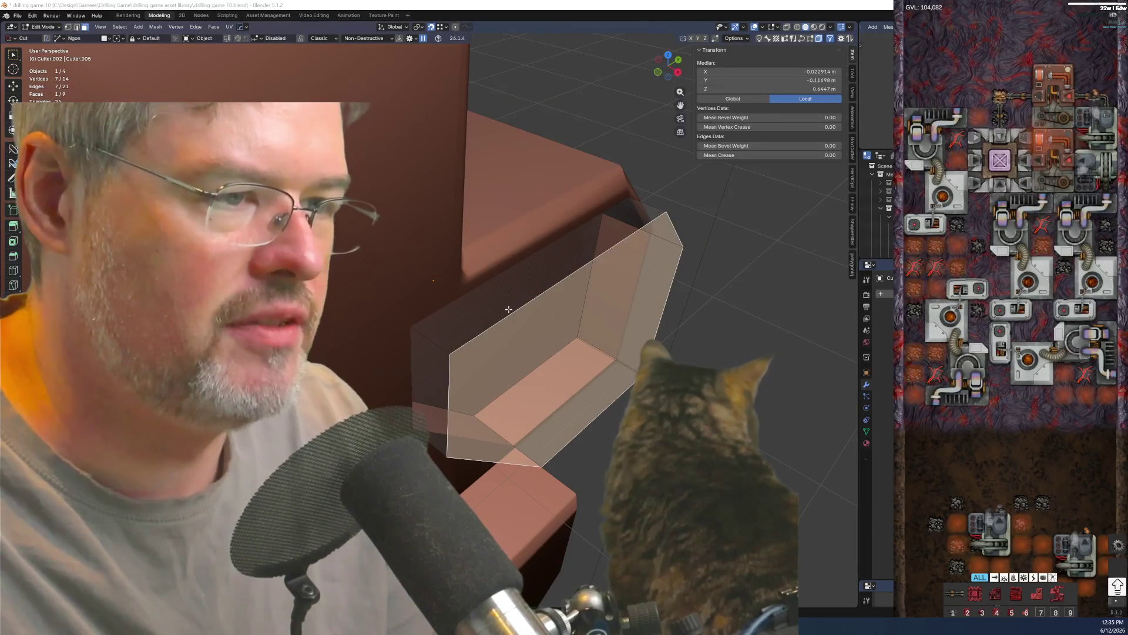
- Check the panel through the scene camera, then exit local view to show the whole scene
{"action": "middle_click_drag", "start_coordinate": [551, 393], "coordinate": [537, 361]}
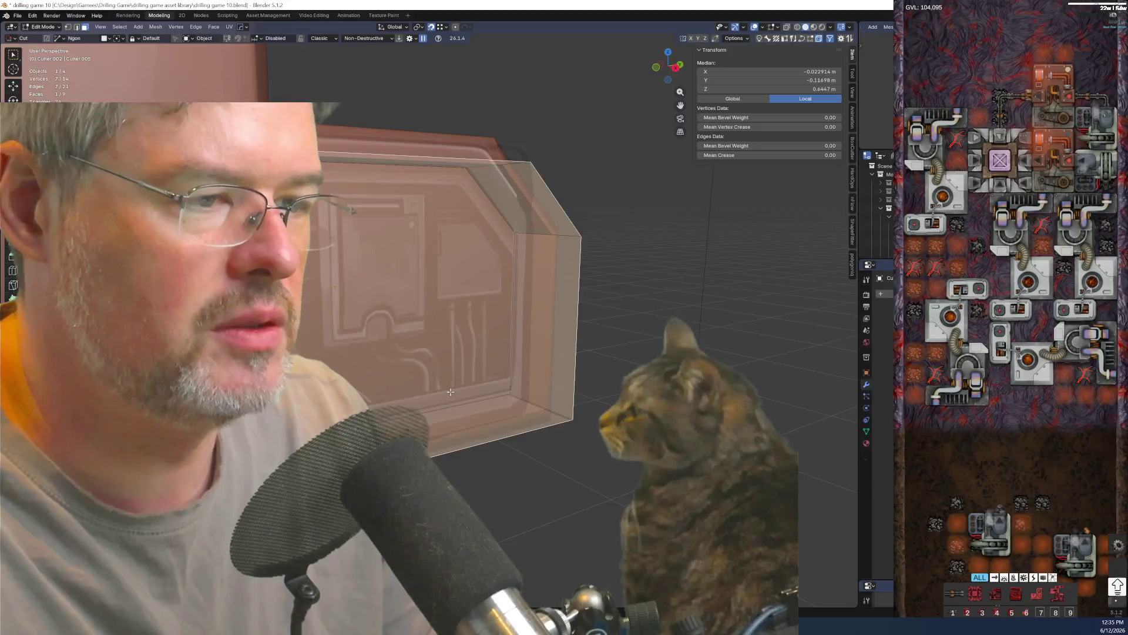
{"action": "key", "text": "KP_0"}
{"action": "scroll", "coordinate": [398, 327], "scroll_direction": "up", "scroll_amount": 3}
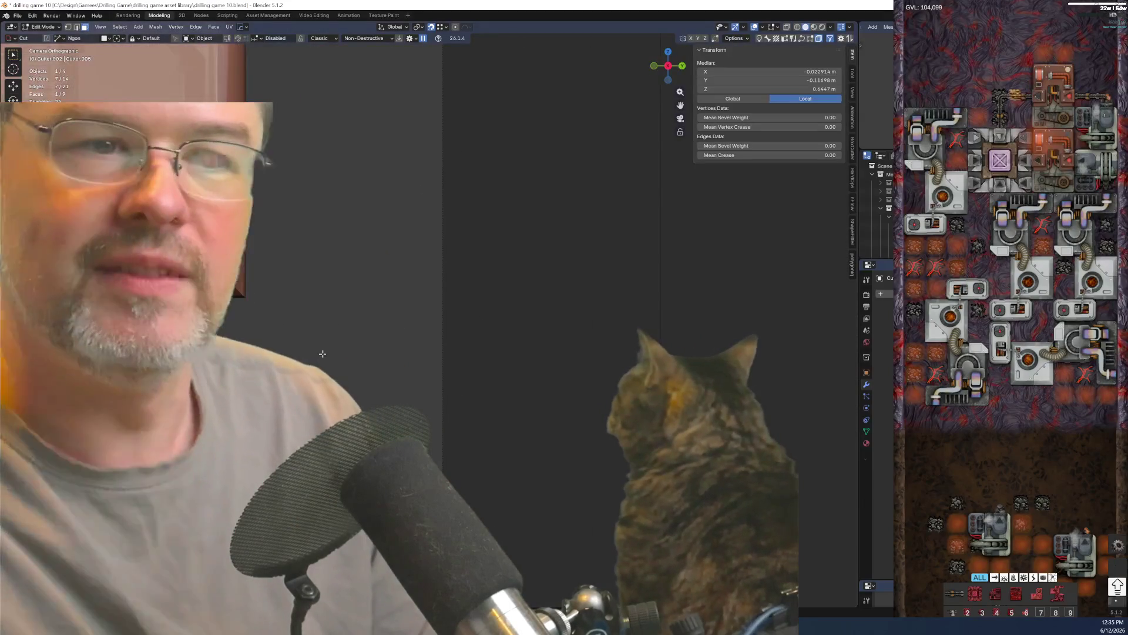
{"action": "scroll", "coordinate": [361, 396], "scroll_direction": "up", "scroll_amount": 2}
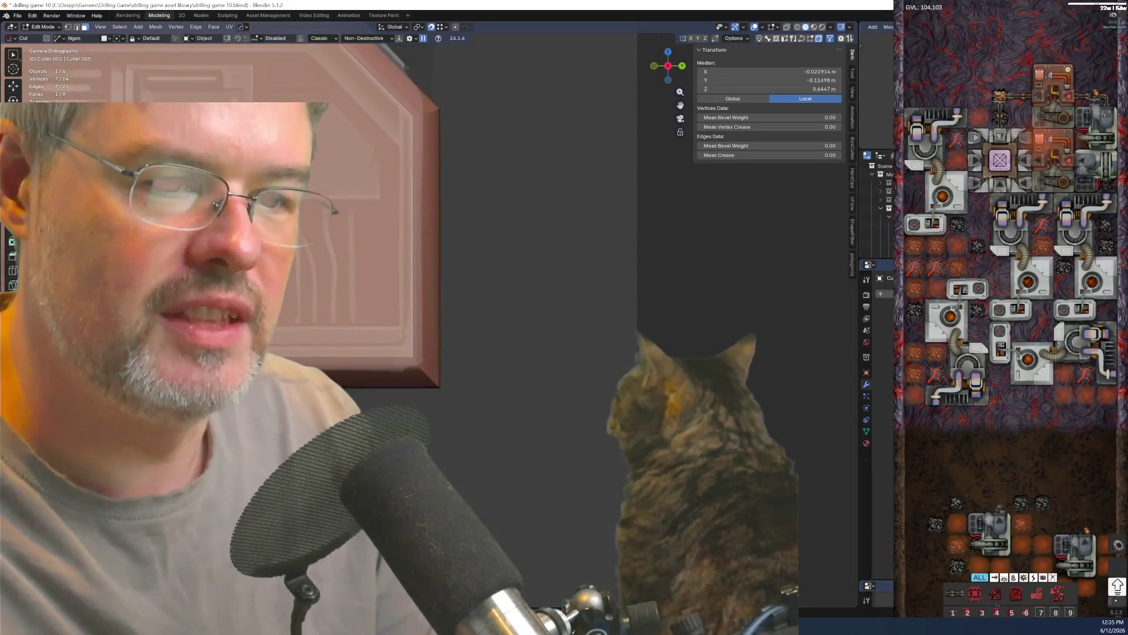
{"action": "scroll", "coordinate": [361, 396], "scroll_direction": "up", "scroll_amount": 2}
{"action": "middle_click_drag", "start_coordinate": [345, 375], "coordinate": [399, 315]}
{"action": "scroll", "coordinate": [399, 315], "scroll_direction": "up", "scroll_amount": 4}
{"action": "key", "text": "KP_Divide"}
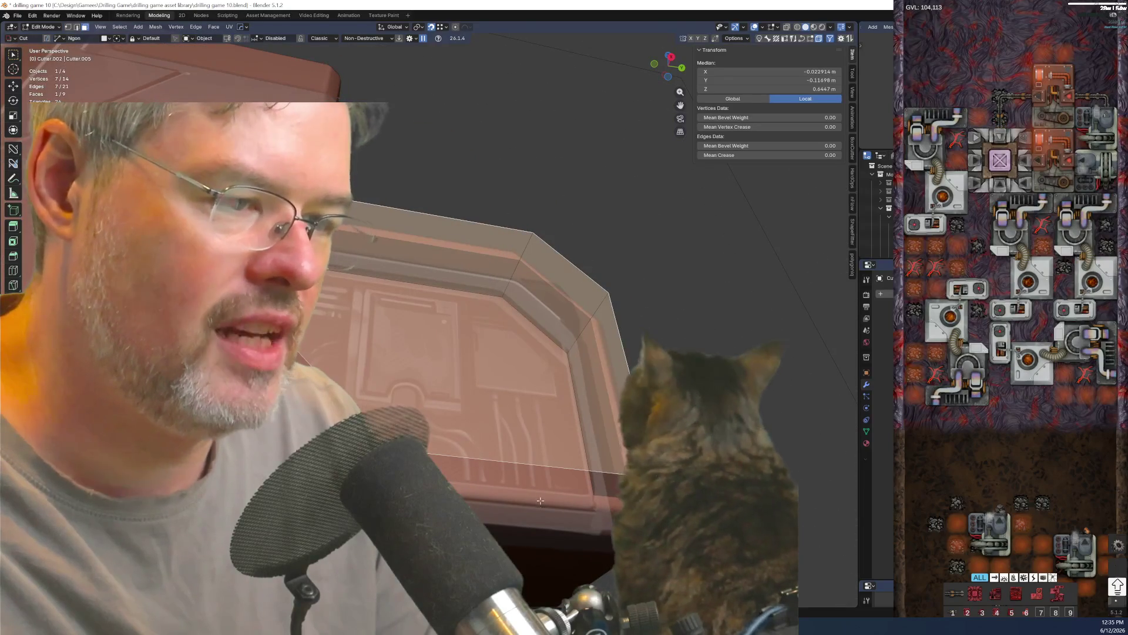
- Try moving a four-edge ring on the cutter along X, then undo and cancel the move
{"action": "left_click", "coordinate": [532, 477]}
{"action": "key", "text": "g"}
{"action": "key", "text": "x"}
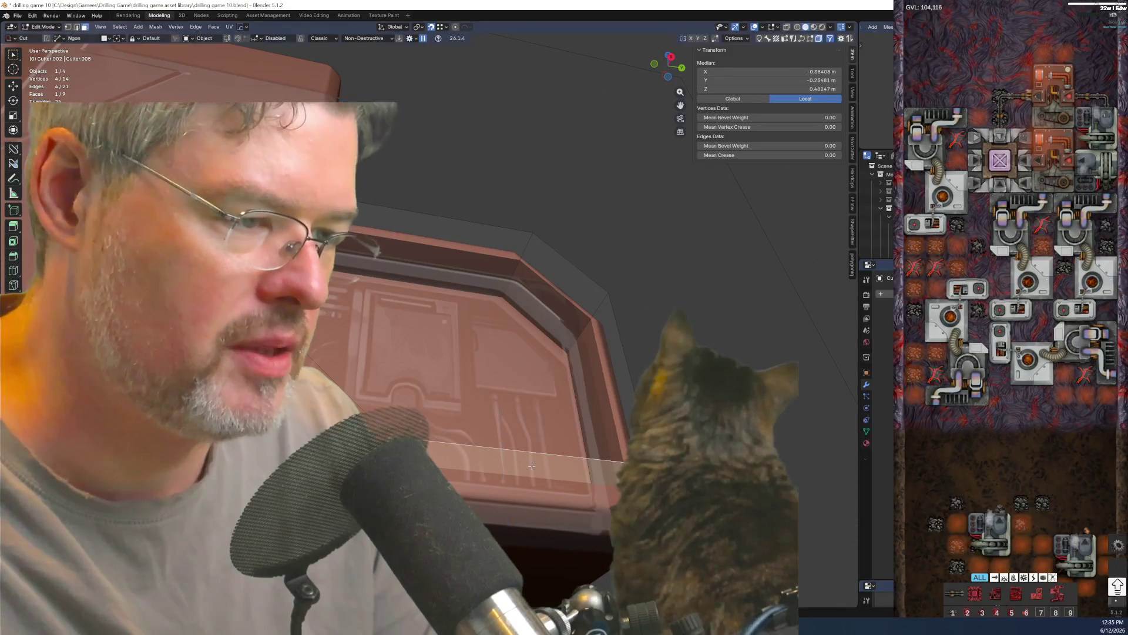
{"action": "left_click", "coordinate": [441, 428]}
{"action": "key", "text": "ctrl+z"}
{"action": "mouse_move", "coordinate": [376, 392]}
{"action": "middle_mouse_down"}
{"action": "mouse_move", "coordinate": [438, 452]}
{"action": "mouse_move", "coordinate": [429, 436]}
{"action": "middle_mouse_up"}
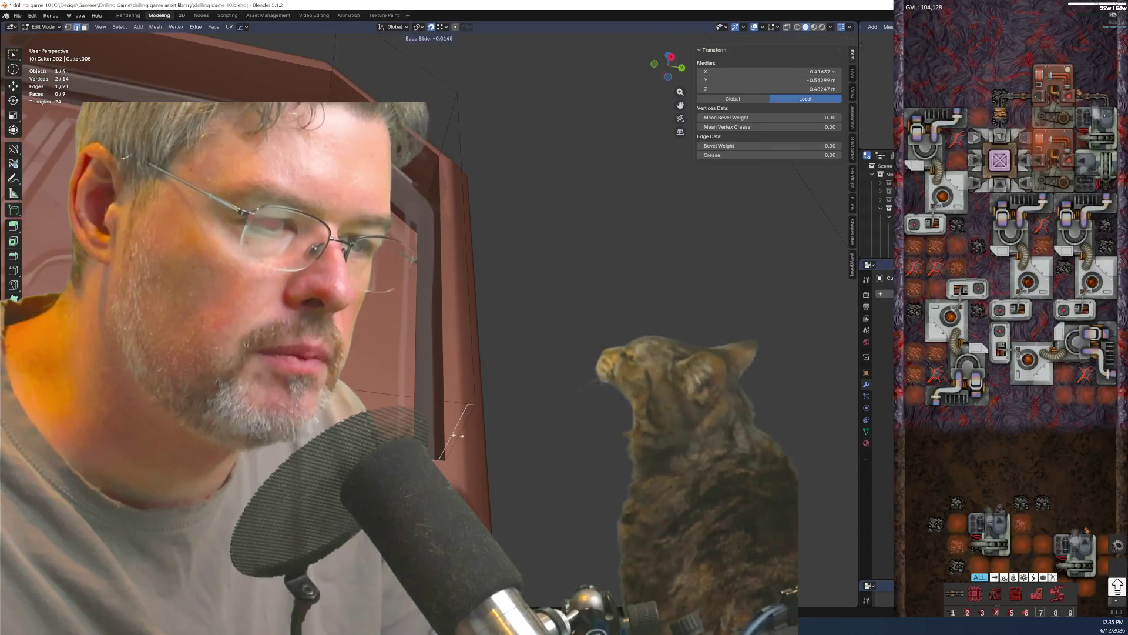
{"action": "key", "text": "g"}
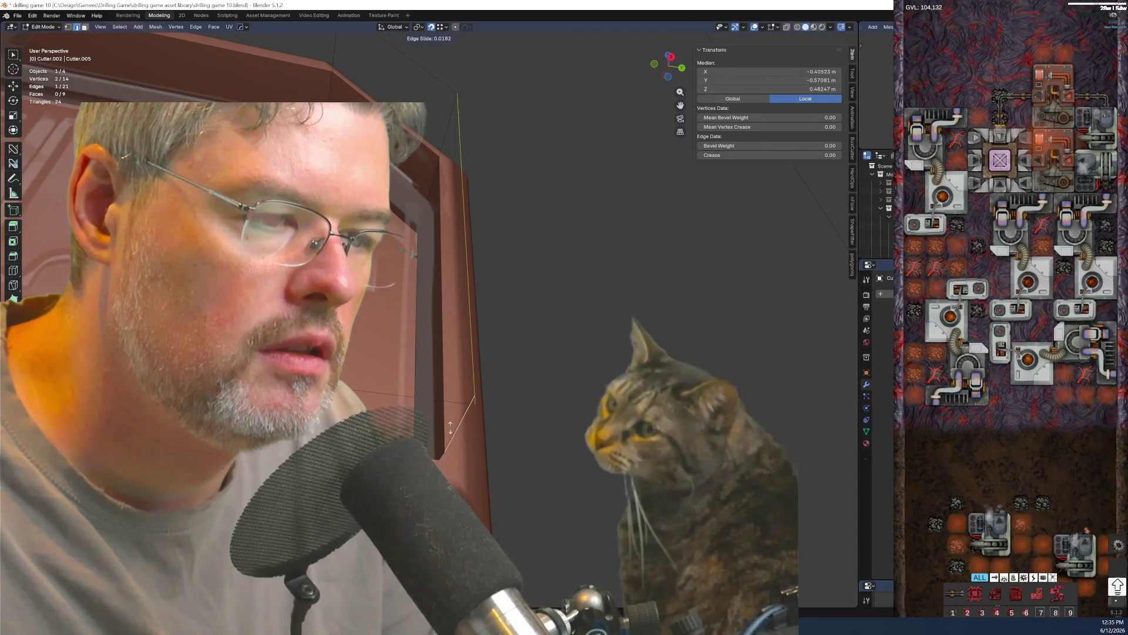
{"action": "key", "text": "Escape"}
- Edge-slide the selected cutter edge along the cutter and confirm its position
{"action": "key", "text": "g"}
{"action": "key", "text": "g"}
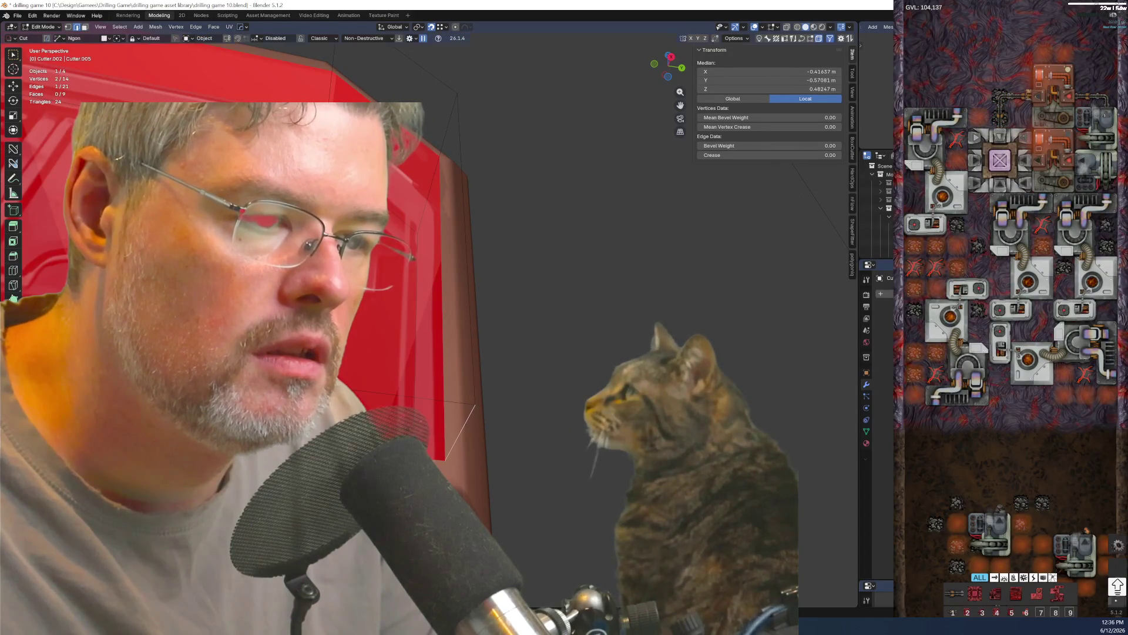
{"action": "key", "text": "ctrl+z"}
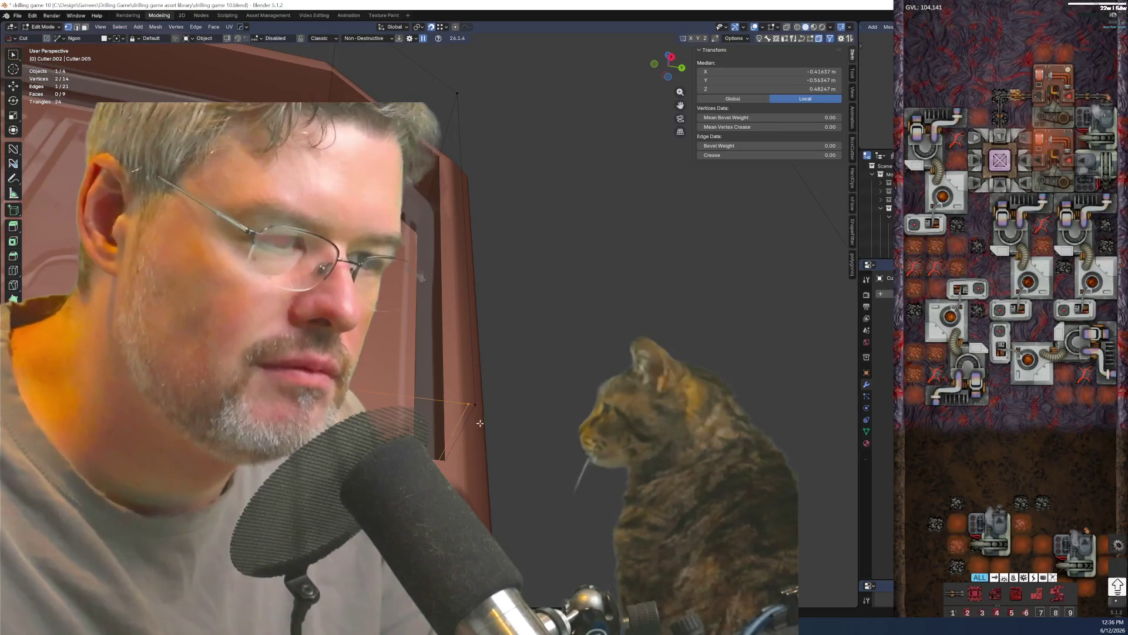
{"action": "middle_click_drag", "start_coordinate": [468, 432], "coordinate": [455, 456]}
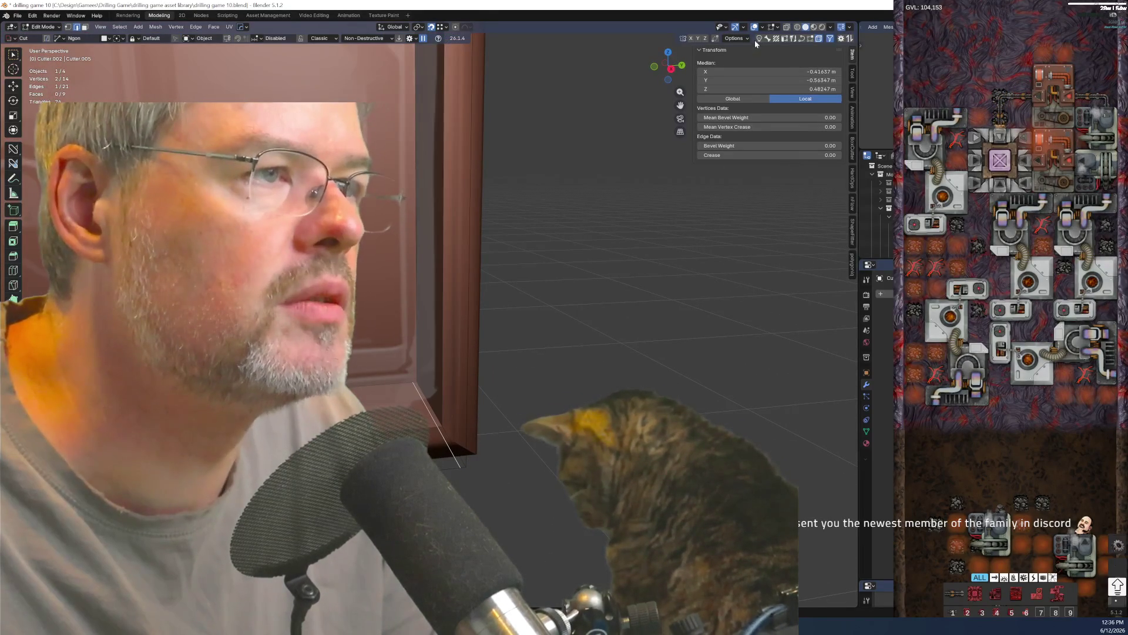
{"action": "key", "text": "g"}
{"action": "key", "text": "g"}
{"action": "left_click", "coordinate": [573, 395]}
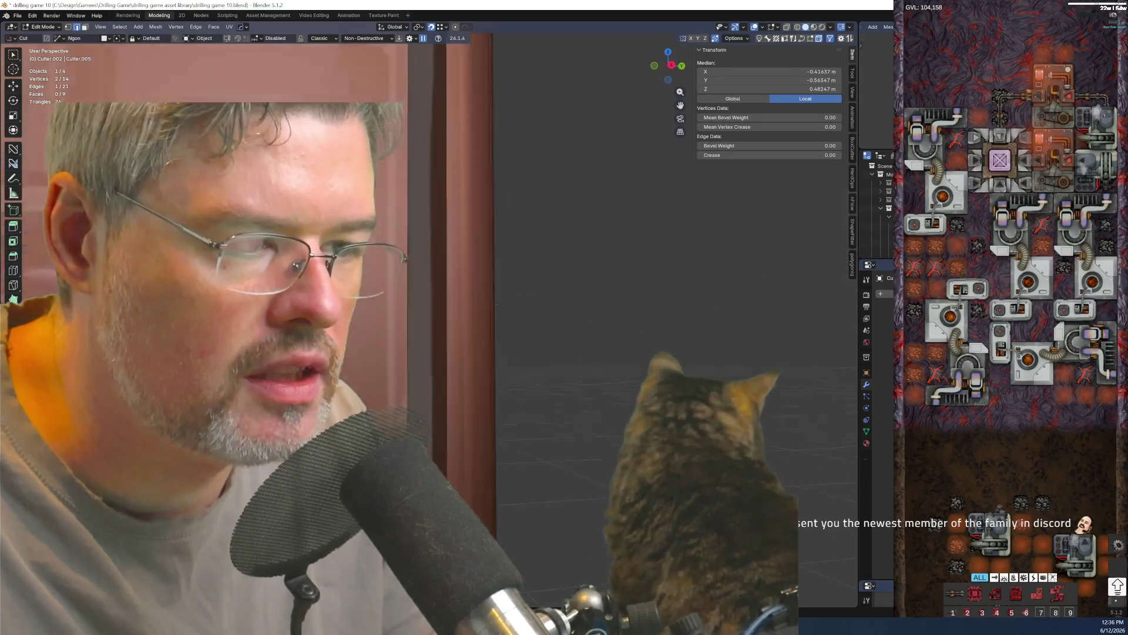
- Dissolve the unneeded edges, leaving the door cutter with 12 vertices
{"action": "middle_click_drag", "start_coordinate": [573, 395], "coordinate": [438, 404]}
{"action": "left_click", "coordinate": [438, 404]}
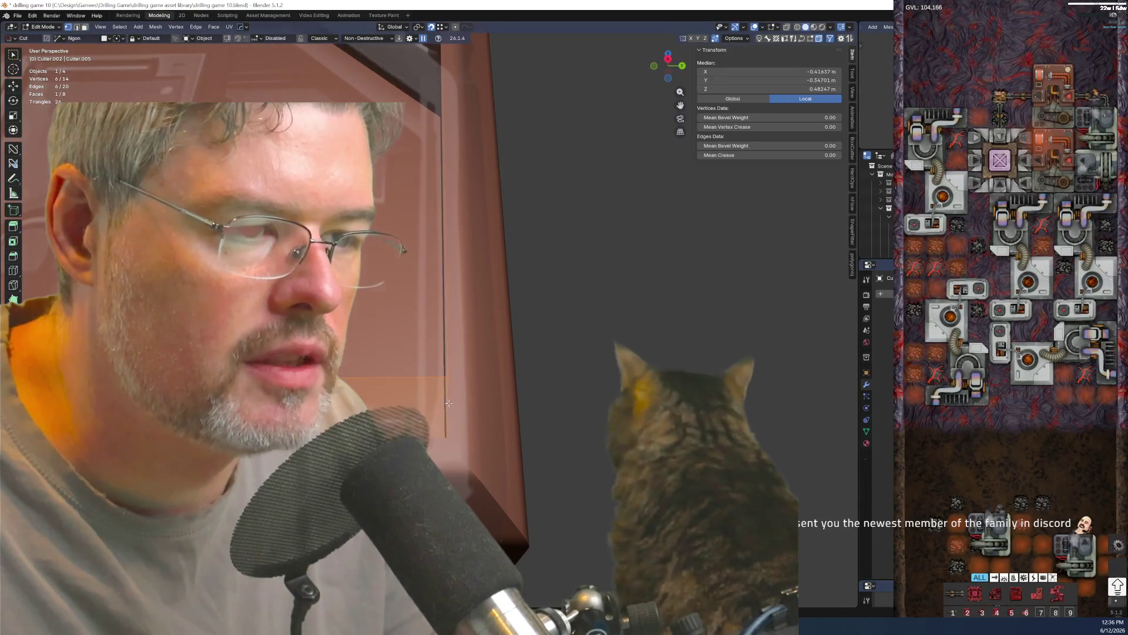
{"action": "middle_click_drag", "start_coordinate": [437, 417], "coordinate": [436, 454]}
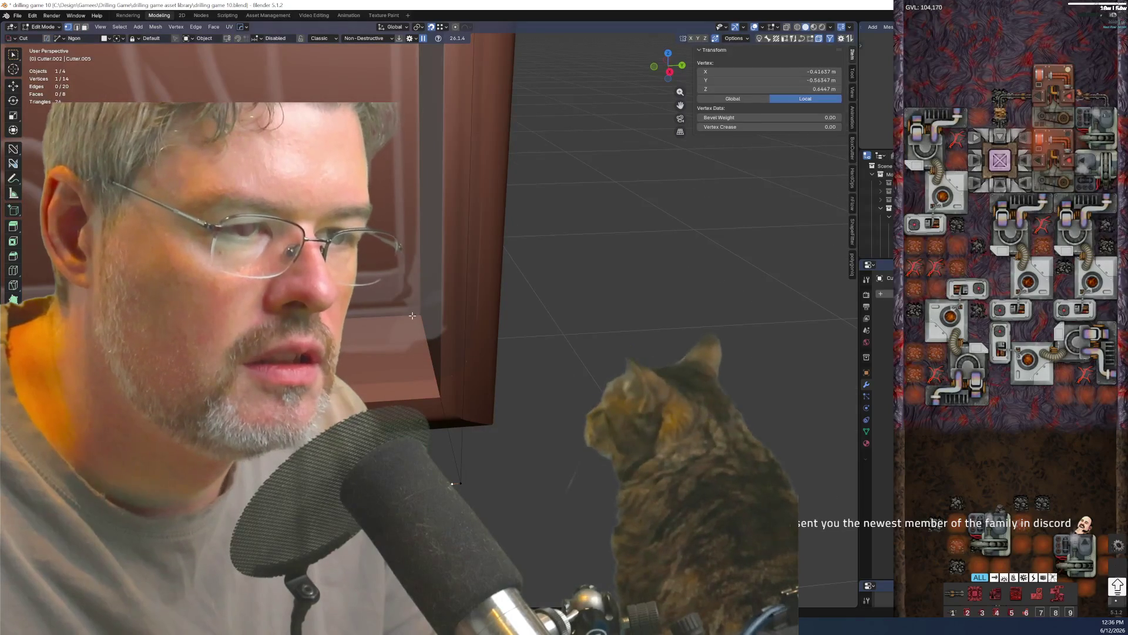
{"action": "key", "text": "x"}
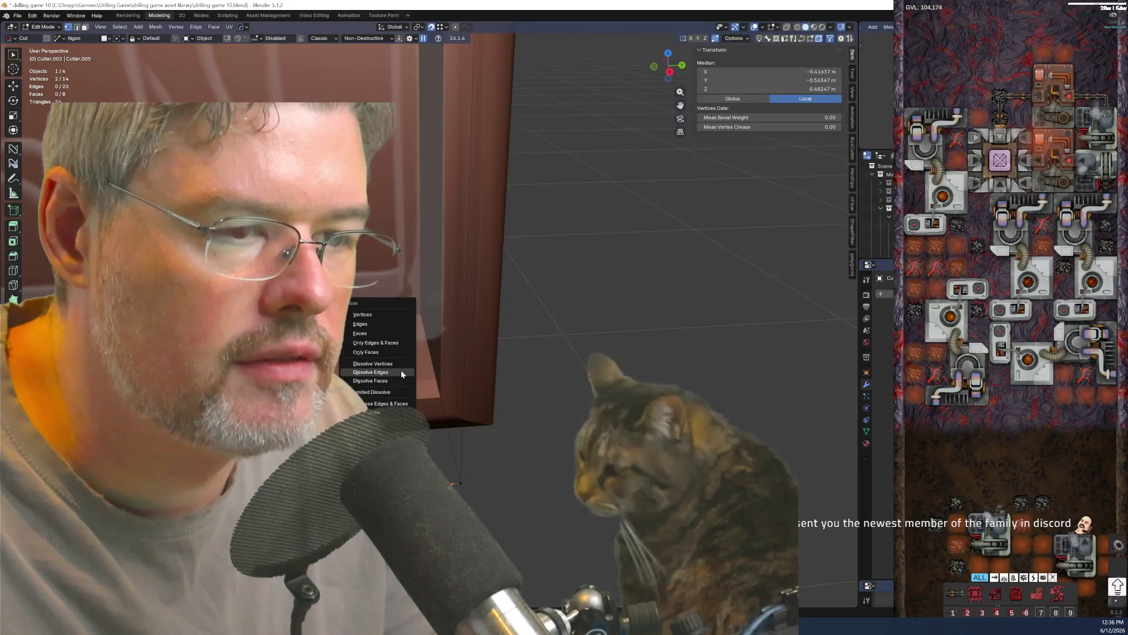
{"action": "left_click", "coordinate": [398, 364]}
{"action": "middle_click_drag", "start_coordinate": [399, 364], "coordinate": [478, 431]}
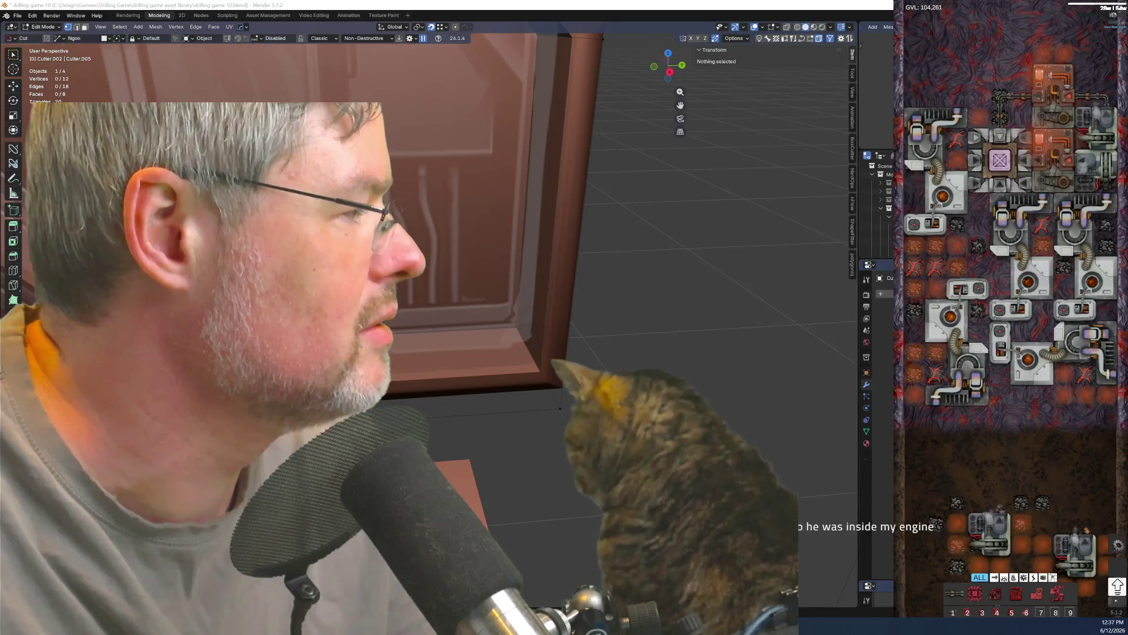
{"action": "double_click", "coordinate": [573, 269]}
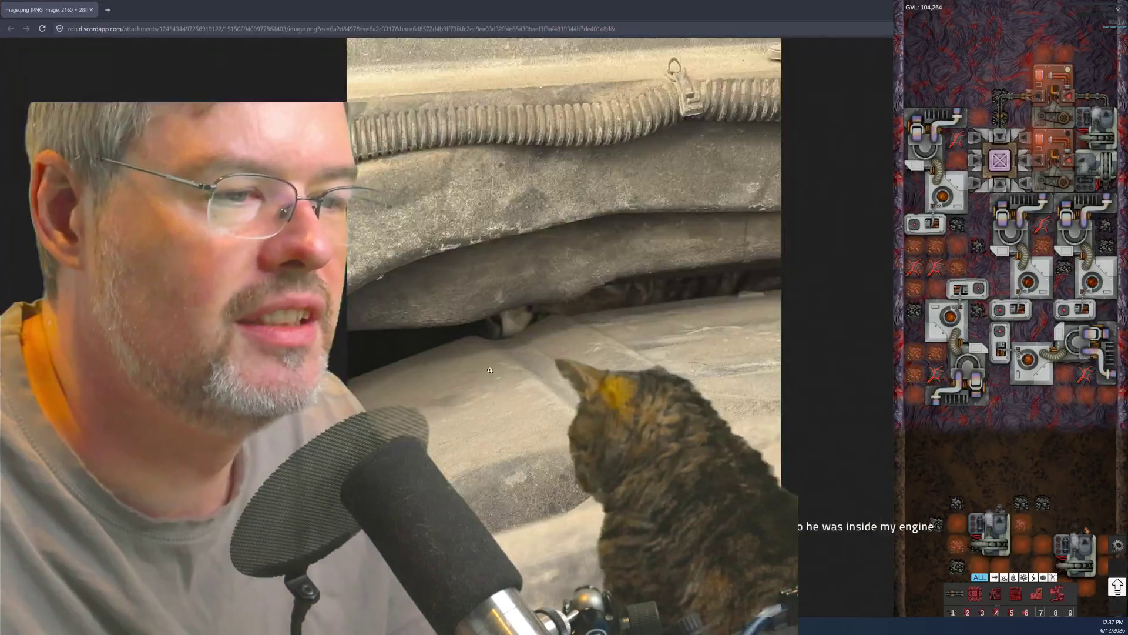
- View the engine photo filled, then zoom into the kitten photo and fit it to the window
{"action": "left_click", "coordinate": [489, 332]}
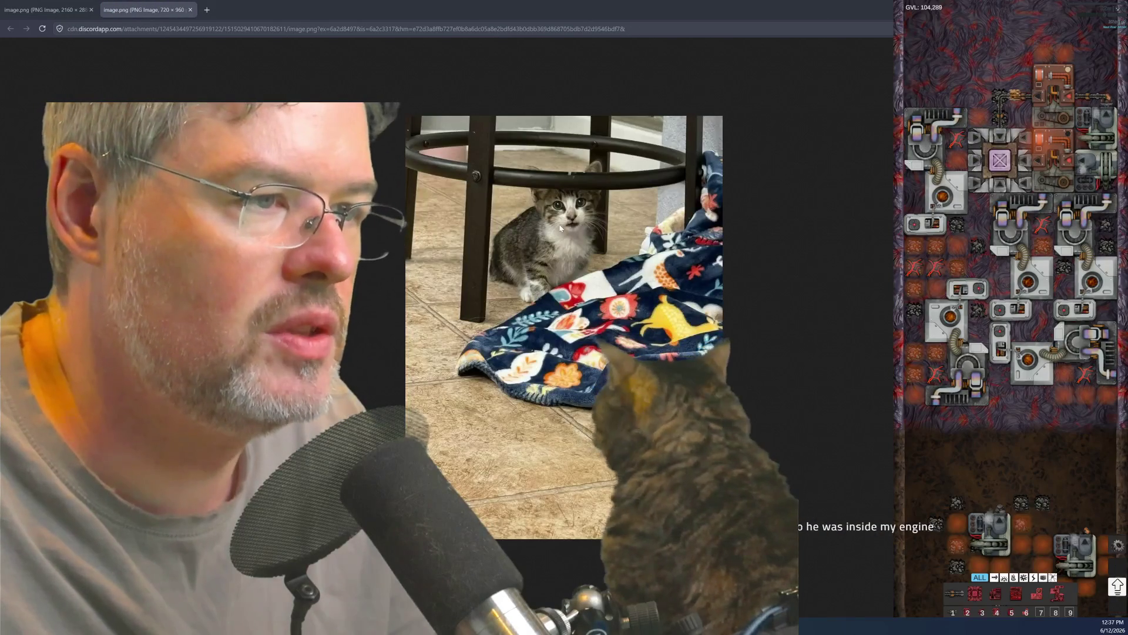
{"action": "left_click", "coordinate": [532, 208]}
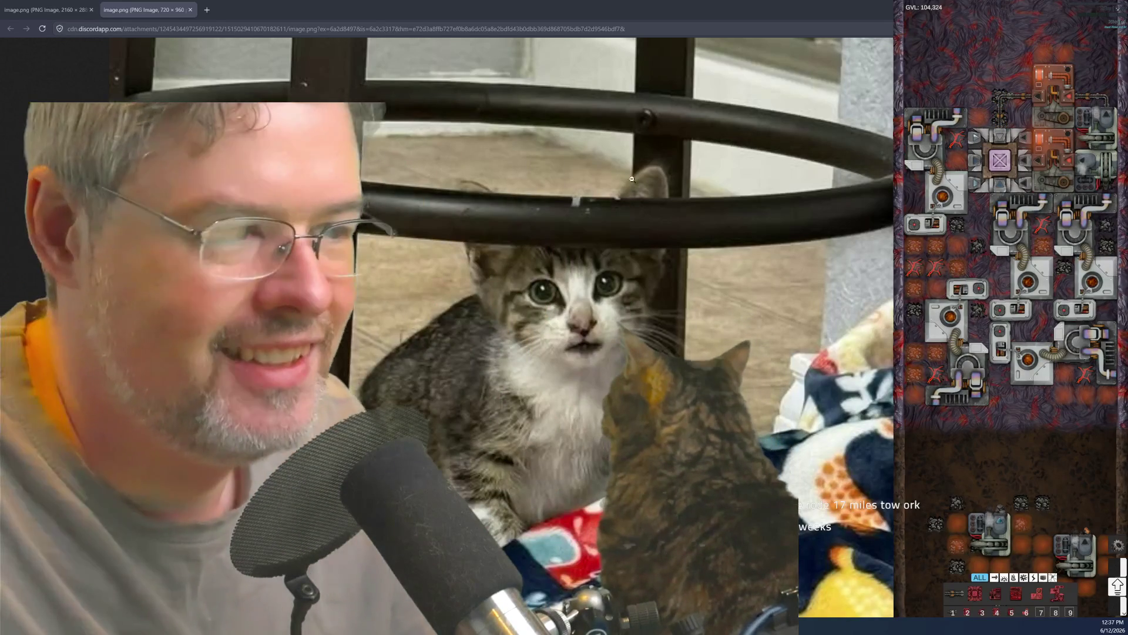
{"action": "left_click", "coordinate": [540, 219]}
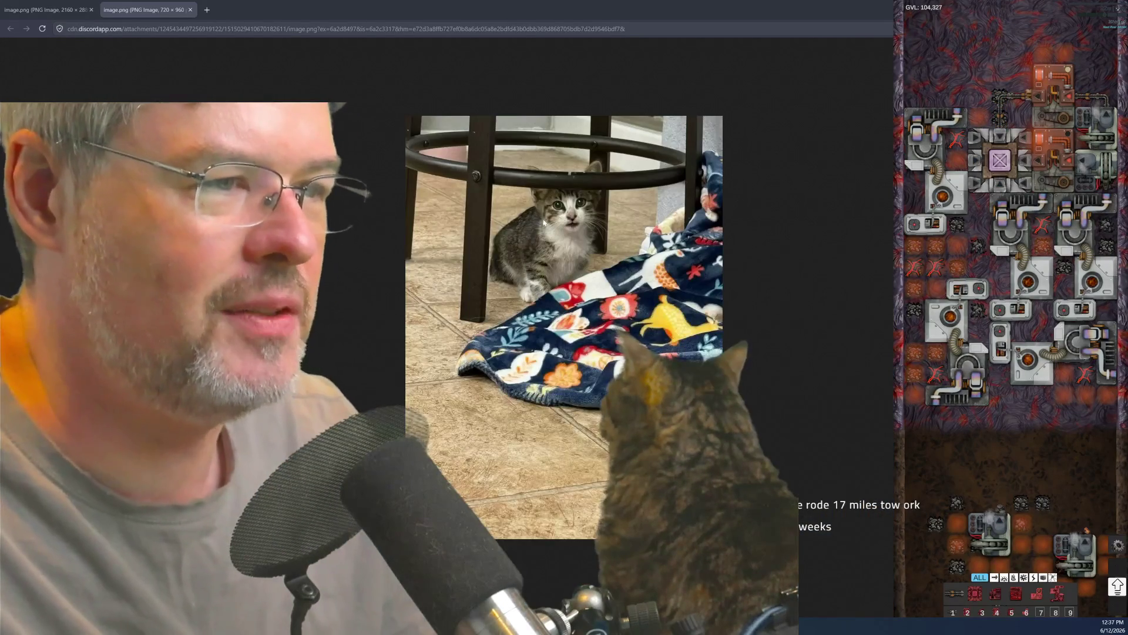
- Alt+Tab through the open windows toward Blender
{"action": "key", "text": "alt+Tab"}
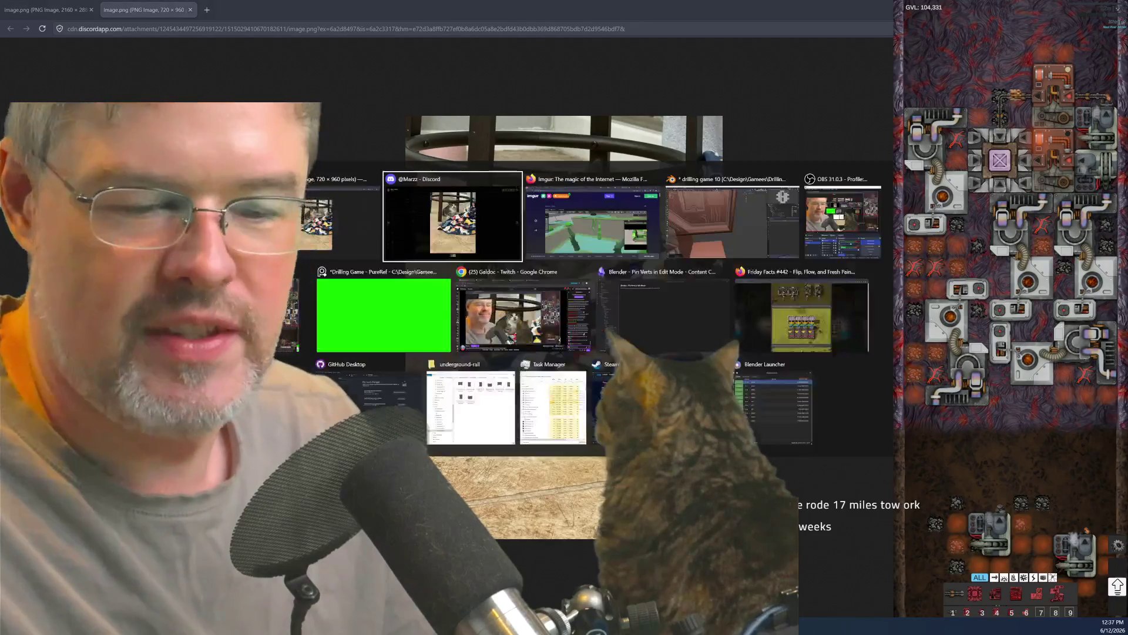
{"action": "key", "text": "Escape"}
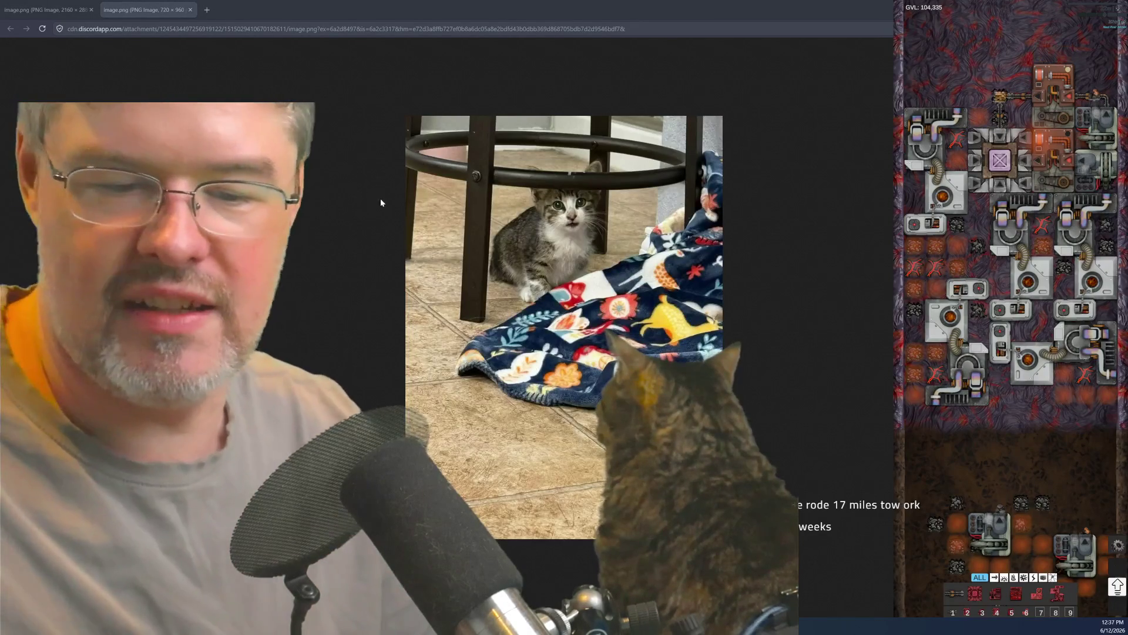
{"action": "key", "text": "alt+Tab"}
- Back in Blender, select the cutter's bottom edge loop and edge-slide it inward
{"action": "left_click", "coordinate": [702, 219]}
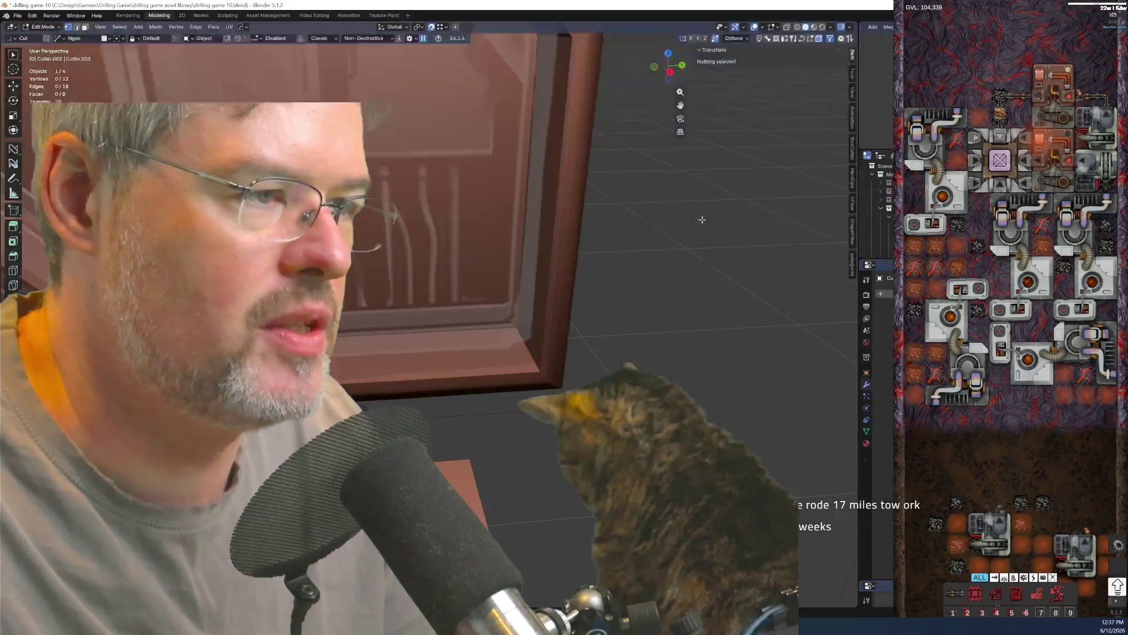
{"action": "middle_click_drag", "start_coordinate": [703, 219], "coordinate": [452, 227]}
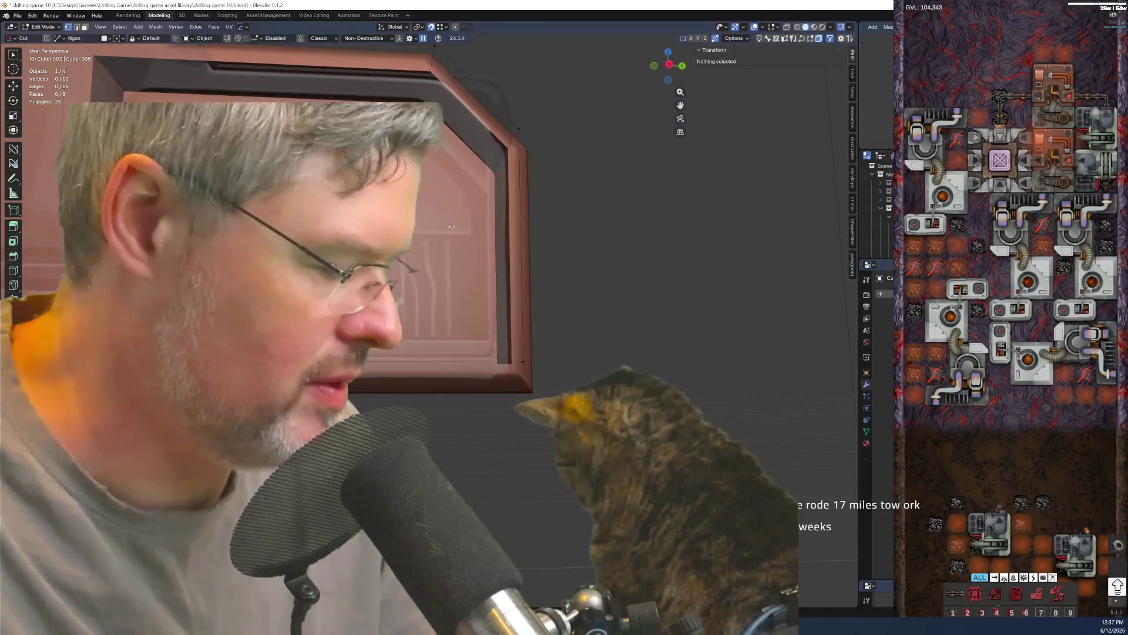
{"action": "key", "text": "KP_3"}
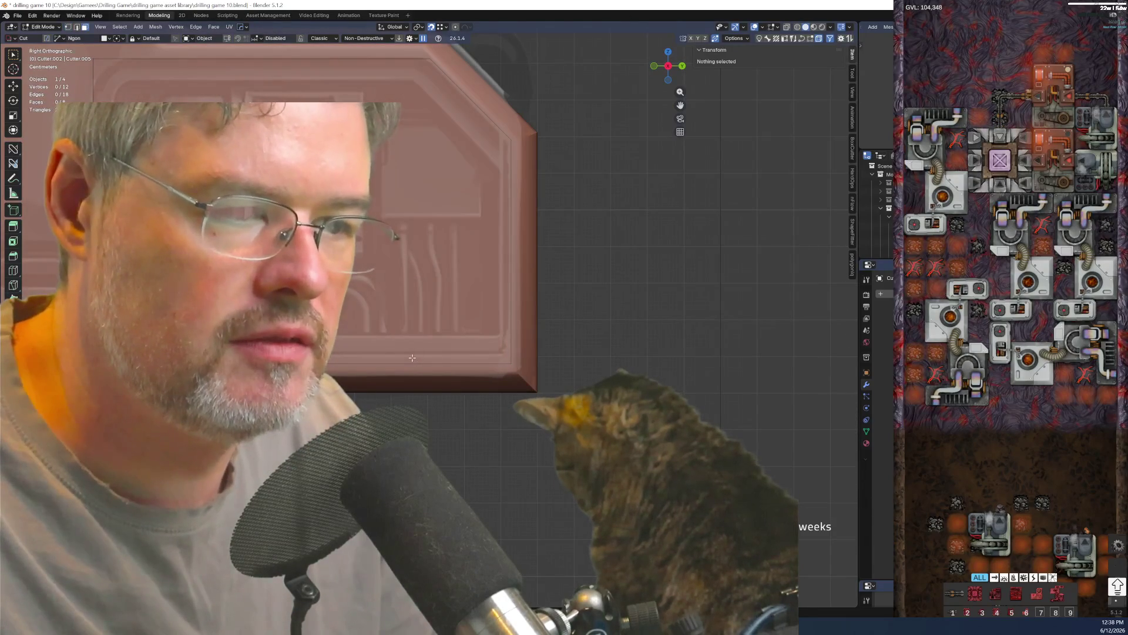
{"action": "middle_click_drag", "start_coordinate": [413, 357], "coordinate": [383, 353]}
{"action": "left_click", "coordinate": [383, 353], "text": "alt"}
{"action": "key", "text": "g"}
{"action": "key", "text": "g"}
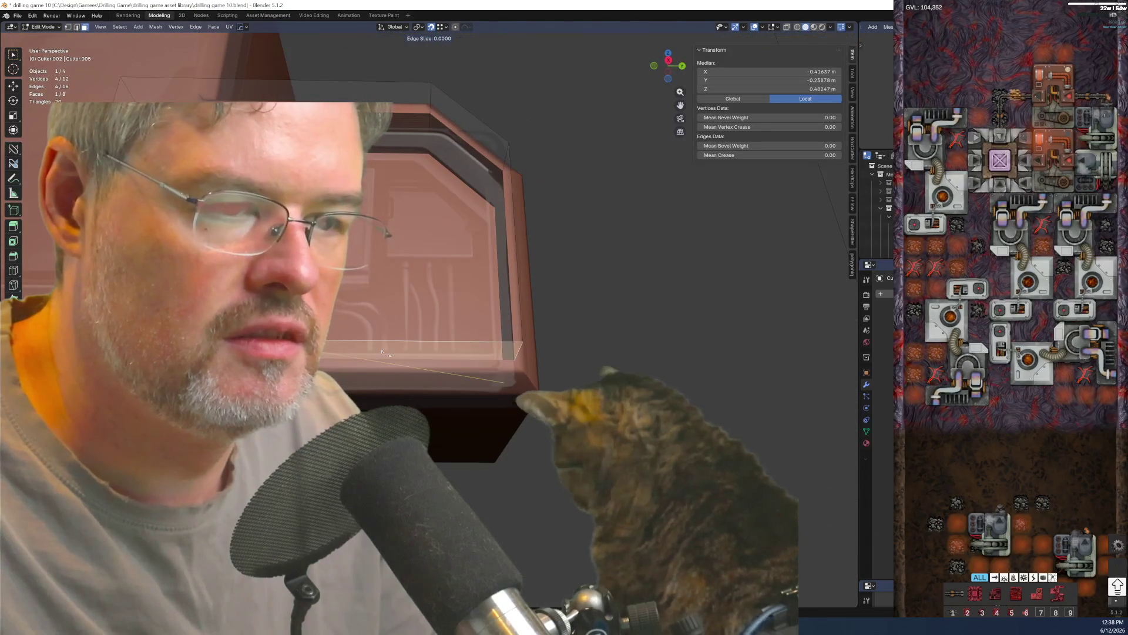
{"action": "left_click", "coordinate": [386, 315]}
- Scale the selected edges along Z in right-side view to match the panel
{"action": "key", "text": "KP_3"}
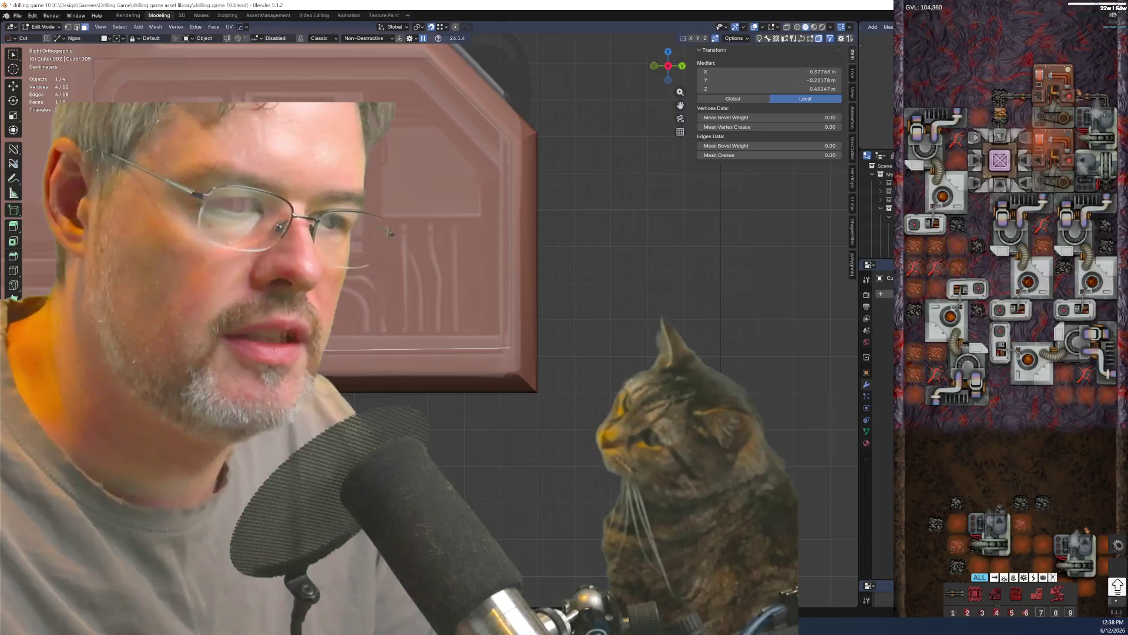
{"action": "key", "text": "s"}
{"action": "key", "text": "z"}
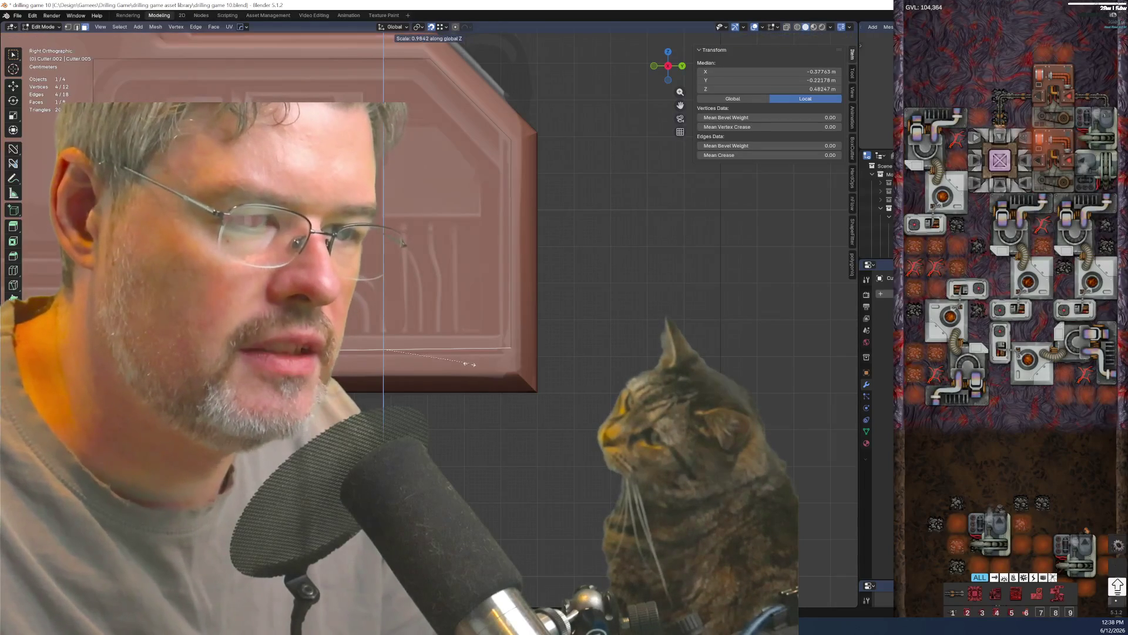
{"action": "left_click", "coordinate": [461, 371]}
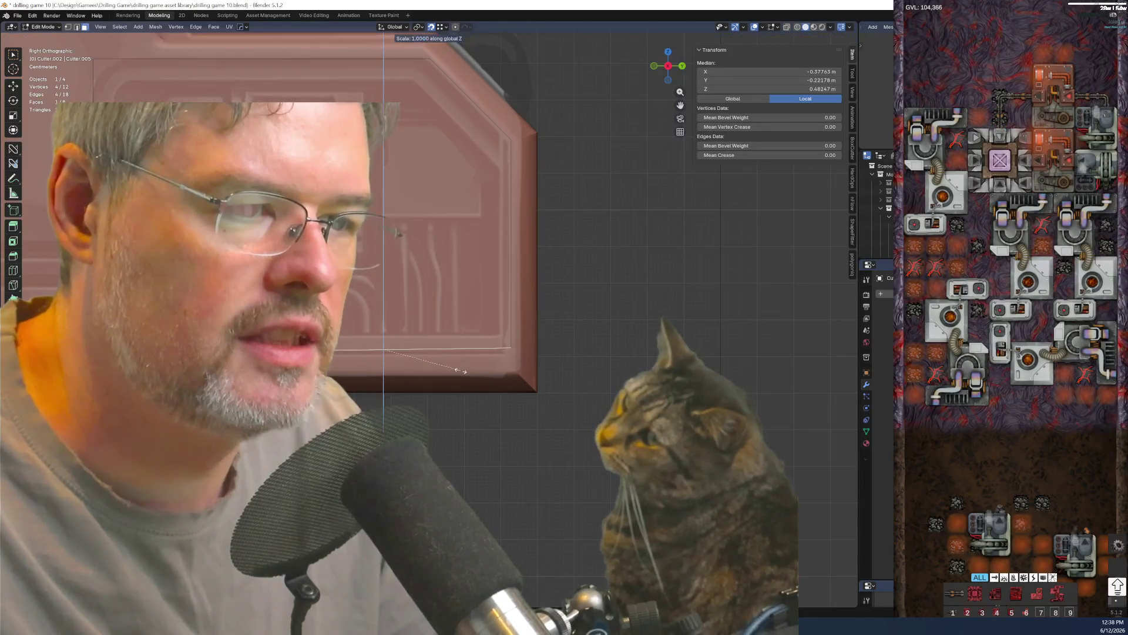
{"action": "key", "text": "KP_Decimal"}
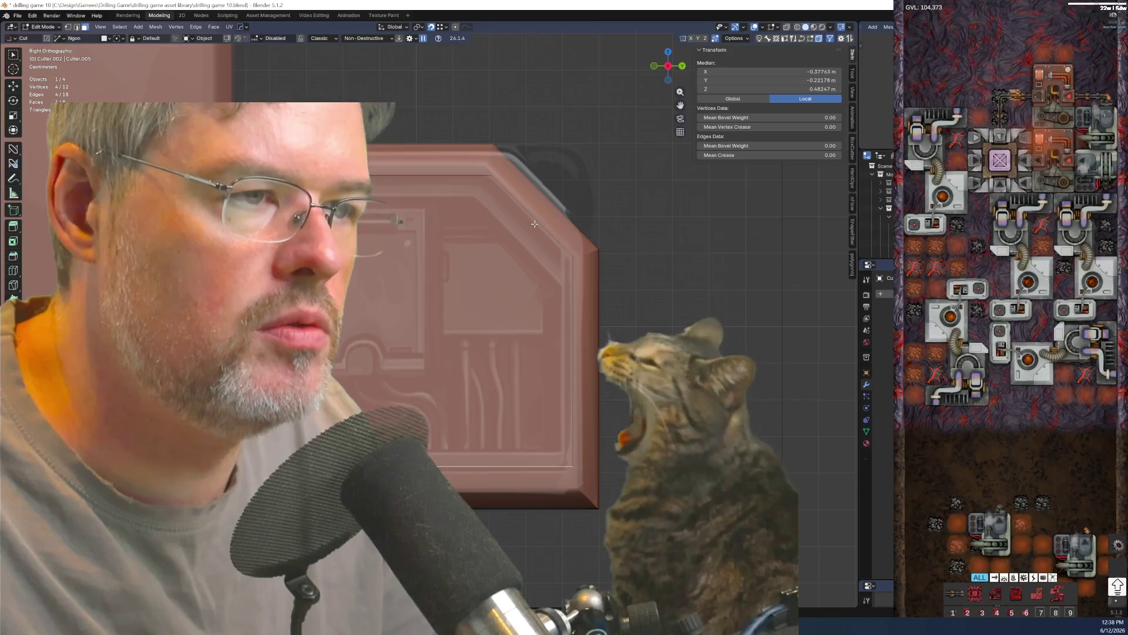
- Edge-slide the cutter's slanted edge to follow the painted panel's inner bevel
{"action": "middle_click_drag", "start_coordinate": [538, 221], "coordinate": [541, 228]}
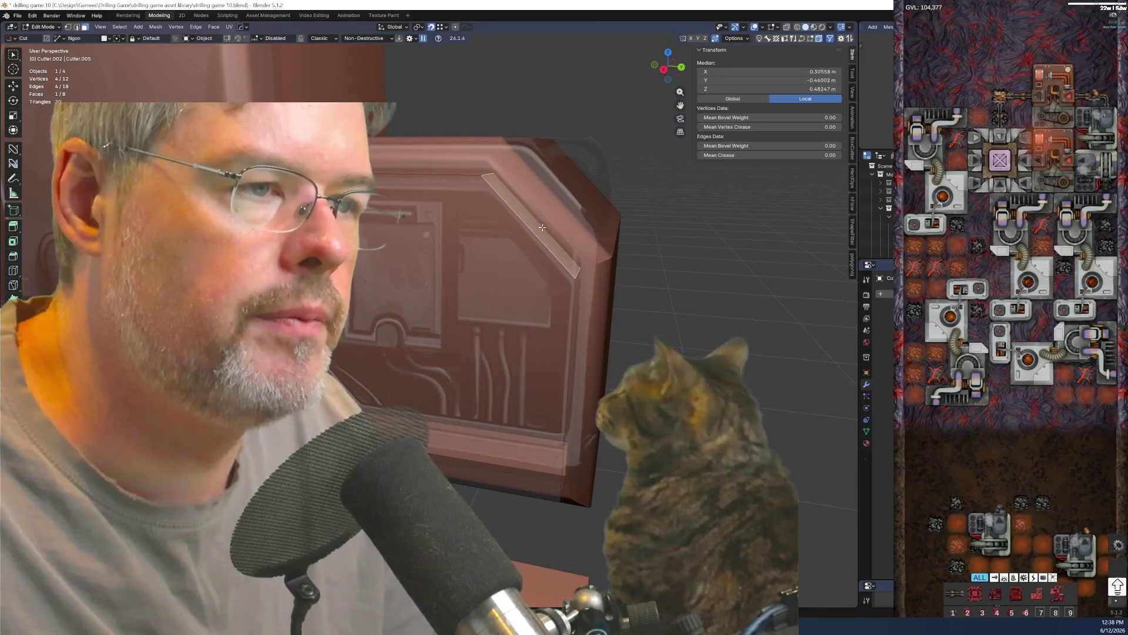
{"action": "key", "text": "g"}
{"action": "key", "text": "g"}
{"action": "key", "text": "Escape"}
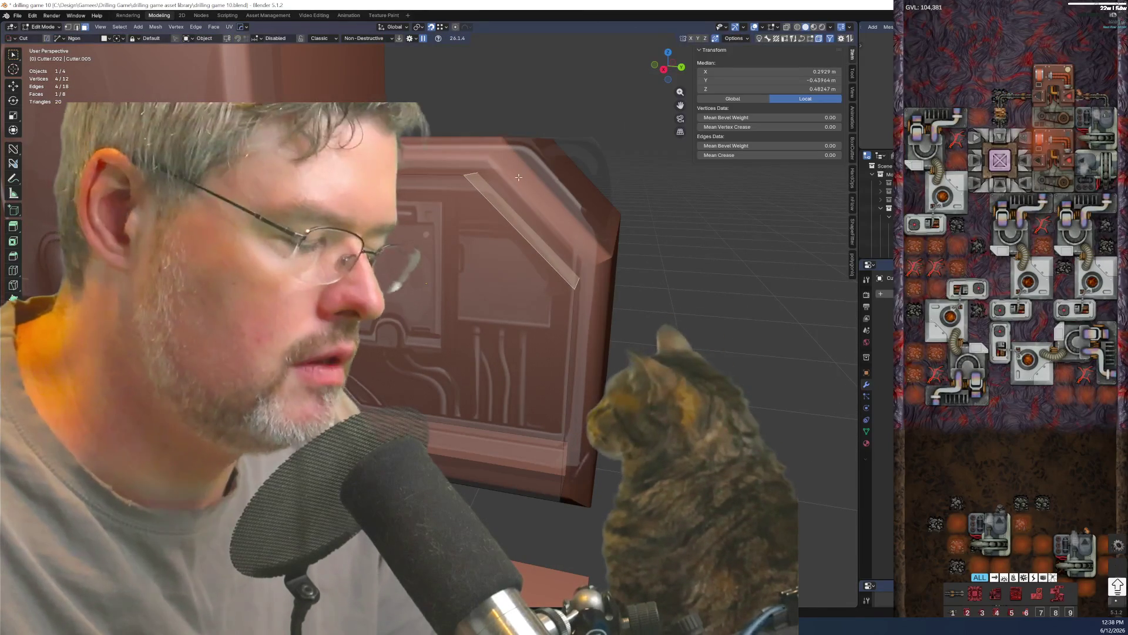
{"action": "key", "text": "KP_3"}
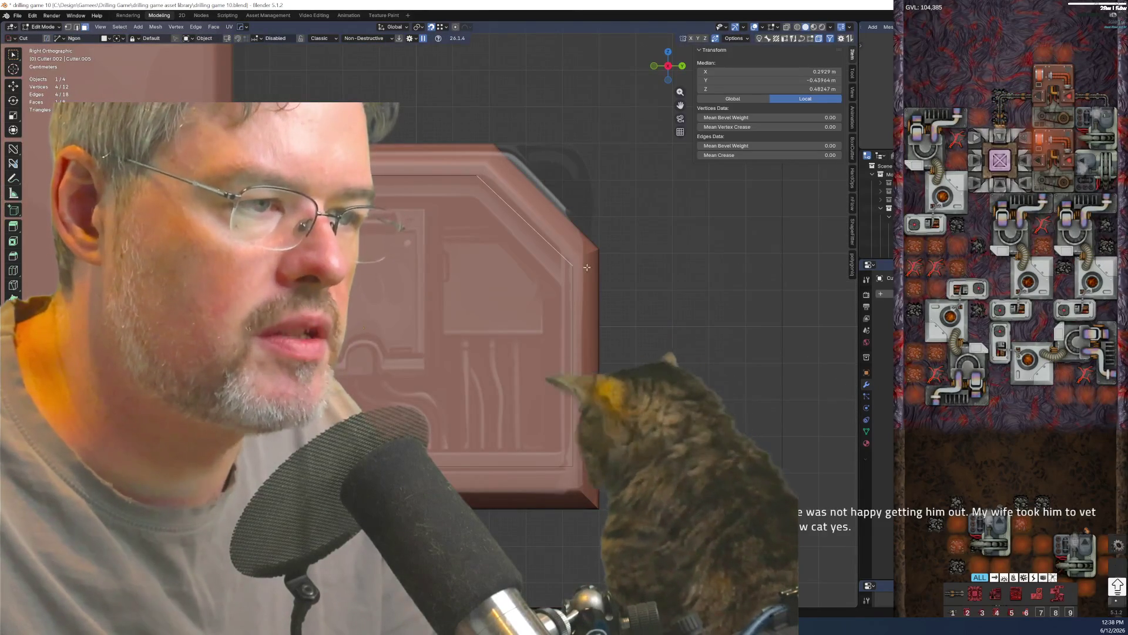
{"action": "scroll", "coordinate": [597, 277], "scroll_direction": "up", "scroll_amount": 2}
- Return the cutter to Object Mode via the mode pie menu
{"action": "middle_click_drag", "start_coordinate": [591, 449], "coordinate": [514, 450], "text": "shift"}
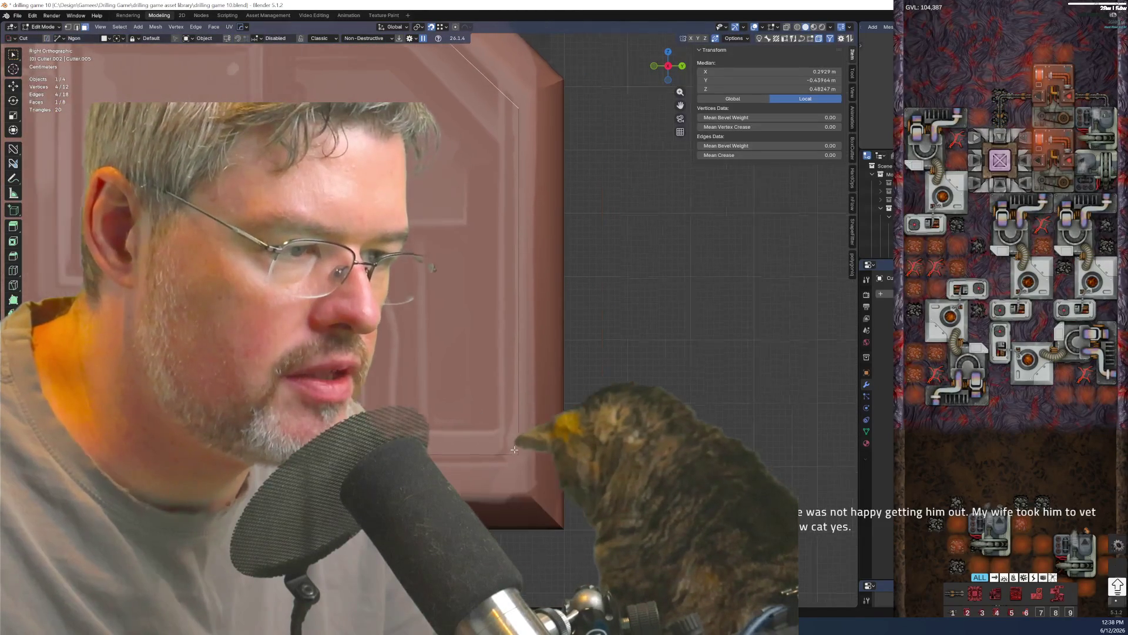
{"action": "left_click", "coordinate": [512, 397]}
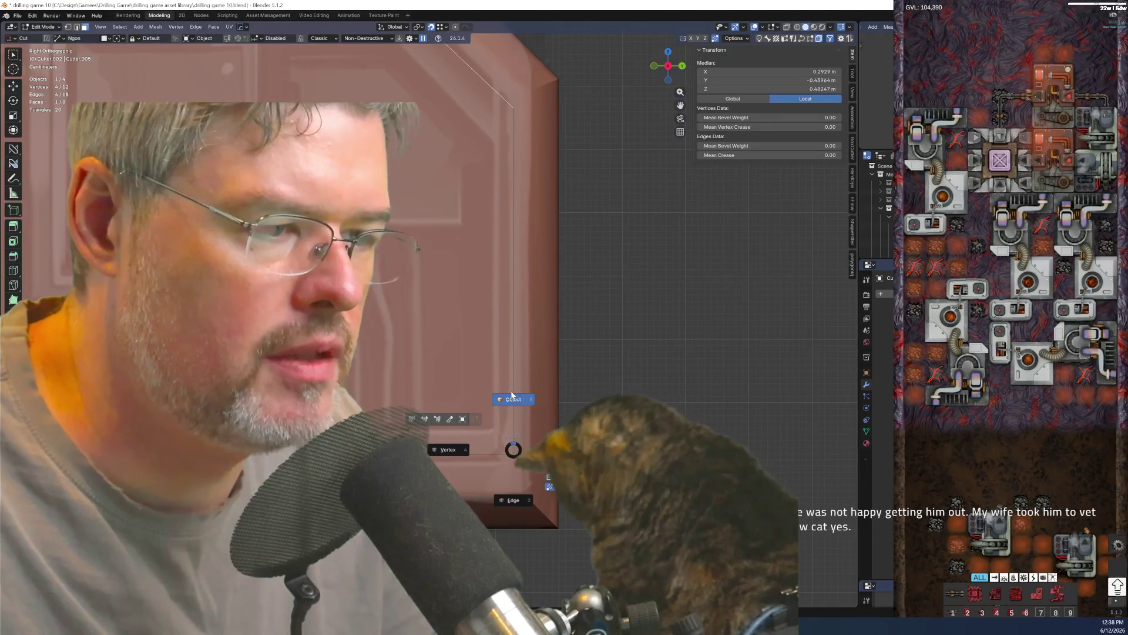
{"action": "right_click", "coordinate": [511, 391]}
{"action": "left_click", "coordinate": [434, 410]}
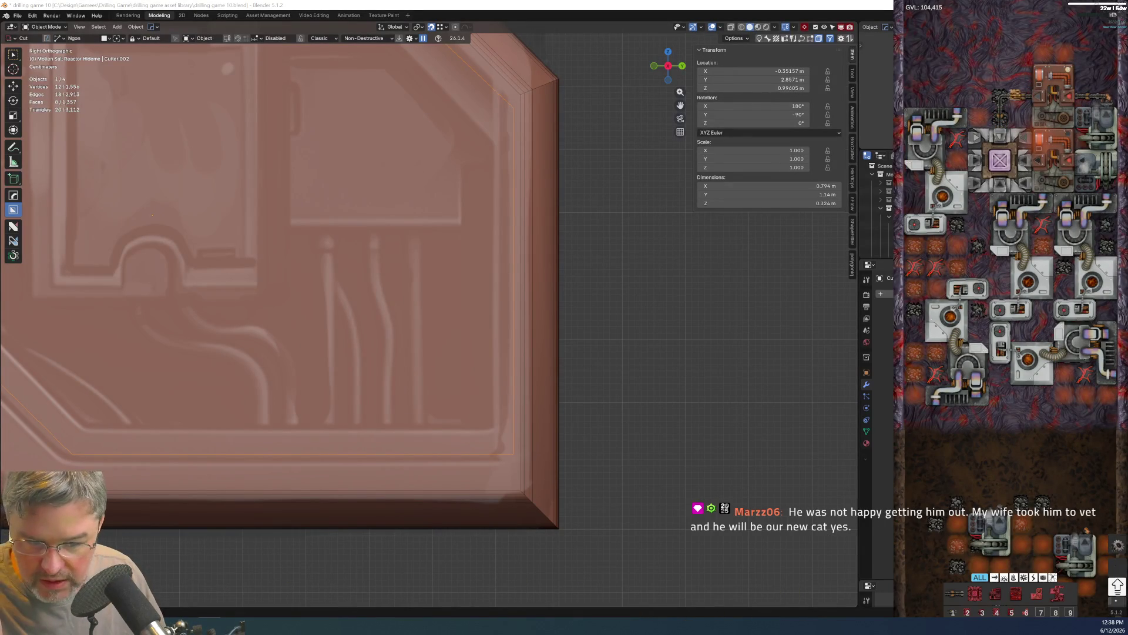
- Select the Cutter.002 object over the reactor body and enter Edit Mode on it
{"action": "left_click", "coordinate": [680, 8]}
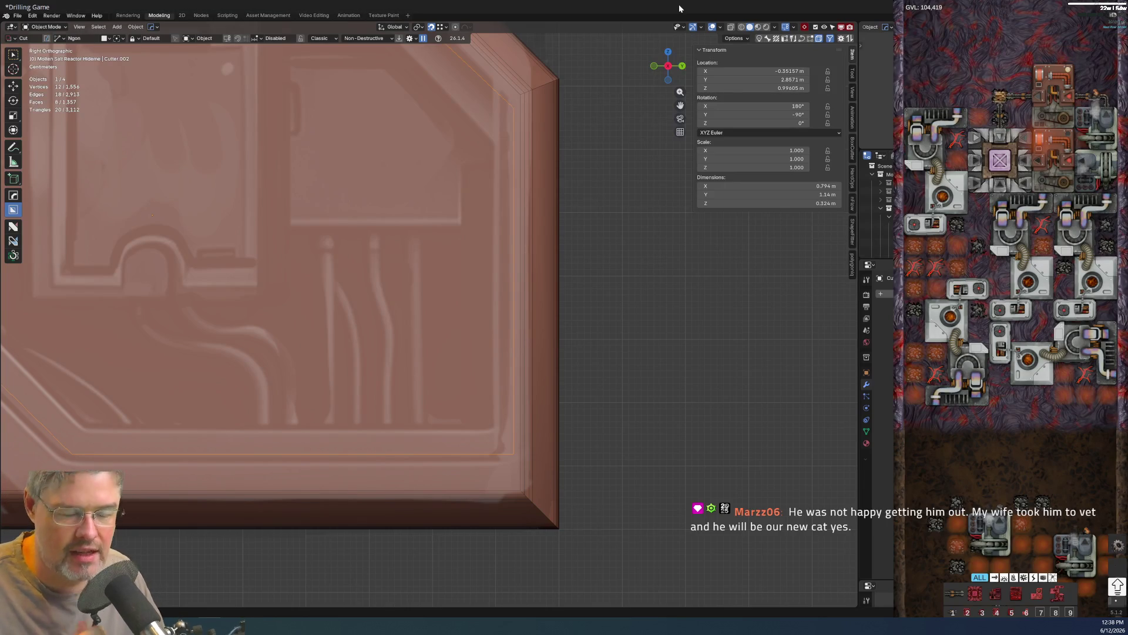
{"action": "middle_click_drag", "start_coordinate": [472, 330], "coordinate": [482, 399], "text": "shift"}
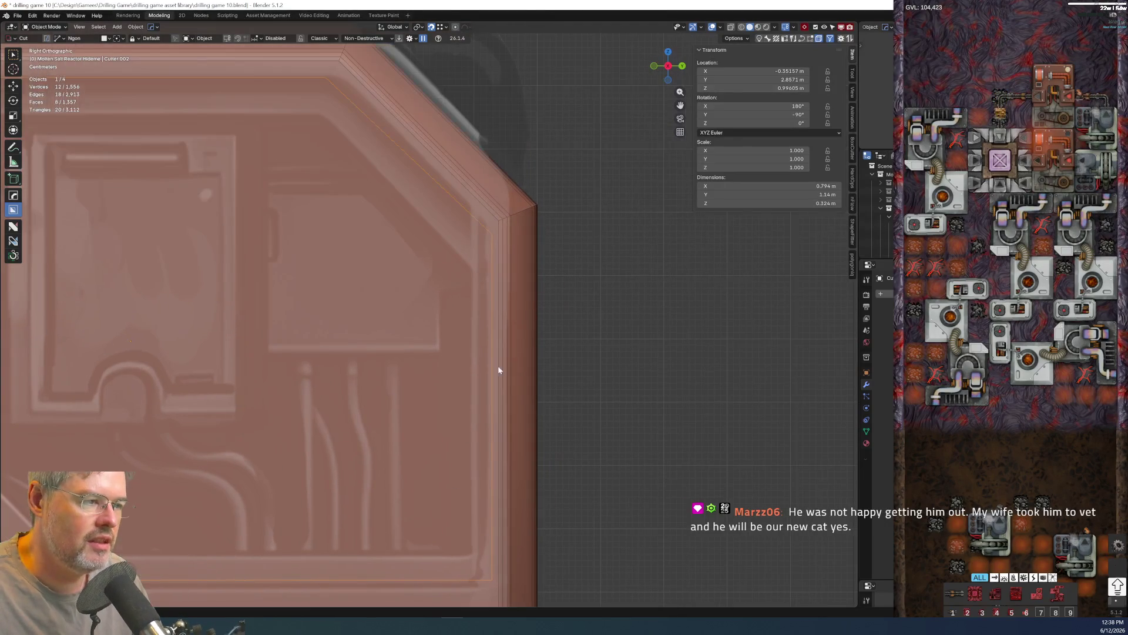
{"action": "middle_click_drag", "start_coordinate": [498, 261], "coordinate": [476, 274]}
{"action": "left_click", "coordinate": [487, 257]}
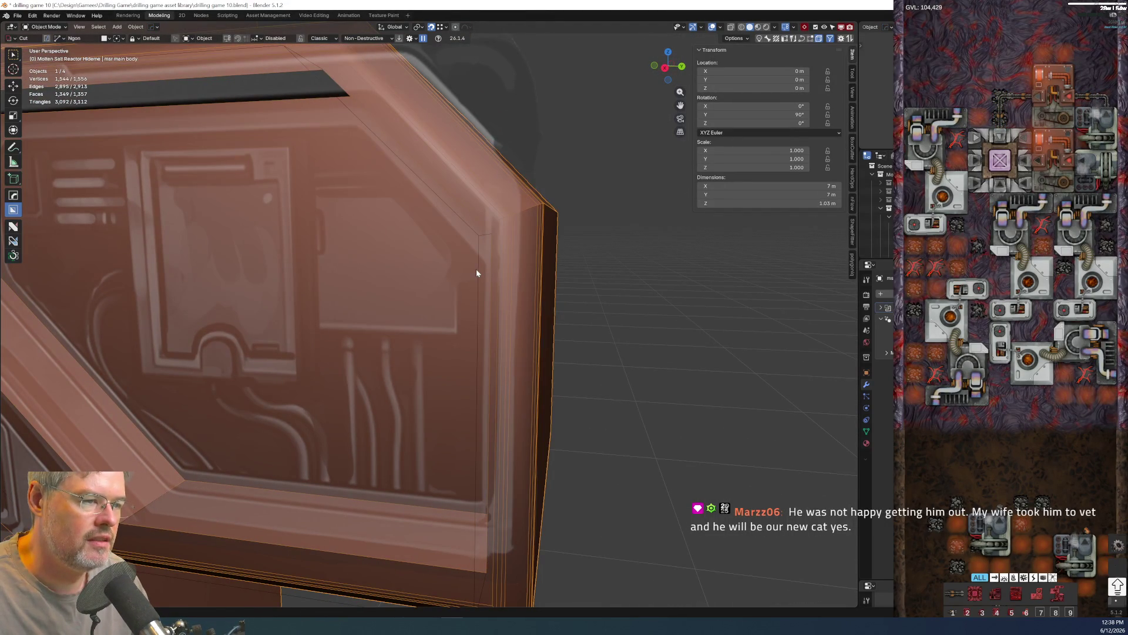
{"action": "left_click", "coordinate": [477, 272]}
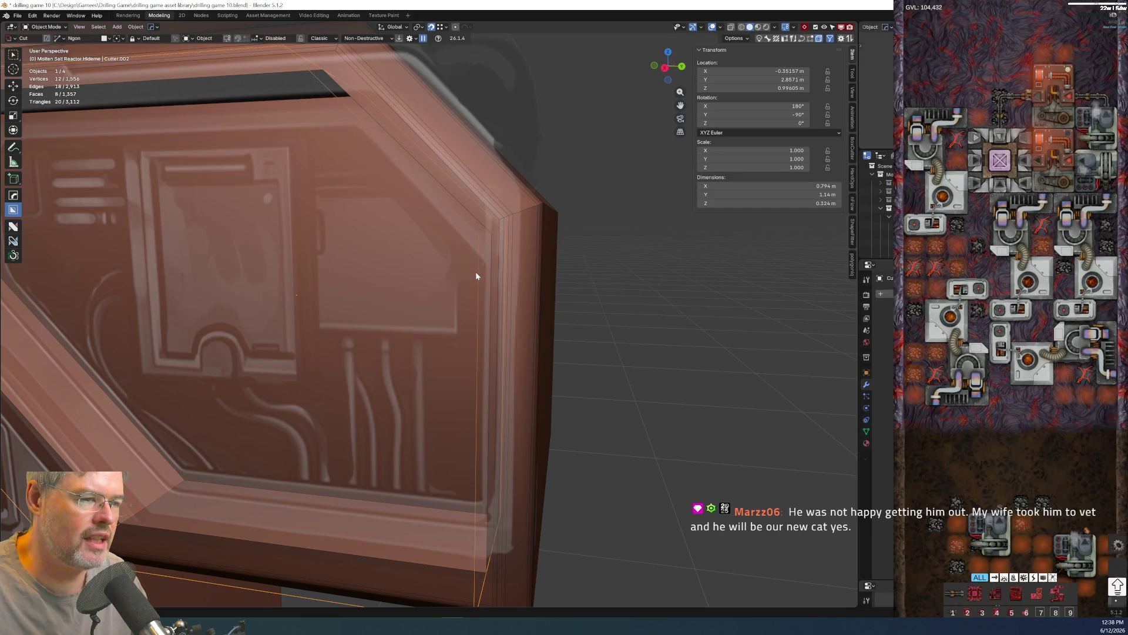
{"action": "key", "text": "ctrl+Tab"}
{"action": "left_click", "coordinate": [471, 258]}
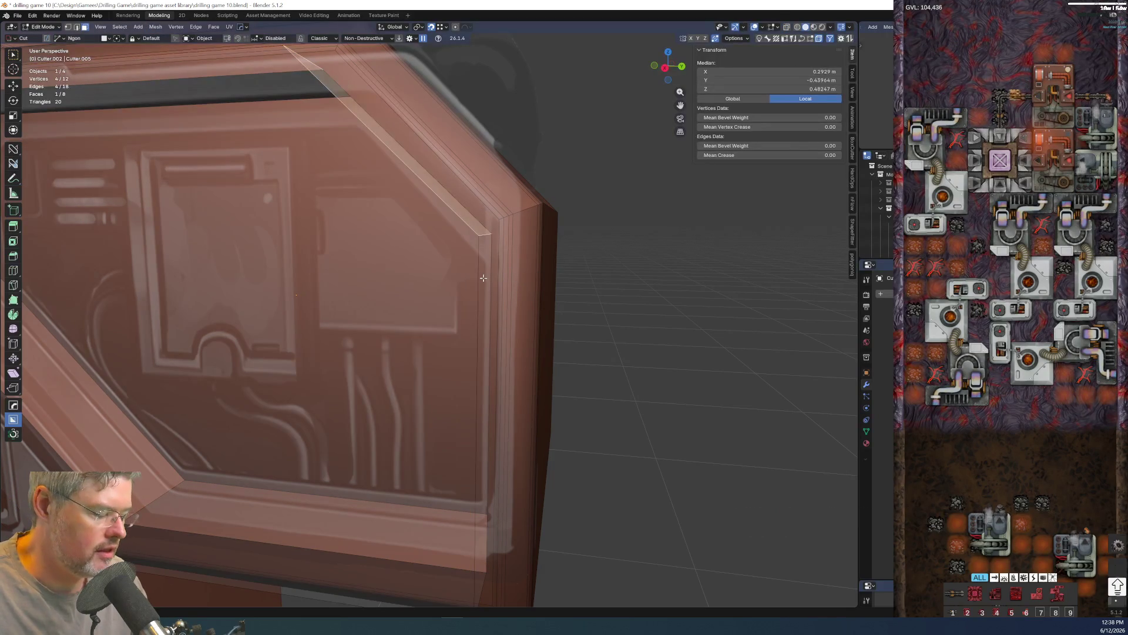
- In right-side view, nudge the cutter's vertical edge about 2 cm along Y toward the panel frame
{"action": "key", "text": "KP_3"}
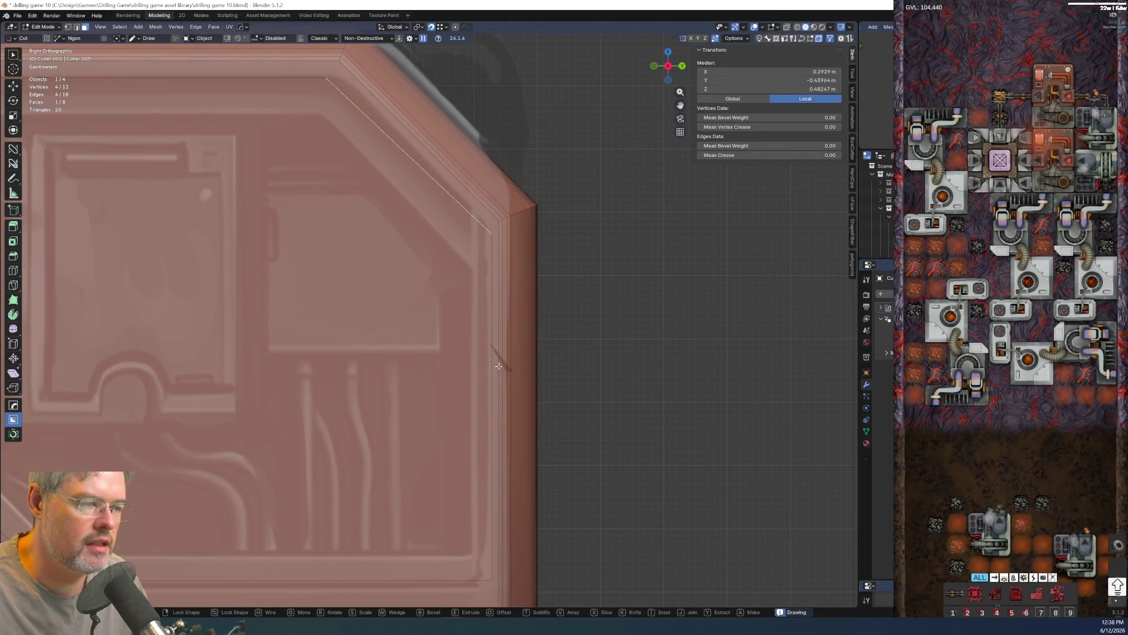
{"action": "key", "text": "Escape"}
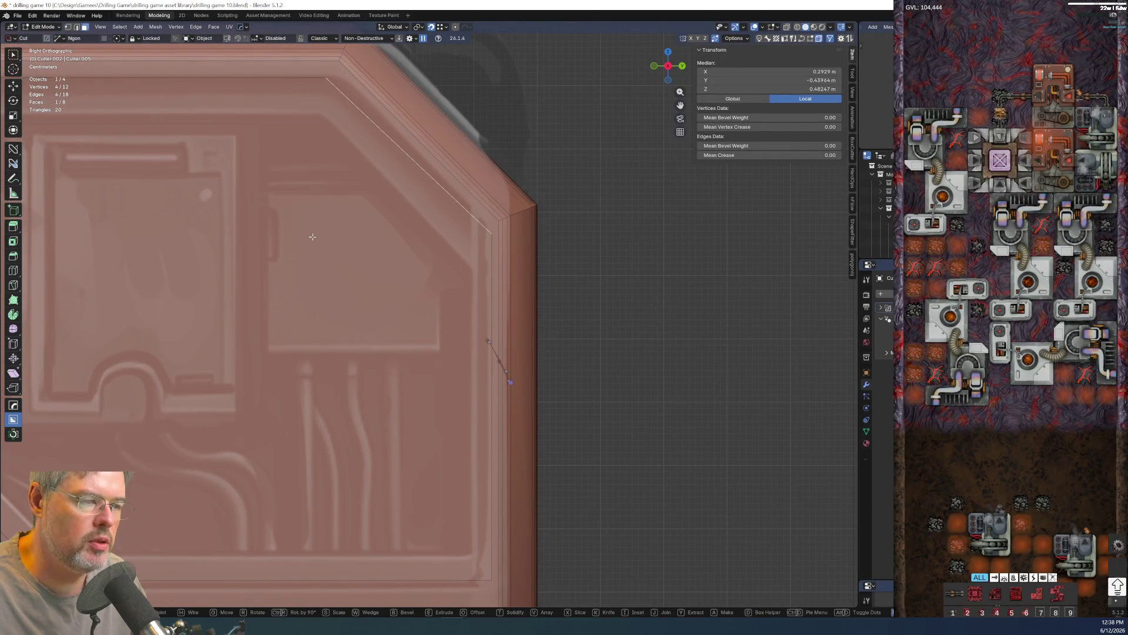
{"action": "middle_click_drag", "start_coordinate": [501, 356], "coordinate": [504, 389]}
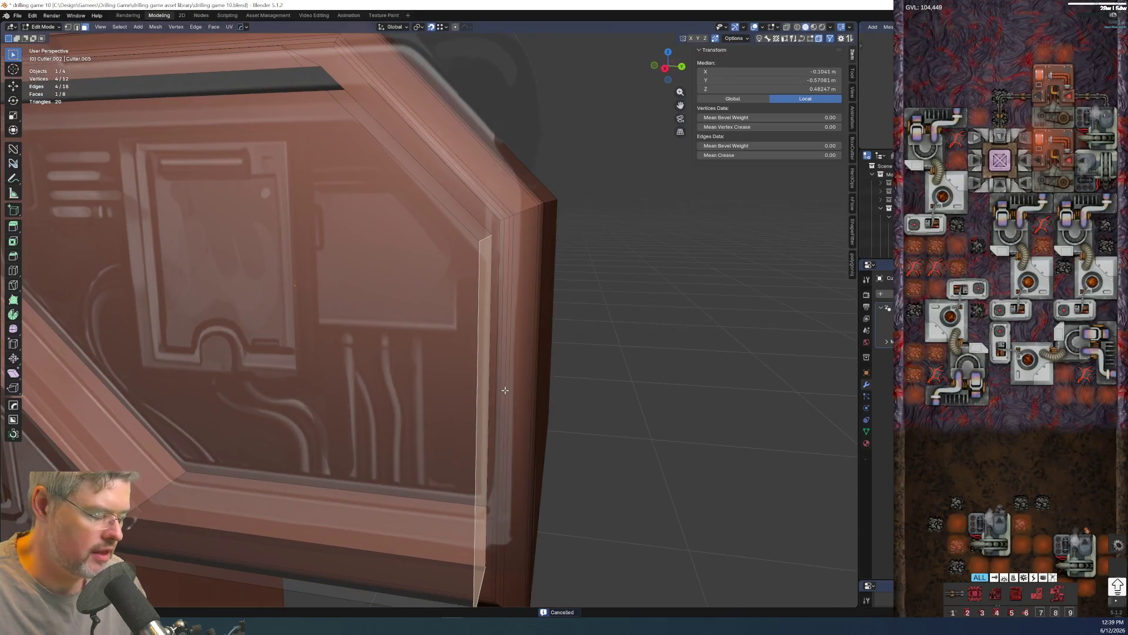
{"action": "key", "text": "KP_3"}
{"action": "left_click", "coordinate": [505, 389]}
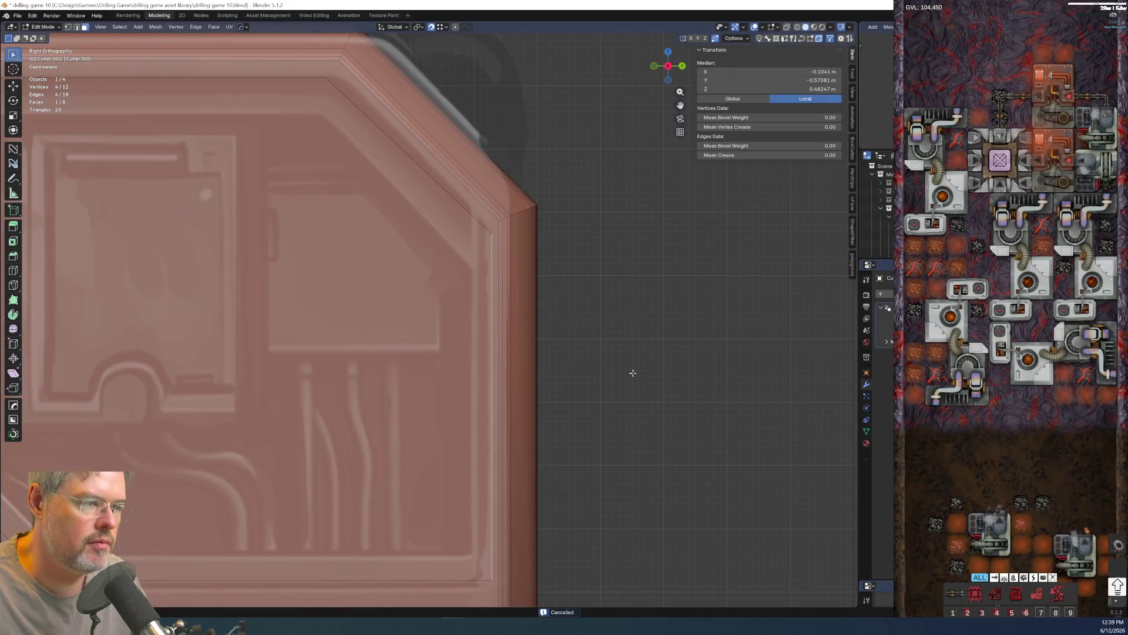
{"action": "key", "text": "g"}
{"action": "key", "text": "y"}
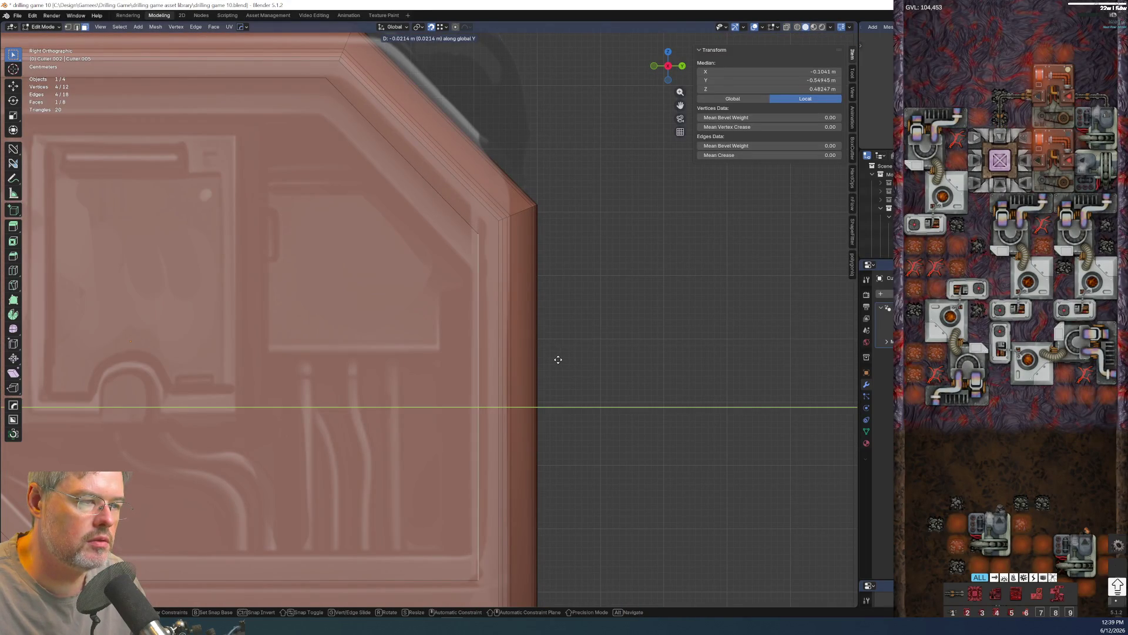
{"action": "key", "text": "Escape"}
{"action": "scroll", "coordinate": [529, 335], "scroll_direction": "up", "scroll_amount": 2}
{"action": "scroll", "coordinate": [512, 318], "scroll_direction": "up", "scroll_amount": 2}
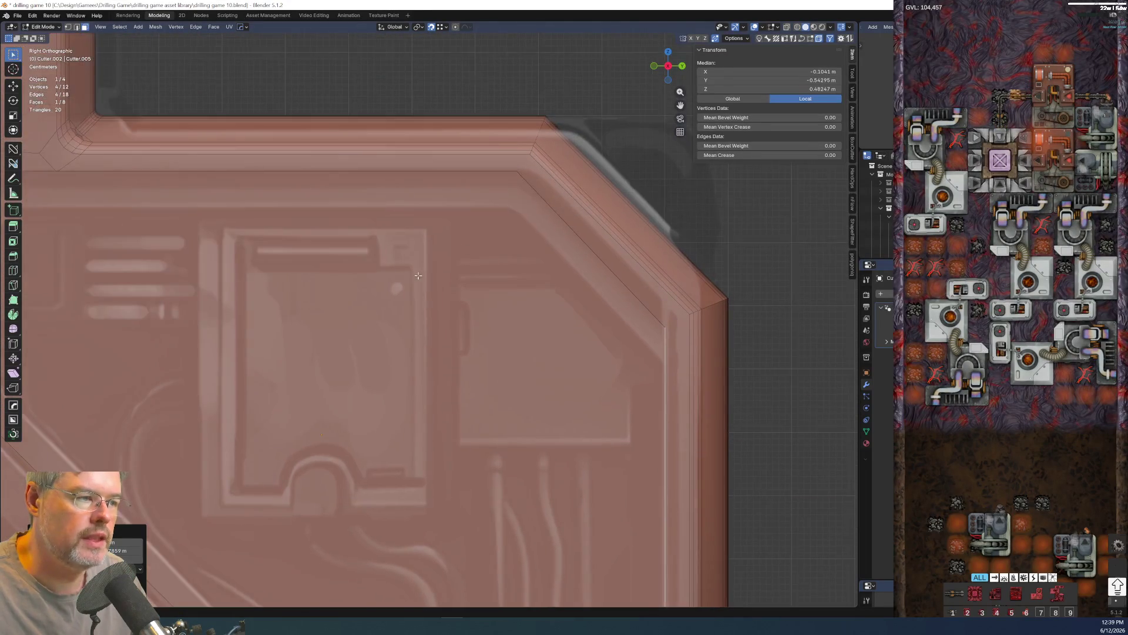
{"action": "scroll", "coordinate": [489, 290], "scroll_direction": "up", "scroll_amount": 3}
{"action": "mouse_move", "coordinate": [489, 291]}
{"action": "middle_mouse_down", "text": "shift"}
{"action": "mouse_move", "coordinate": [345, 314]}
{"action": "mouse_move", "coordinate": [353, 409]}
{"action": "middle_mouse_up", "text": "shift"}
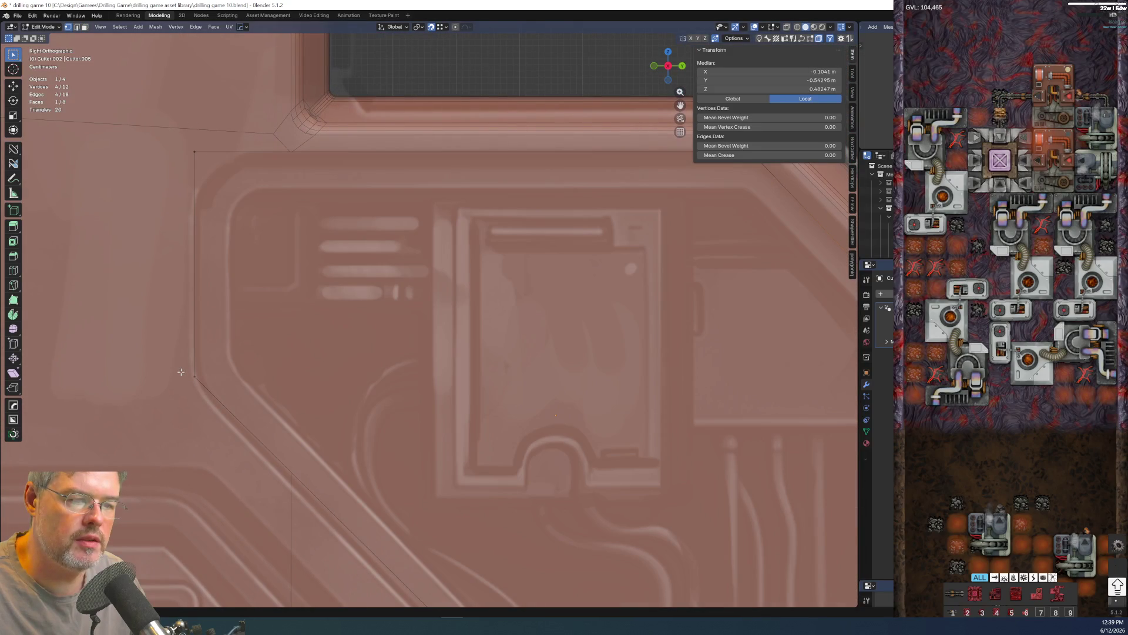
- In edge select, move the cutter's bottom horizontal edge along Y onto the painted panel
{"action": "key", "text": "ctrl+Tab"}
{"action": "left_click", "coordinate": [197, 389]}
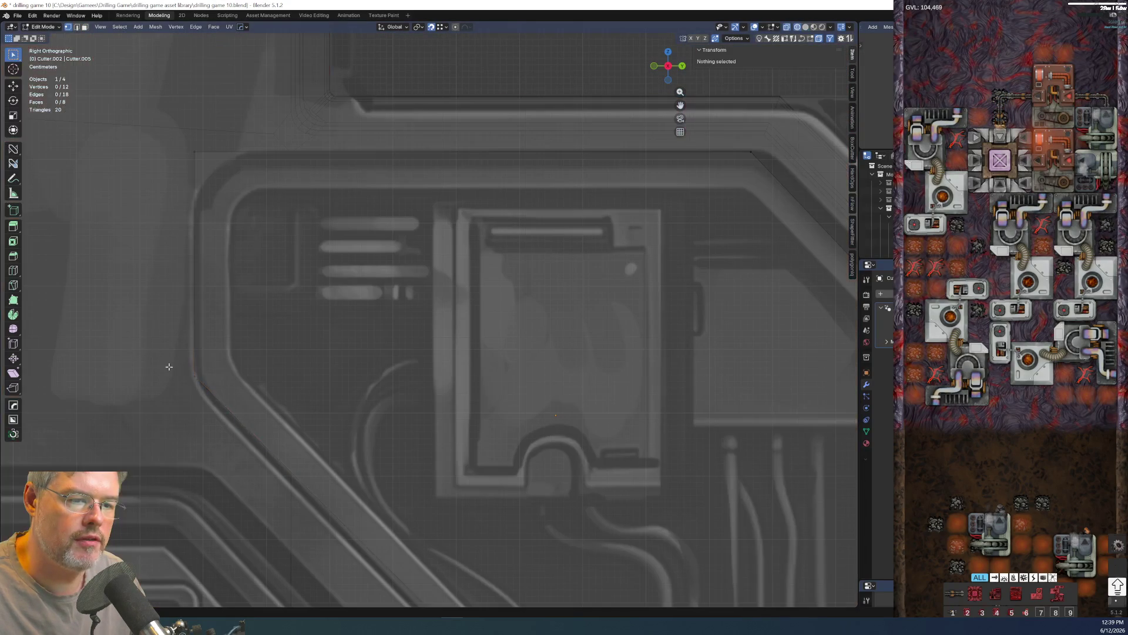
{"action": "middle_click_drag", "start_coordinate": [371, 447], "coordinate": [336, 257], "text": "shift"}
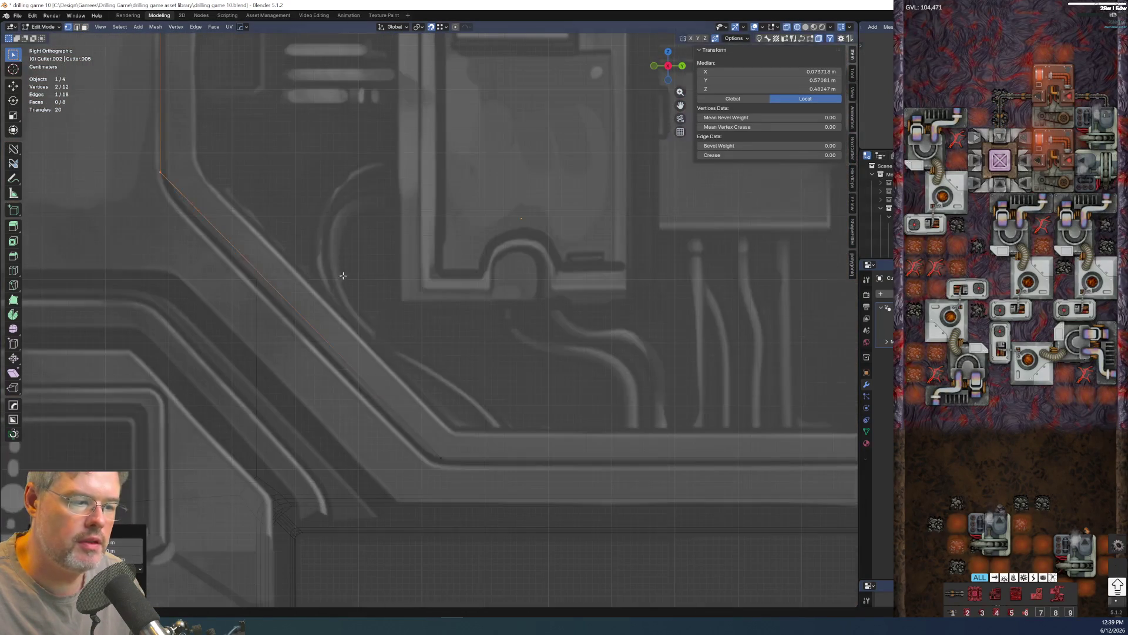
{"action": "left_click", "coordinate": [446, 459]}
{"action": "key", "text": "g"}
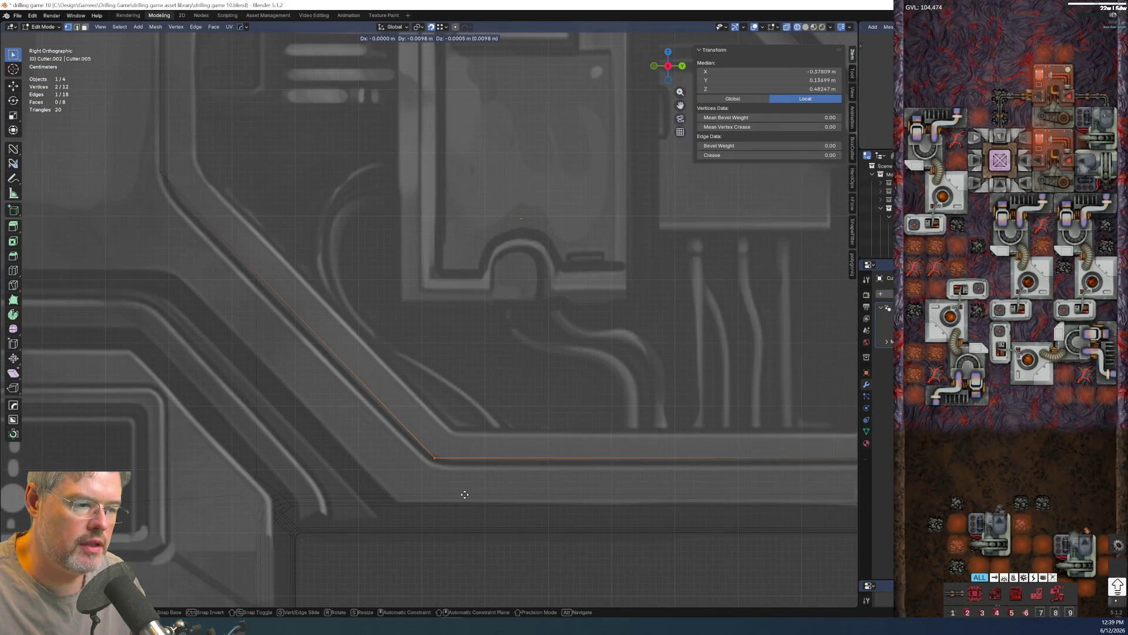
{"action": "key", "text": "y"}
{"action": "left_click", "coordinate": [464, 494]}
- Bevel the cutter's upper-left corner edge with seven segments and clear the selection
{"action": "middle_click_drag", "start_coordinate": [465, 494], "coordinate": [315, 270], "text": "shift"}
{"action": "mouse_move", "coordinate": [554, 385]}
{"action": "middle_mouse_down", "text": "shift"}
{"action": "mouse_move", "coordinate": [370, 300]}
{"action": "mouse_move", "coordinate": [345, 252]}
{"action": "middle_mouse_up", "text": "shift"}
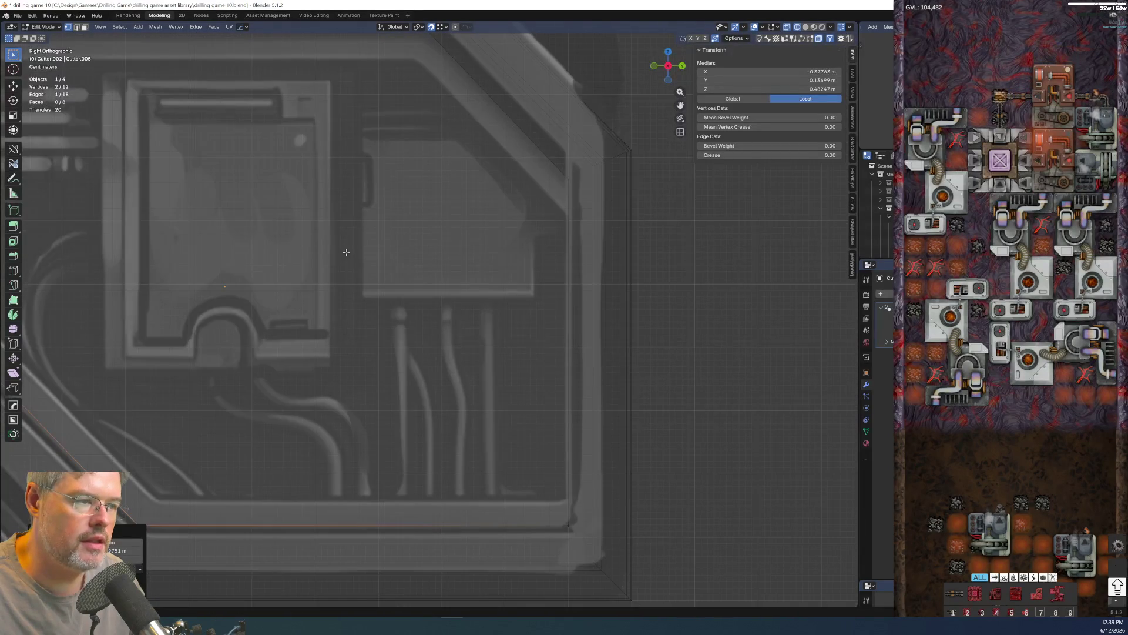
{"action": "middle_click_drag", "start_coordinate": [469, 376], "coordinate": [353, 381], "text": "shift"}
{"action": "left_click", "coordinate": [353, 382]}
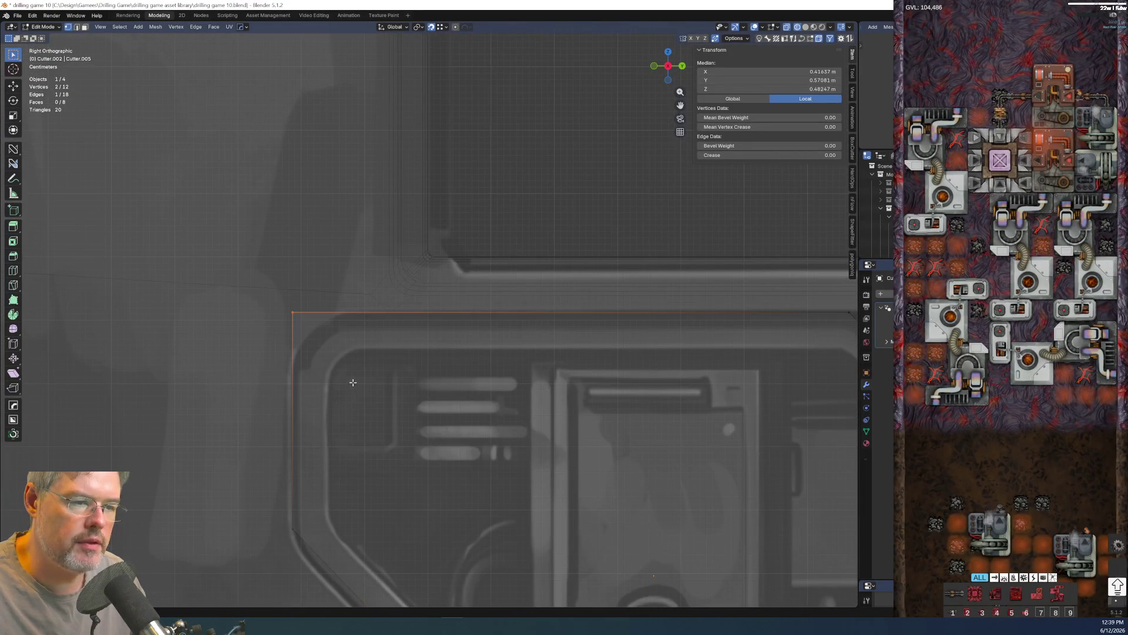
{"action": "key", "text": "ctrl+b"}
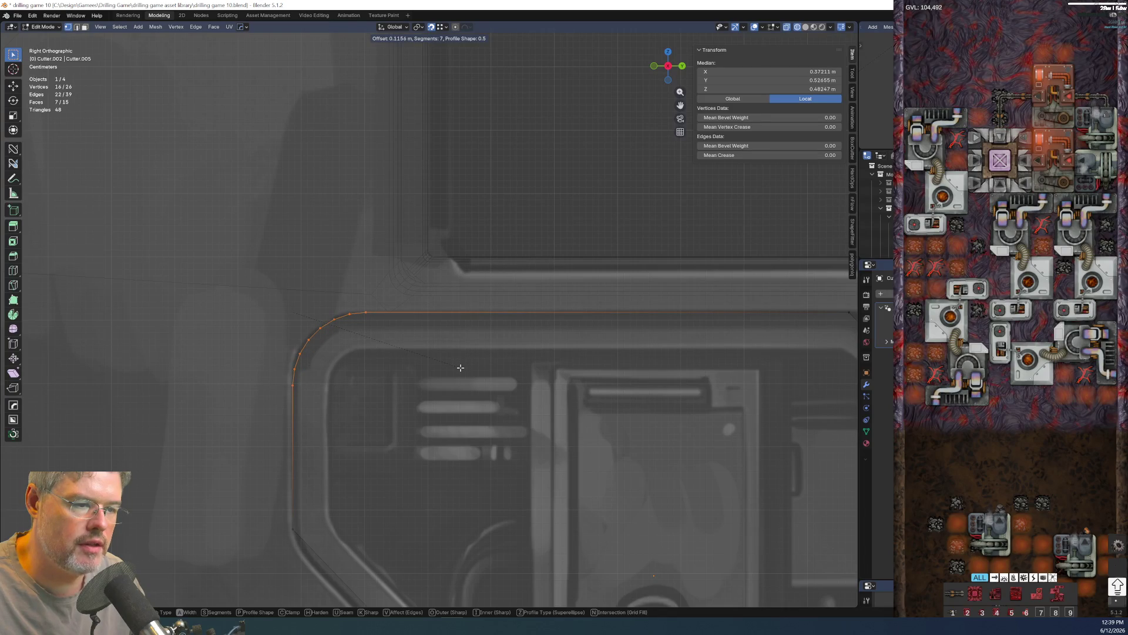
{"action": "left_click", "coordinate": [460, 368]}
{"action": "scroll", "coordinate": [460, 368], "scroll_direction": "down", "scroll_amount": 2}
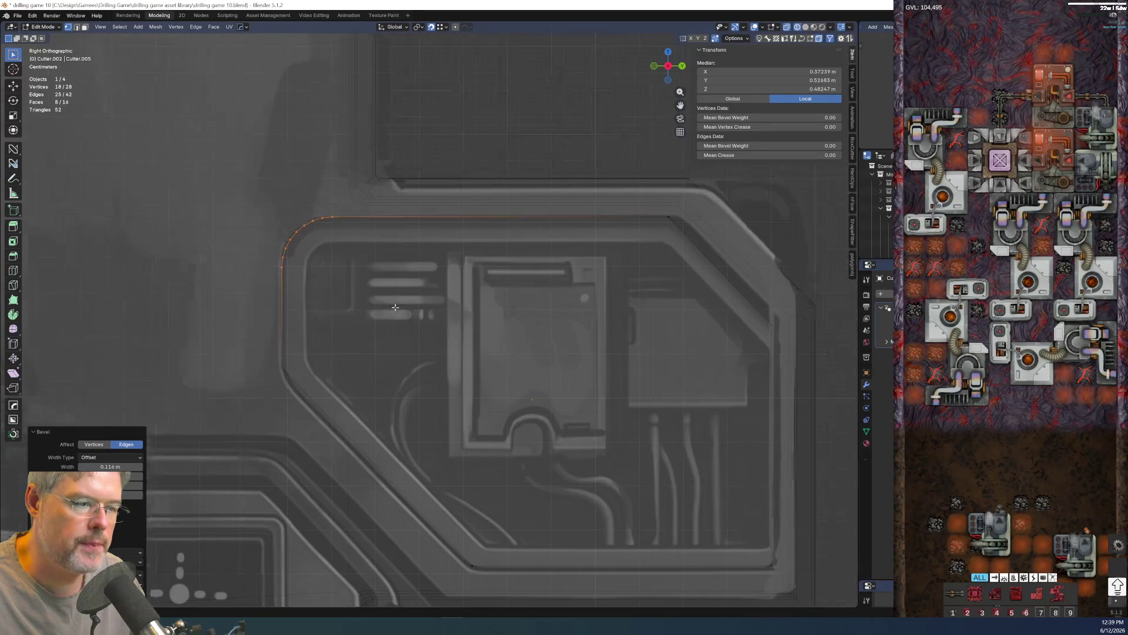
{"action": "key", "text": "alt+a"}
{"action": "mouse_move", "coordinate": [512, 405]}
{"action": "middle_mouse_down"}
{"action": "mouse_move", "coordinate": [611, 366]}
{"action": "mouse_move", "coordinate": [529, 379]}
{"action": "middle_mouse_up"}
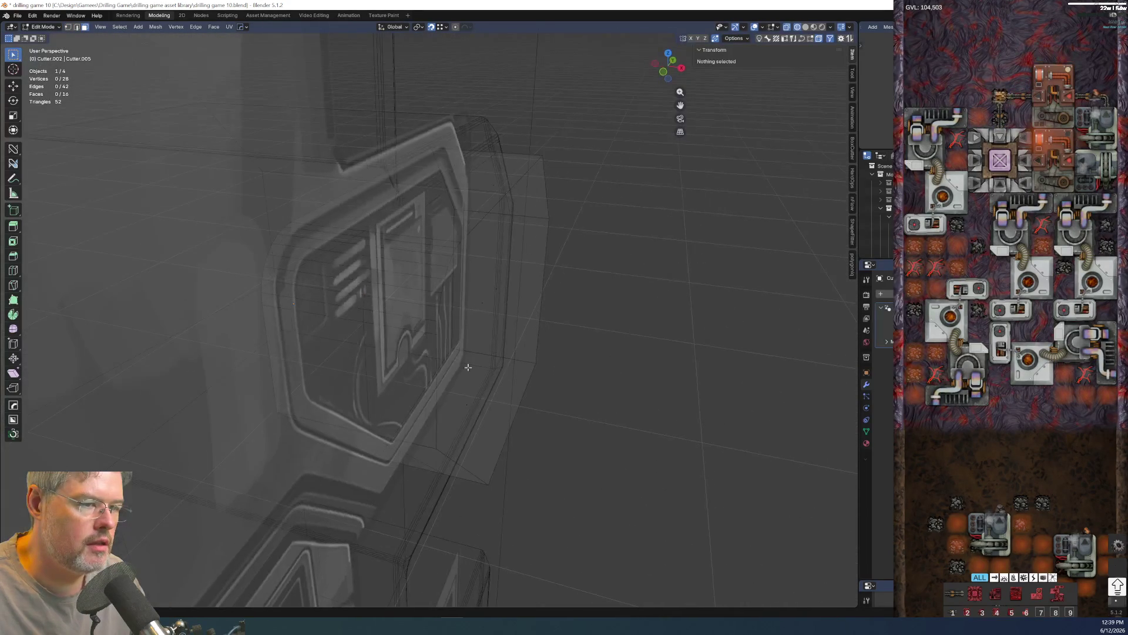
- Switch the viewport to coloured Solid shading and select the cutter's front face
{"action": "middle_click_drag", "start_coordinate": [411, 332], "coordinate": [380, 318]}
{"action": "key", "text": "z"}
{"action": "left_click", "coordinate": [445, 321]}
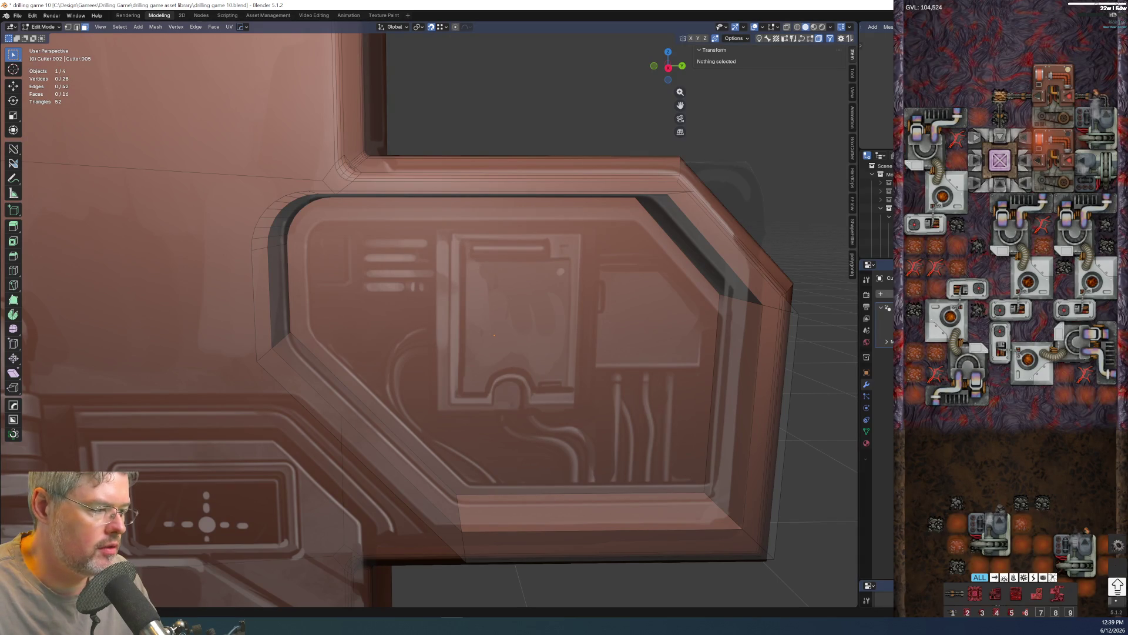
{"action": "middle_click_drag", "start_coordinate": [811, 474], "coordinate": [711, 399]}
{"action": "left_click", "coordinate": [540, 368]}
{"action": "mouse_move", "coordinate": [529, 373]}
{"action": "middle_mouse_down"}
{"action": "mouse_move", "coordinate": [589, 394]}
{"action": "mouse_move", "coordinate": [564, 378]}
{"action": "middle_mouse_up"}
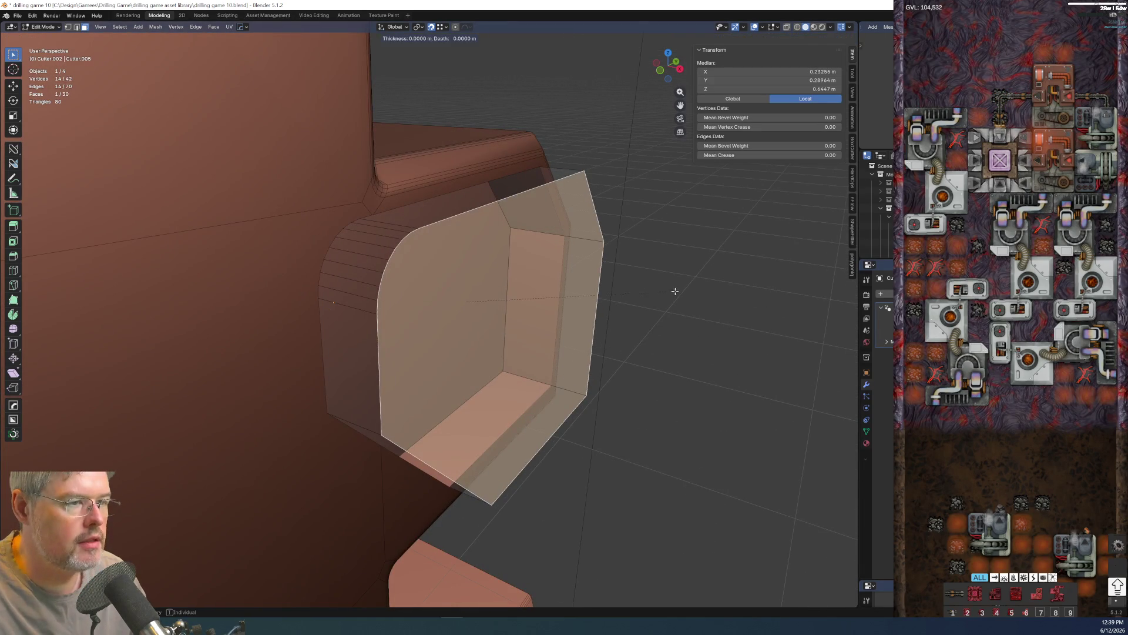
- Inset the cutter's front face about 5 cm, checking it against the painted reference overlay
{"action": "key", "text": "i"}
{"action": "left_click", "coordinate": [653, 316]}
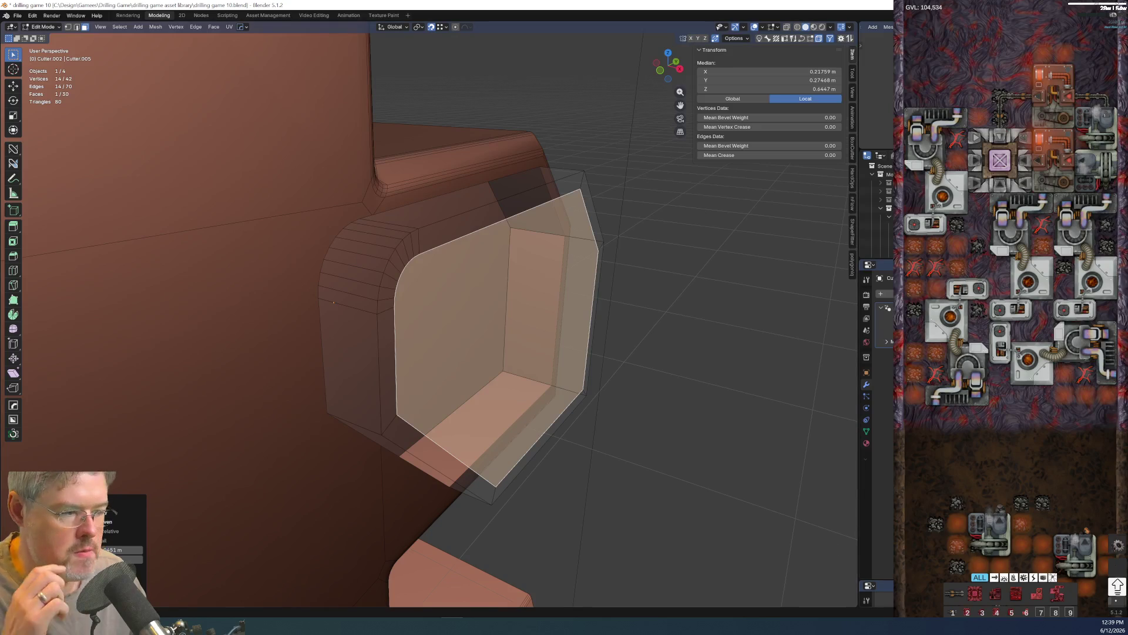
{"action": "key", "text": "F1"}
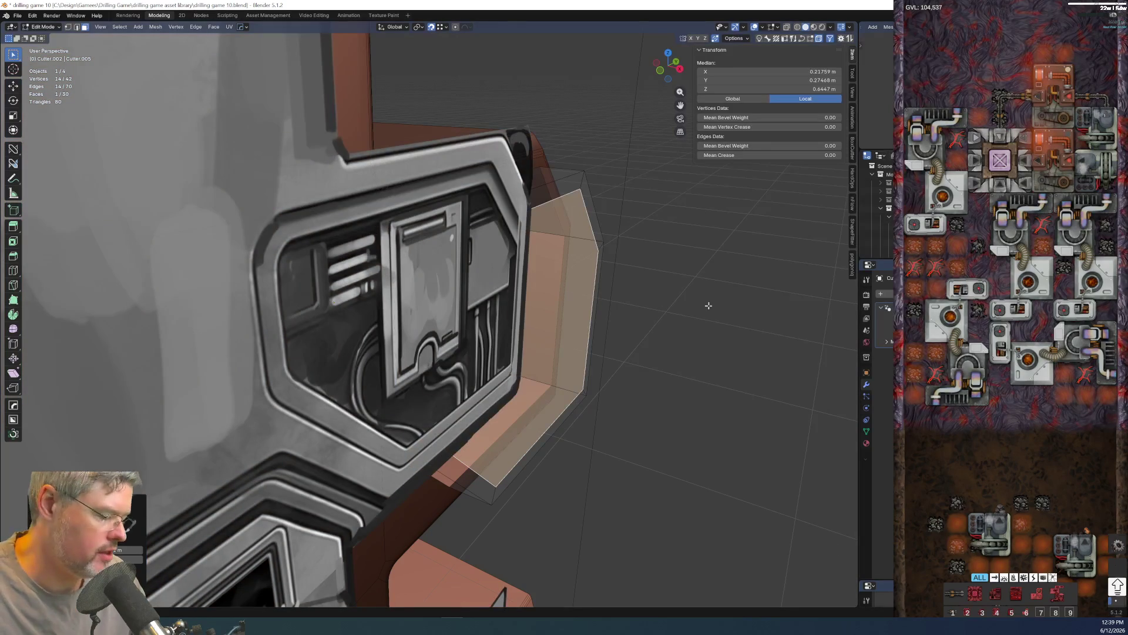
{"action": "key", "text": "KP_3"}
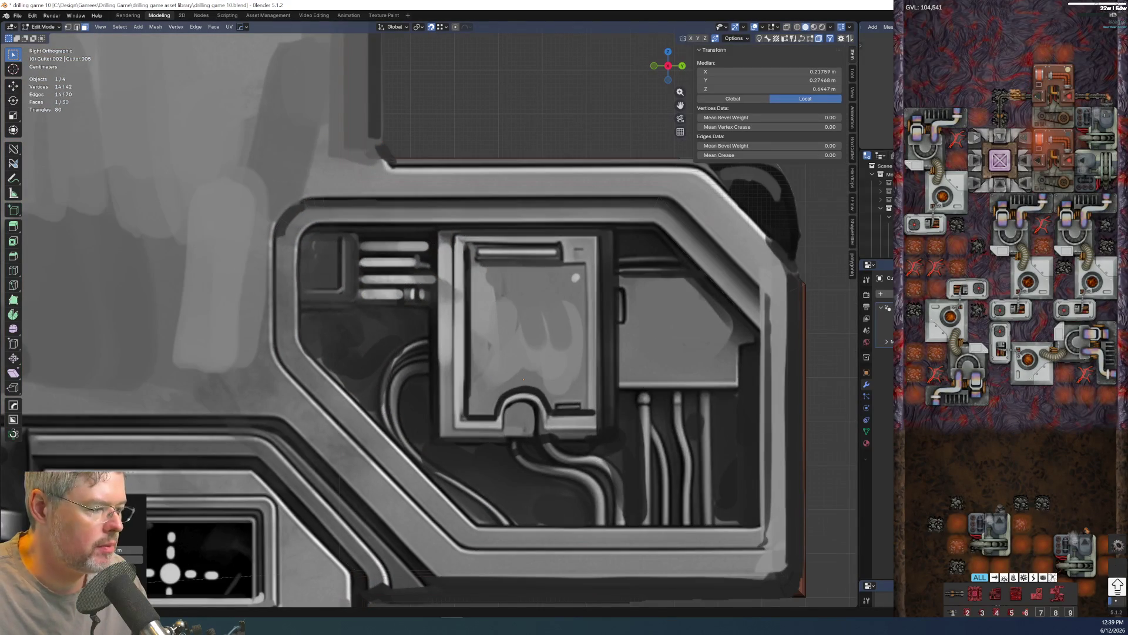
{"action": "key", "text": "F1"}
{"action": "key", "text": "F1"}
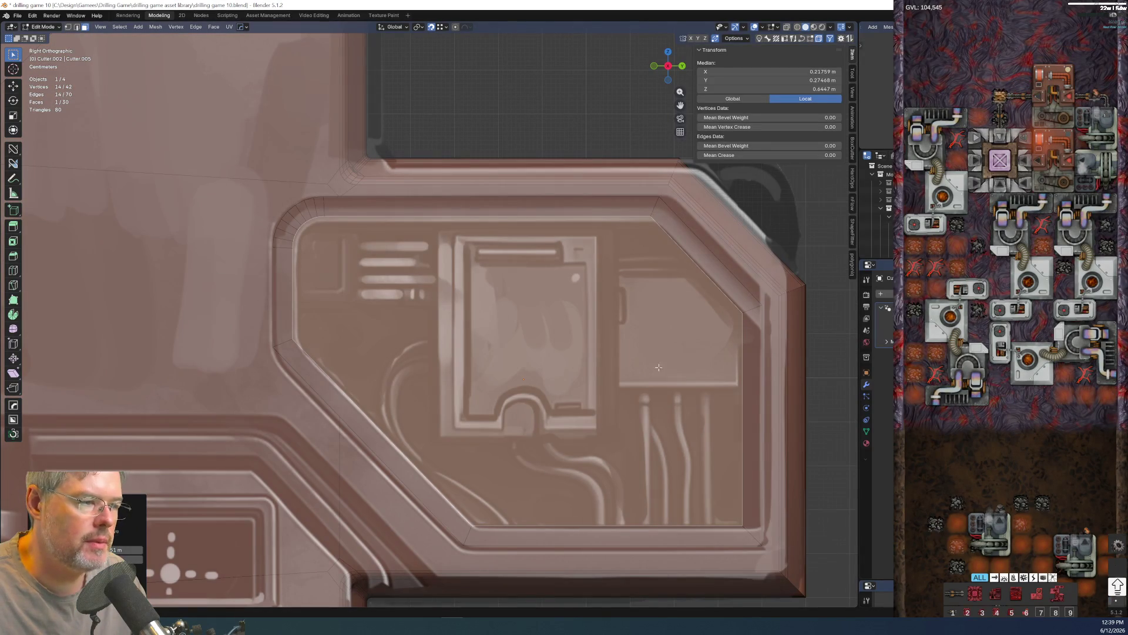
{"action": "key", "text": "i"}
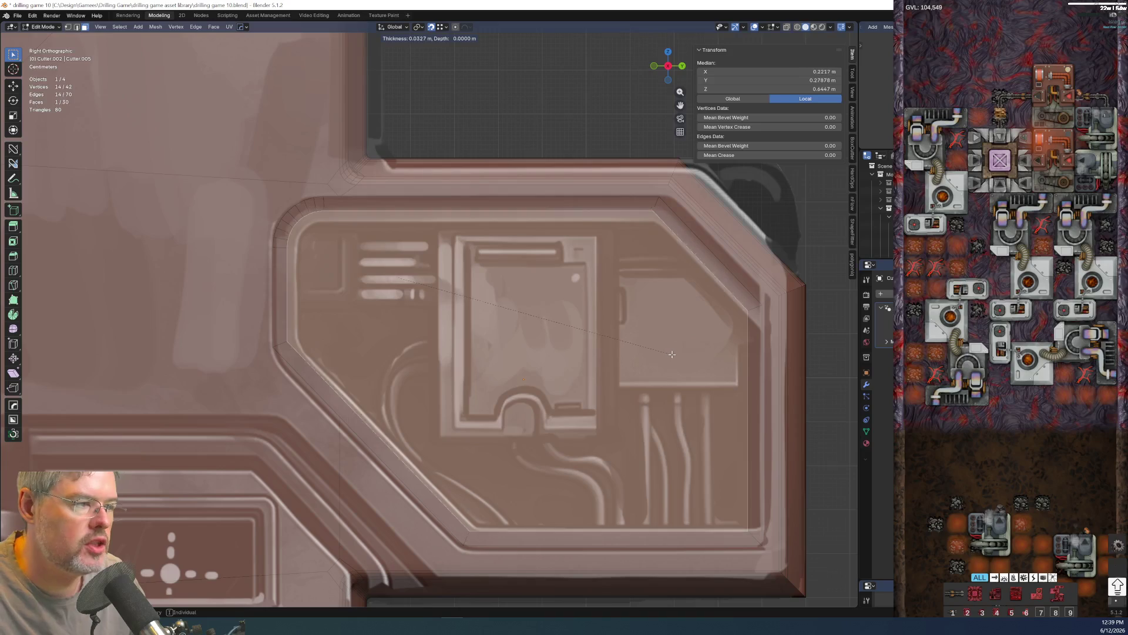
{"action": "left_click", "coordinate": [769, 491]}
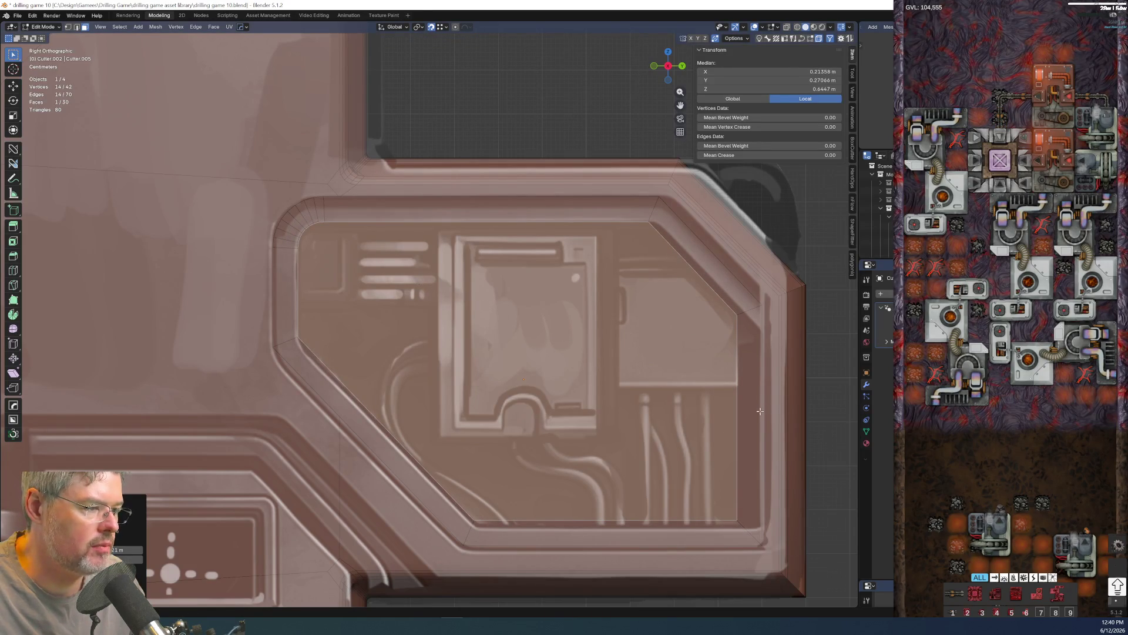
- Inspect the inset cutter alone in local view, then return to the whole scene
{"action": "mouse_move", "coordinate": [746, 430]}
{"action": "middle_mouse_down"}
{"action": "mouse_move", "coordinate": [688, 427]}
{"action": "mouse_move", "coordinate": [725, 391]}
{"action": "middle_mouse_up"}
{"action": "key", "text": "KP_3"}
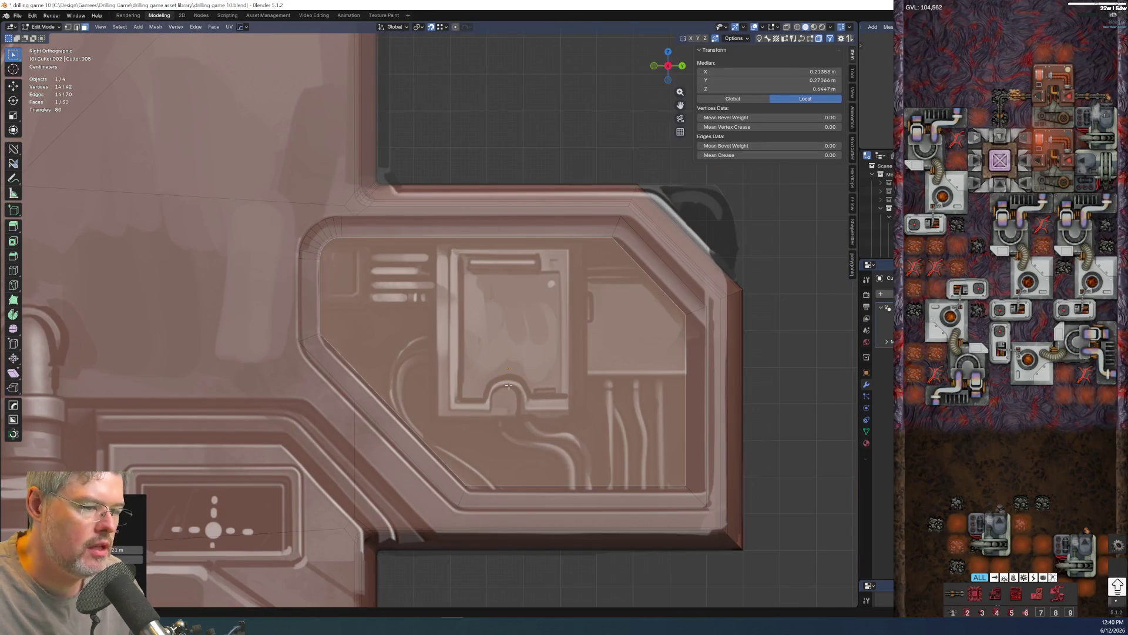
{"action": "middle_click_drag", "start_coordinate": [509, 386], "coordinate": [432, 328]}
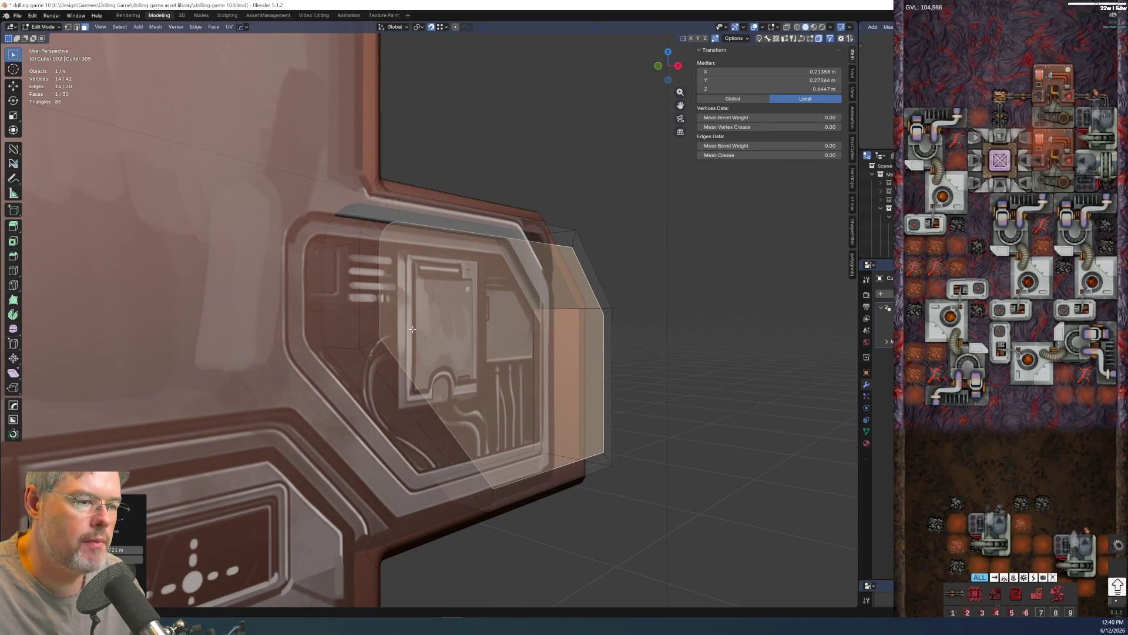
{"action": "mouse_move", "coordinate": [372, 333]}
{"action": "middle_mouse_down"}
{"action": "mouse_move", "coordinate": [357, 353]}
{"action": "mouse_move", "coordinate": [414, 364]}
{"action": "mouse_move", "coordinate": [415, 331]}
{"action": "mouse_move", "coordinate": [511, 335]}
{"action": "mouse_move", "coordinate": [484, 348]}
{"action": "middle_mouse_up"}
{"action": "key", "text": "KP_Divide"}
{"action": "key", "text": "KP_3"}
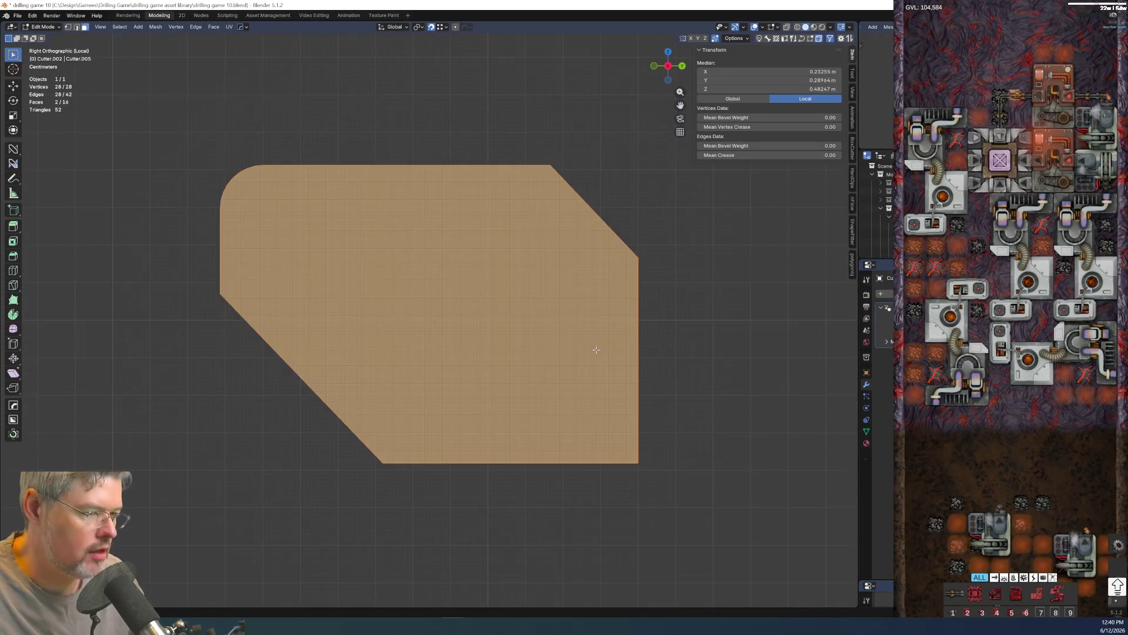
{"action": "key", "text": "KP_Divide"}
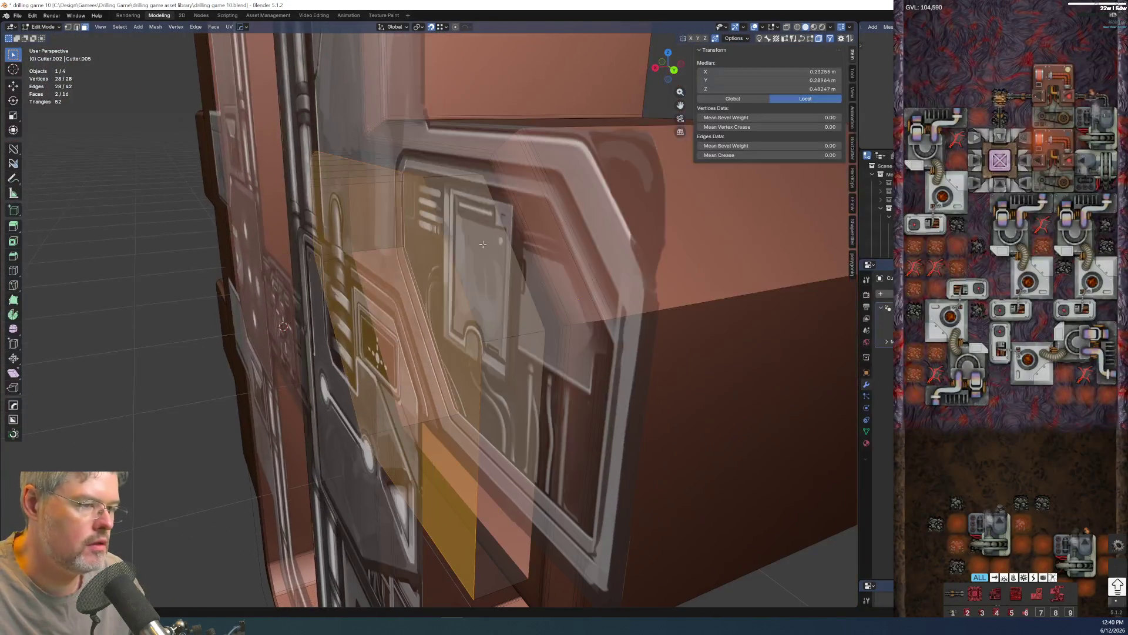
{"action": "mouse_move", "coordinate": [530, 217]}
{"action": "middle_mouse_down"}
{"action": "mouse_move", "coordinate": [617, 272]}
{"action": "mouse_move", "coordinate": [546, 267]}
{"action": "middle_mouse_up"}
{"action": "scroll", "coordinate": [618, 272], "scroll_direction": "up", "scroll_amount": 2}
- Inset an inner border matching the panel's frame and isolate the cutter in local view
{"action": "key", "text": "KP_3"}
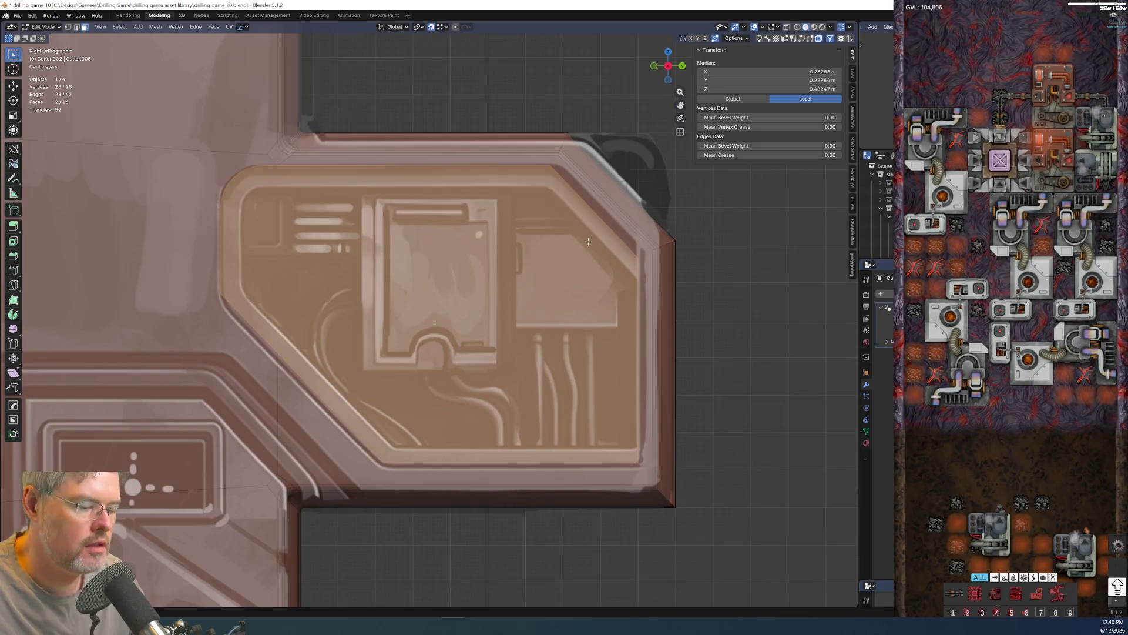
{"action": "key", "text": "i"}
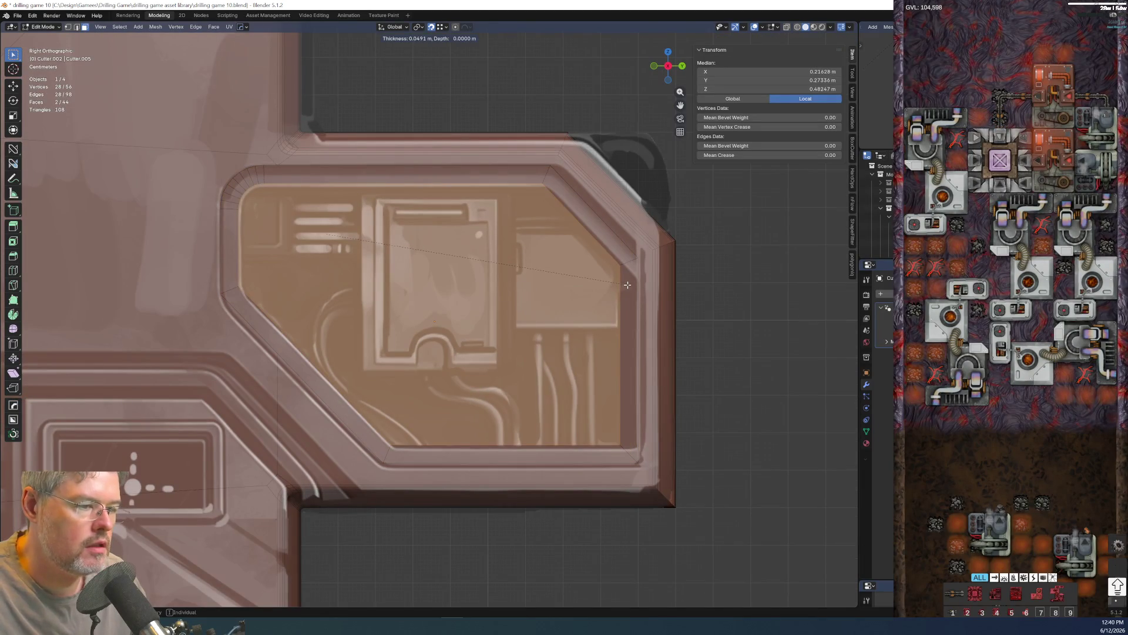
{"action": "left_click", "coordinate": [620, 285]}
{"action": "middle_click_drag", "start_coordinate": [620, 285], "coordinate": [495, 321]}
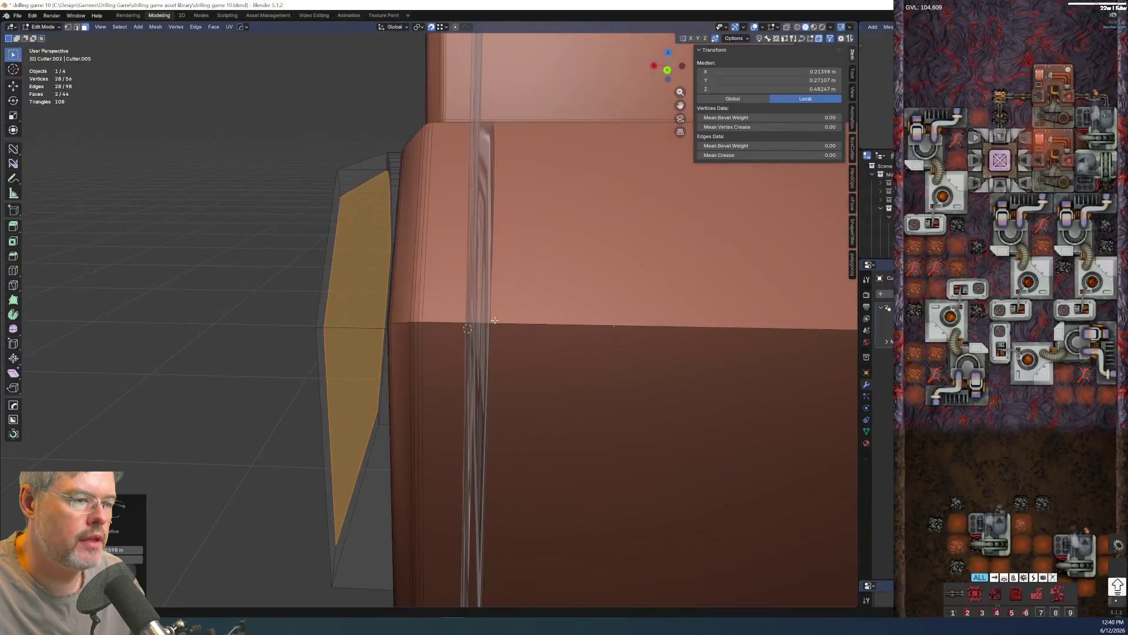
{"action": "key", "text": "KP_Divide"}
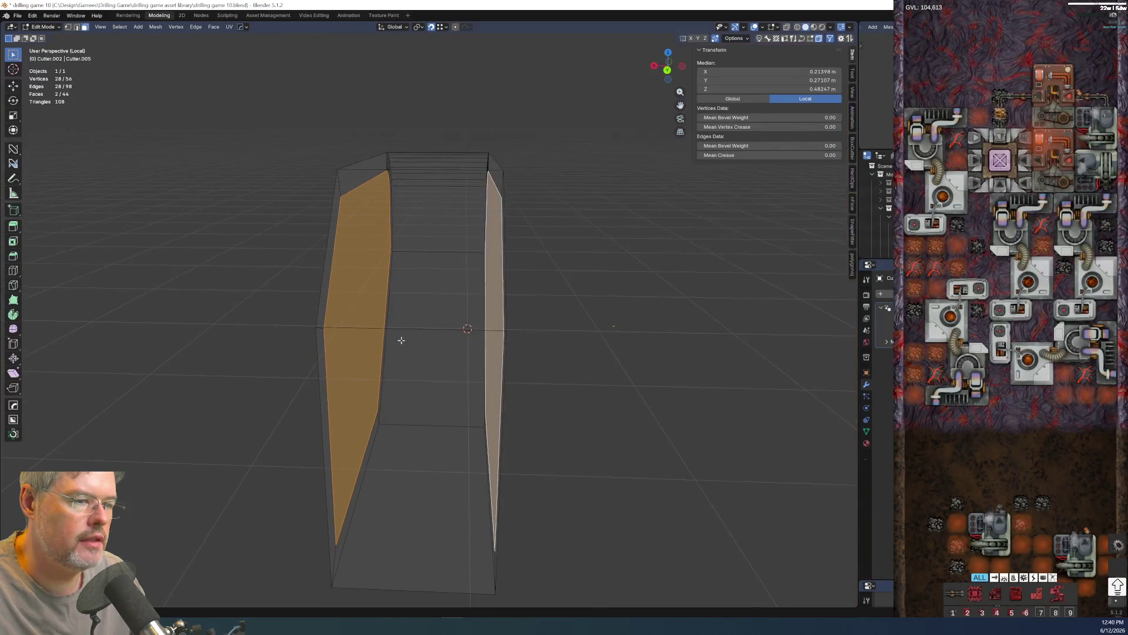
- Extrude the cutter's large inner side face outward
{"action": "middle_click_drag", "start_coordinate": [397, 341], "coordinate": [370, 297]}
{"action": "left_click", "coordinate": [372, 218]}
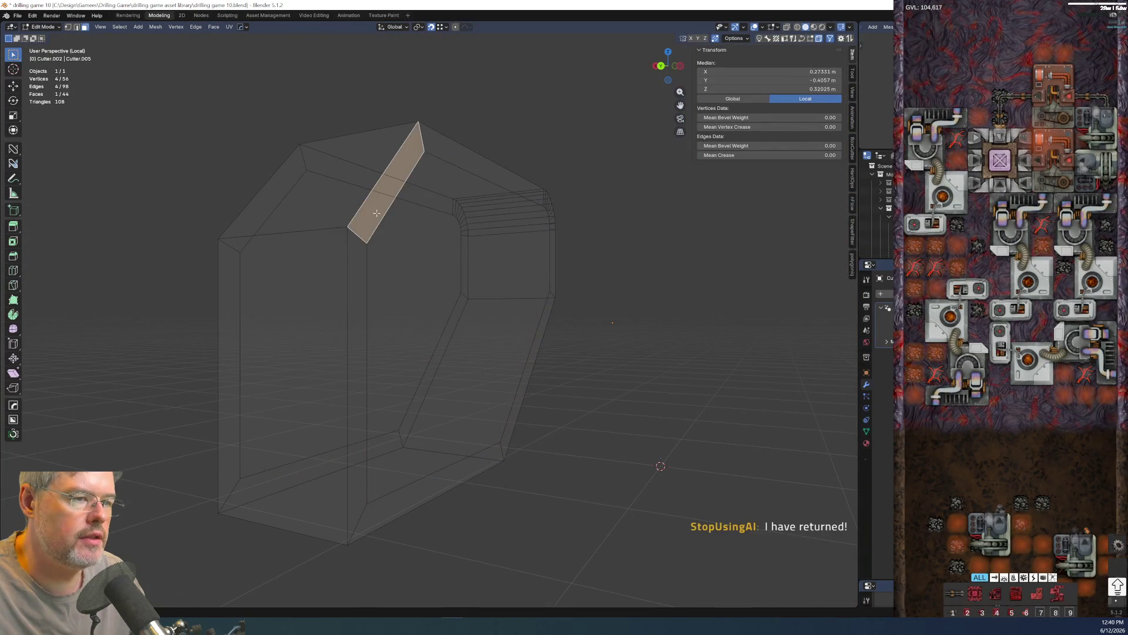
{"action": "left_click", "coordinate": [360, 234], "text": "alt+shift"}
{"action": "middle_click_drag", "start_coordinate": [354, 252], "coordinate": [382, 263]}
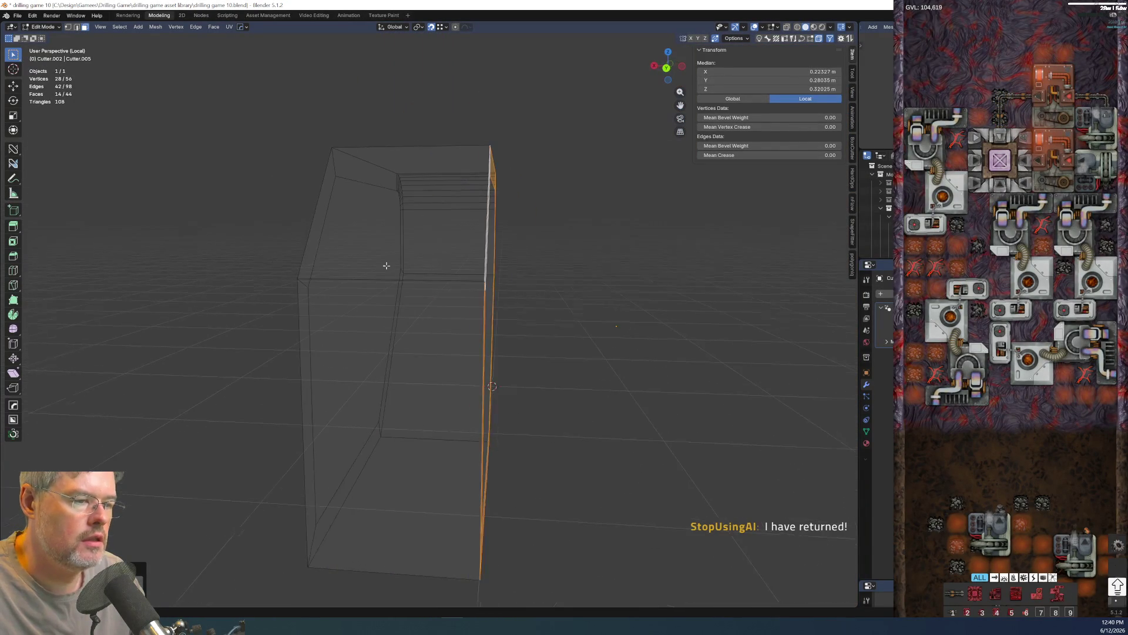
{"action": "middle_click_drag", "start_coordinate": [455, 302], "coordinate": [441, 309]}
{"action": "left_click", "coordinate": [481, 296]}
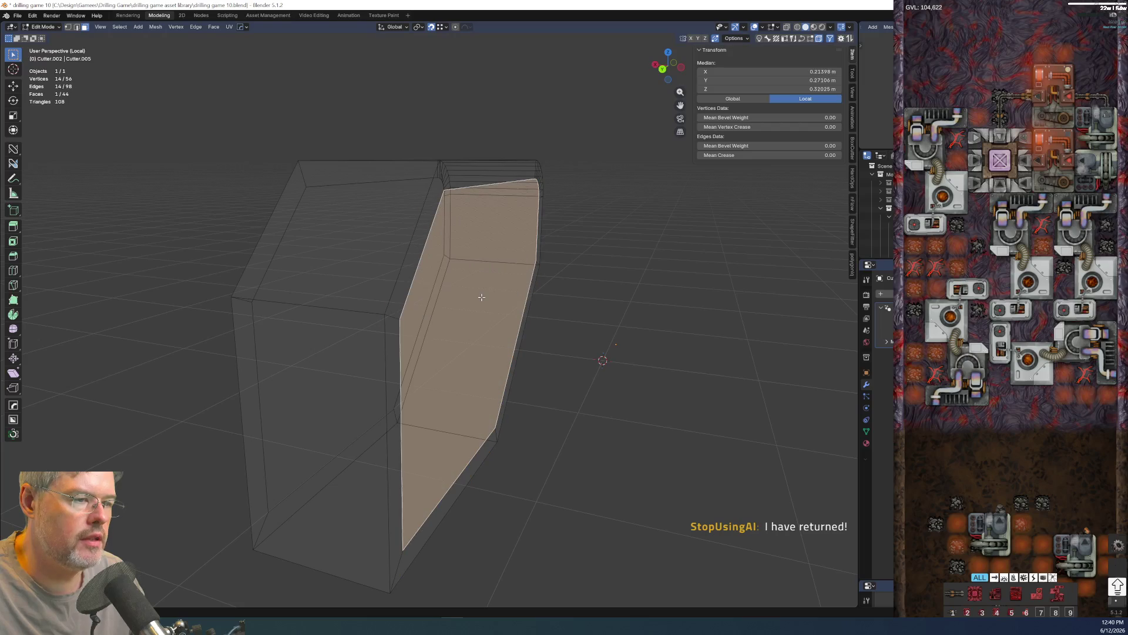
{"action": "key", "text": "e"}
{"action": "left_click", "coordinate": [507, 316]}
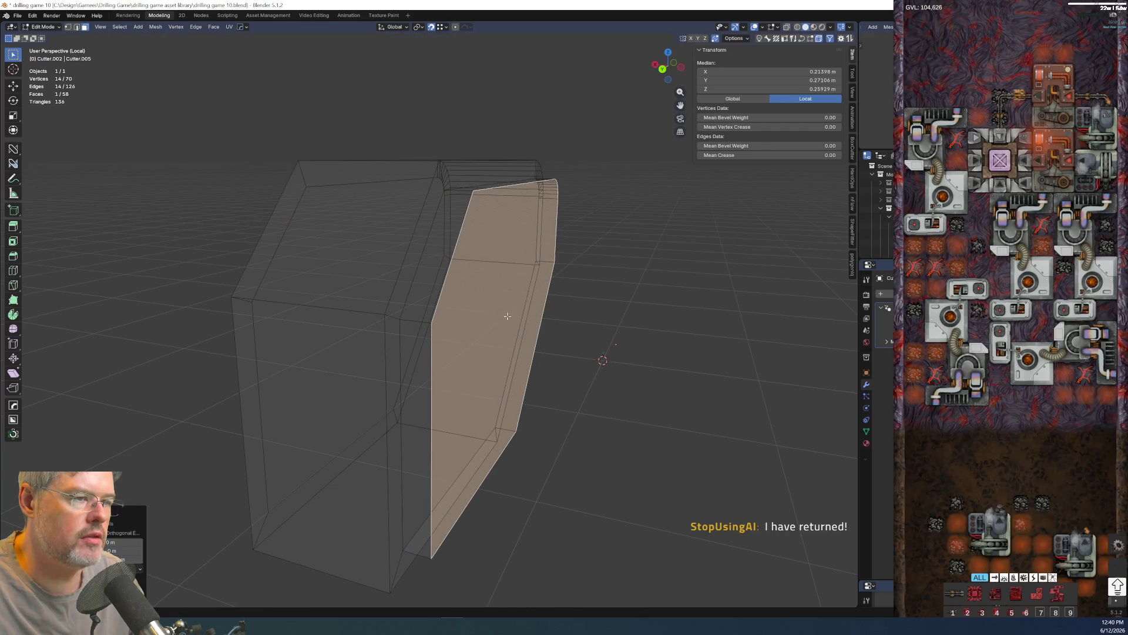
- Shift the full rim face loop about 2 cm along X for a stepped frame depth
{"action": "left_click", "coordinate": [439, 186], "text": "alt"}
{"action": "mouse_move", "coordinate": [419, 257]}
{"action": "middle_mouse_down"}
{"action": "mouse_move", "coordinate": [392, 221]}
{"action": "mouse_move", "coordinate": [404, 214]}
{"action": "middle_mouse_up"}
{"action": "left_click", "coordinate": [393, 221], "text": "alt"}
{"action": "key", "text": "g"}
{"action": "key", "text": "x"}
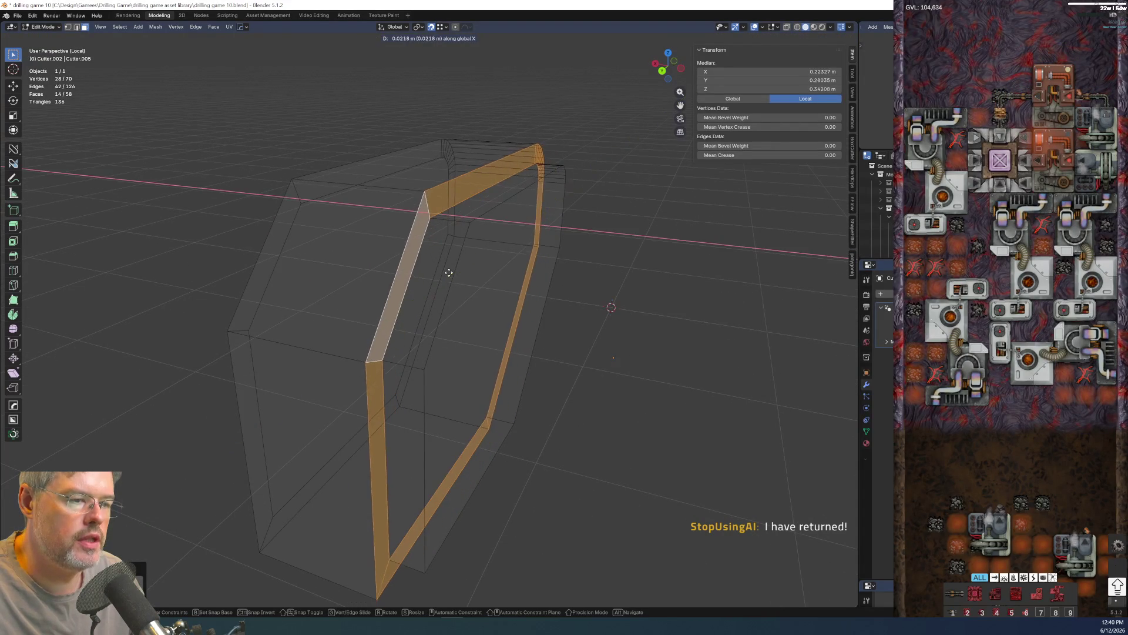
{"action": "left_click", "coordinate": [389, 260]}
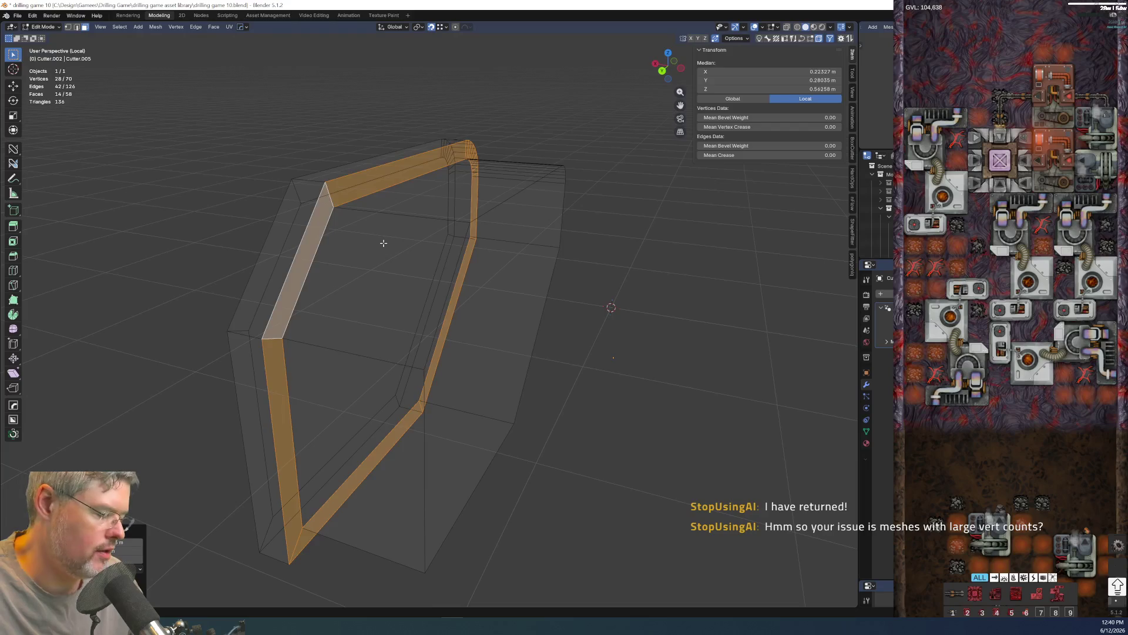
{"action": "key", "text": "KP_3"}
{"action": "middle_click_drag", "start_coordinate": [536, 307], "coordinate": [274, 340]}
{"action": "left_click", "coordinate": [274, 340]}
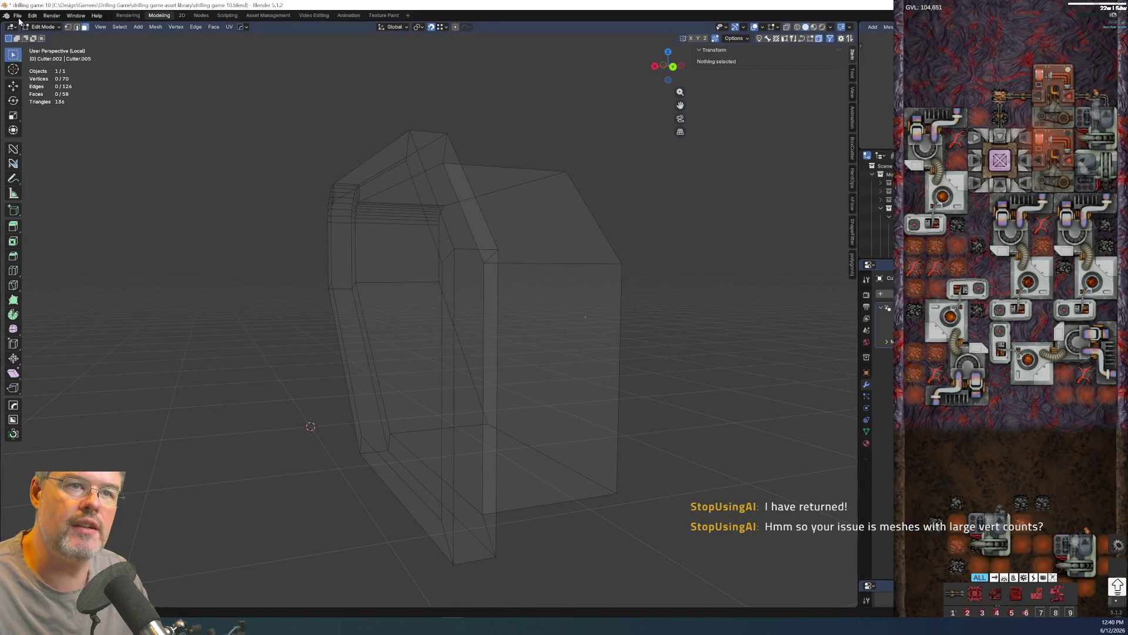
- Save the blend file and leave Local View to show the reactor body again
{"action": "left_click", "coordinate": [18, 16]}
{"action": "left_click", "coordinate": [24, 72]}
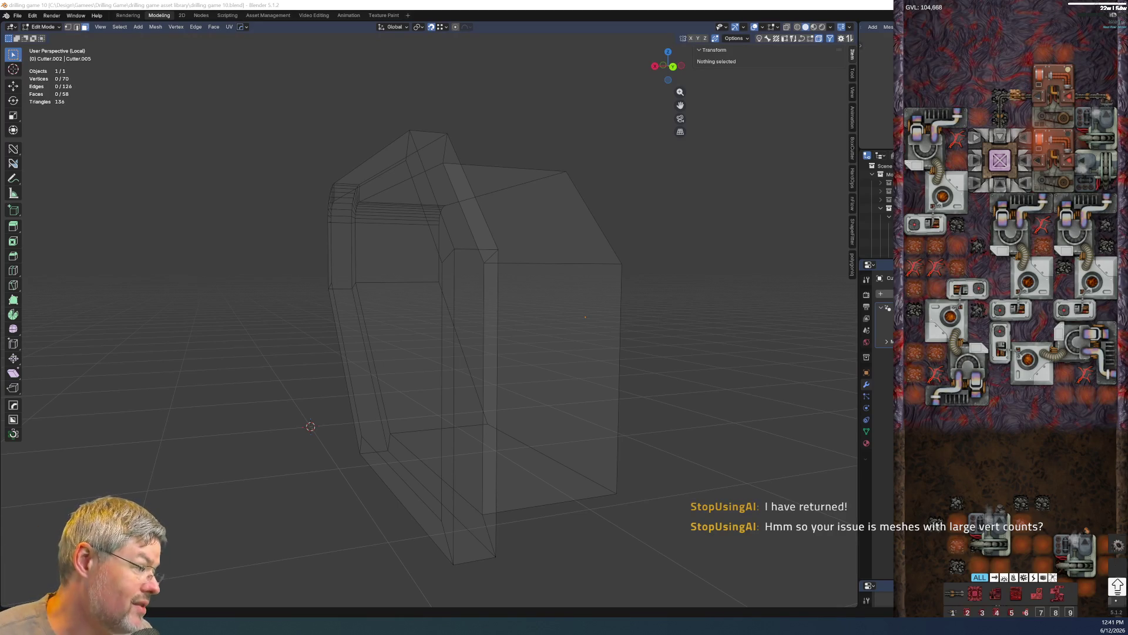
{"action": "middle_click_drag", "start_coordinate": [619, 313], "coordinate": [578, 334]}
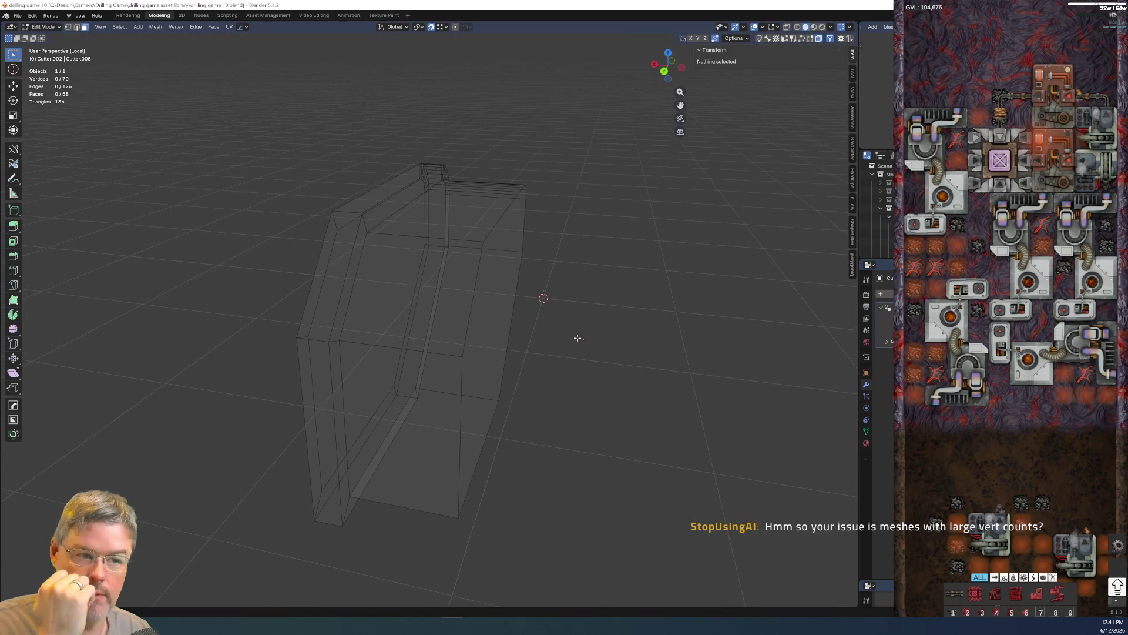
{"action": "mouse_move", "coordinate": [412, 379]}
{"action": "middle_mouse_down"}
{"action": "mouse_move", "coordinate": [482, 390]}
{"action": "mouse_move", "coordinate": [502, 378]}
{"action": "mouse_move", "coordinate": [461, 361]}
{"action": "mouse_move", "coordinate": [398, 370]}
{"action": "mouse_move", "coordinate": [378, 257]}
{"action": "middle_mouse_up"}
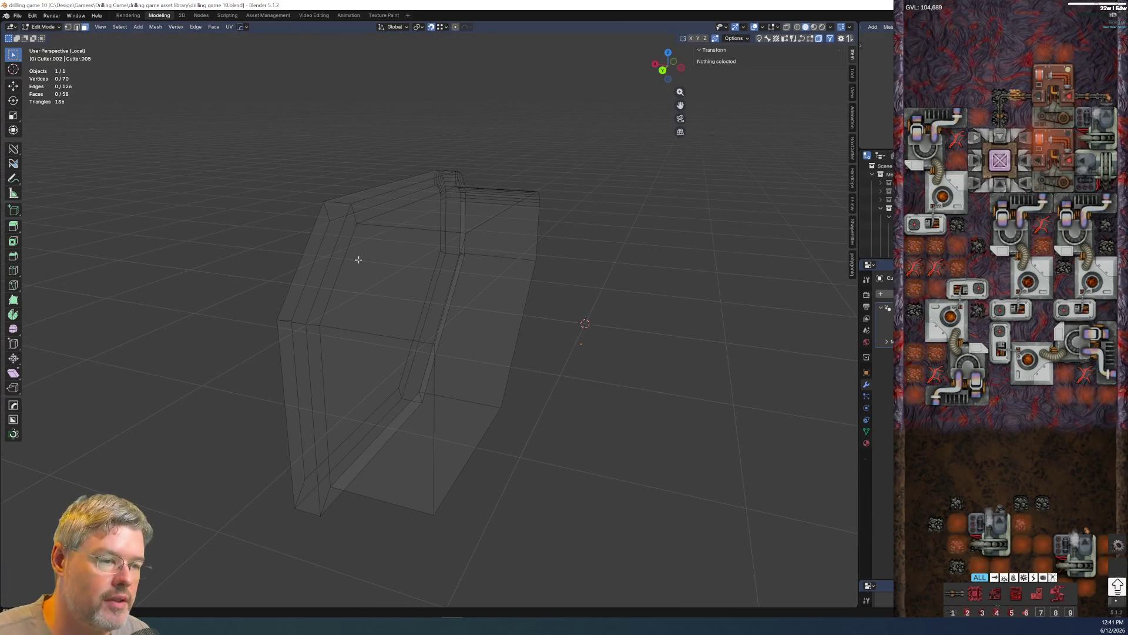
{"action": "key", "text": "KP_Divide"}
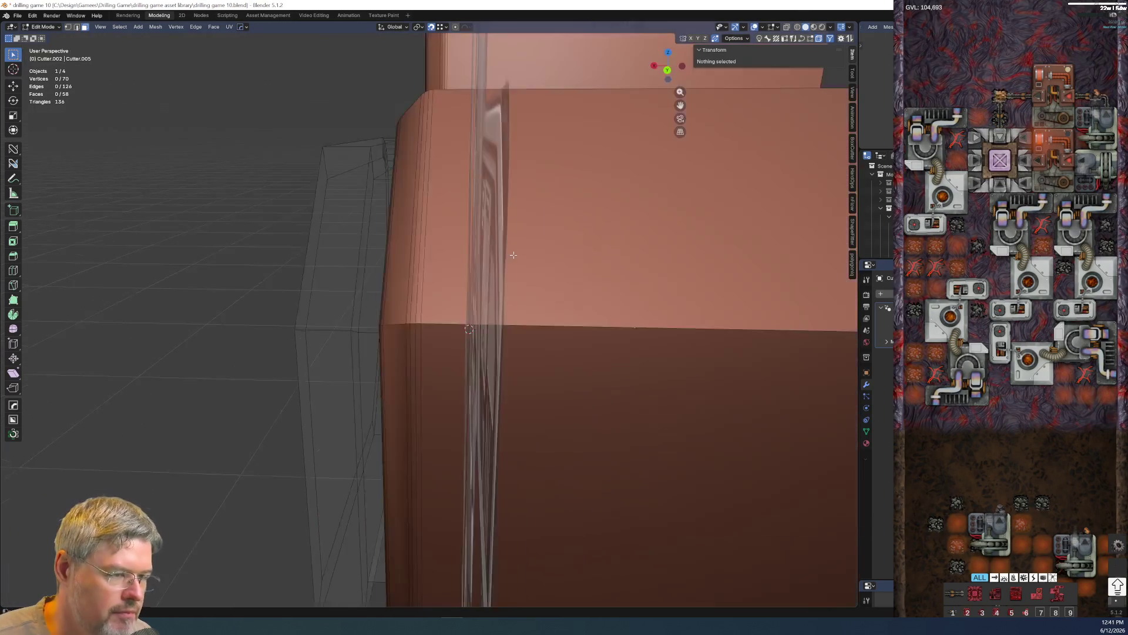
- Nudge the linked cutter frame vertices further along X to refine the wall recess
{"action": "mouse_move", "coordinate": [462, 327]}
{"action": "middle_mouse_down"}
{"action": "mouse_move", "coordinate": [322, 226]}
{"action": "mouse_move", "coordinate": [335, 187]}
{"action": "middle_mouse_up"}
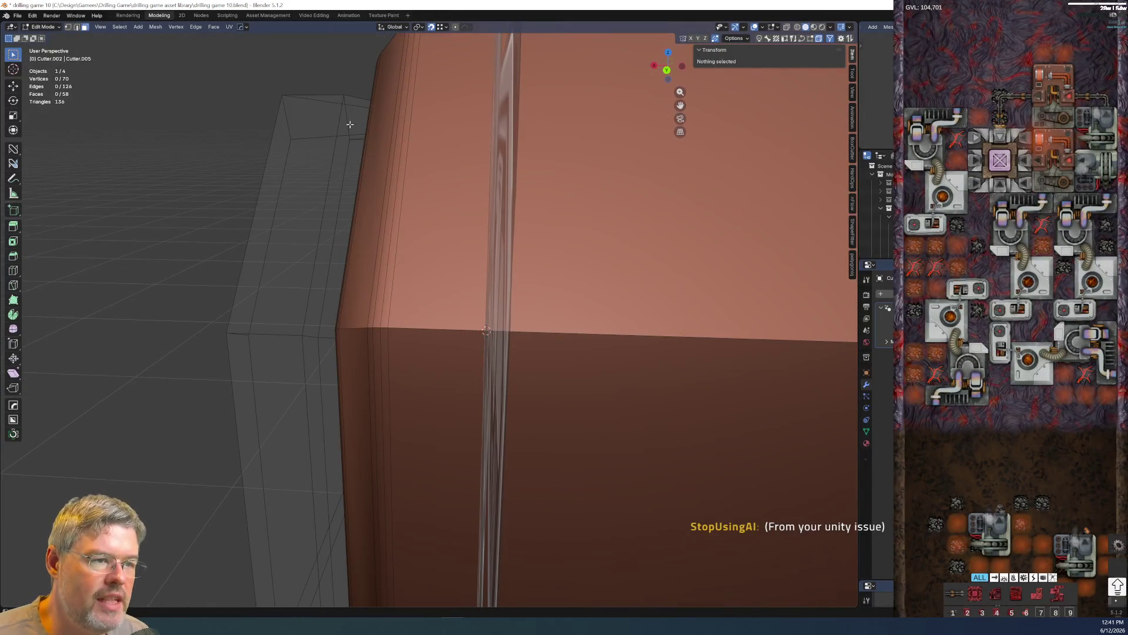
{"action": "key", "text": "l"}
{"action": "key", "text": "g"}
{"action": "key", "text": "x"}
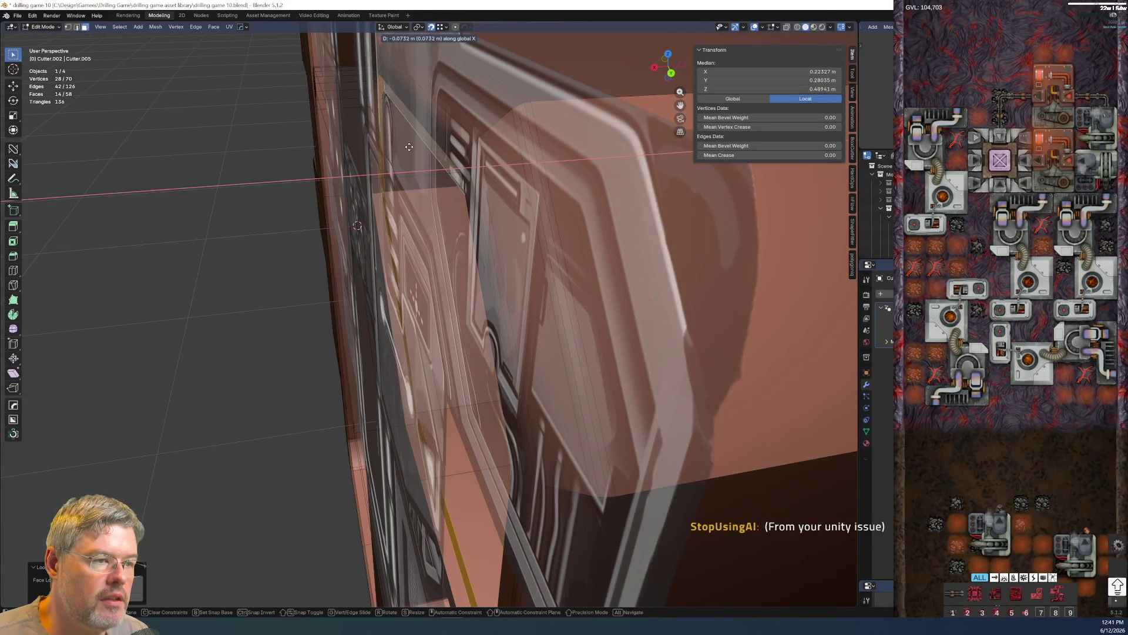
{"action": "left_click", "coordinate": [421, 156]}
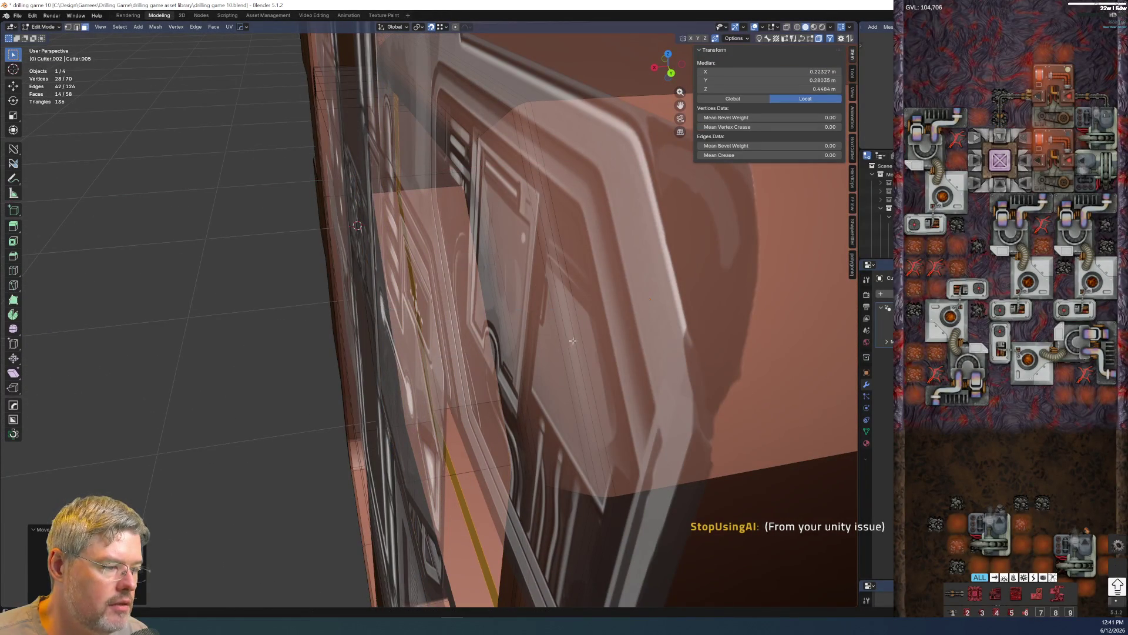
{"action": "middle_click_drag", "start_coordinate": [357, 226], "coordinate": [595, 323]}
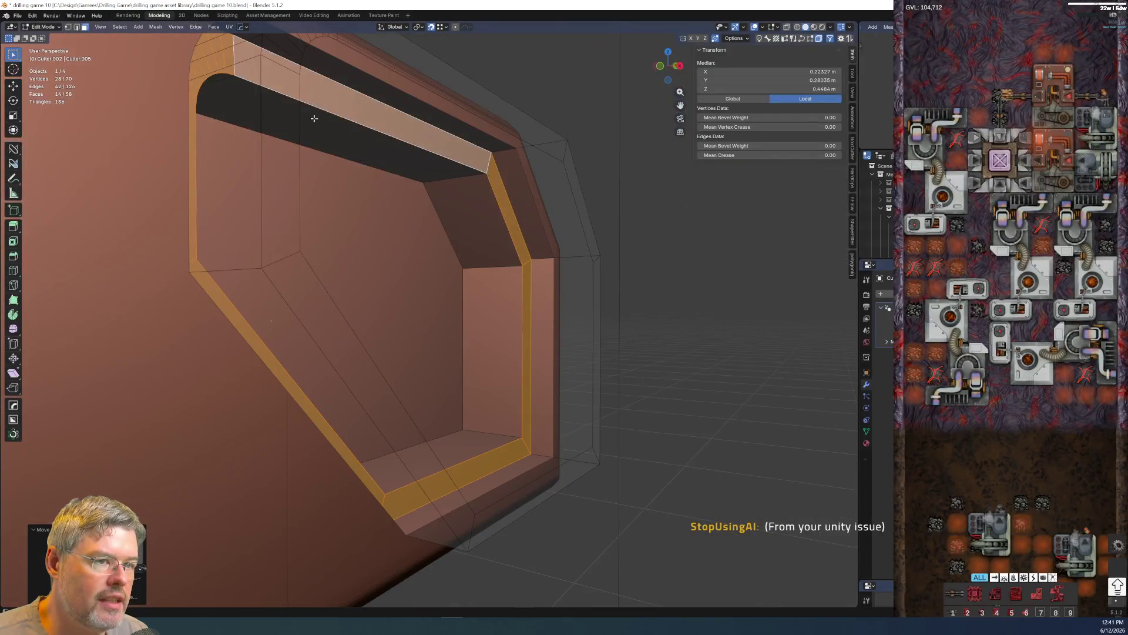
{"action": "middle_click_drag", "start_coordinate": [314, 118], "coordinate": [262, 148]}
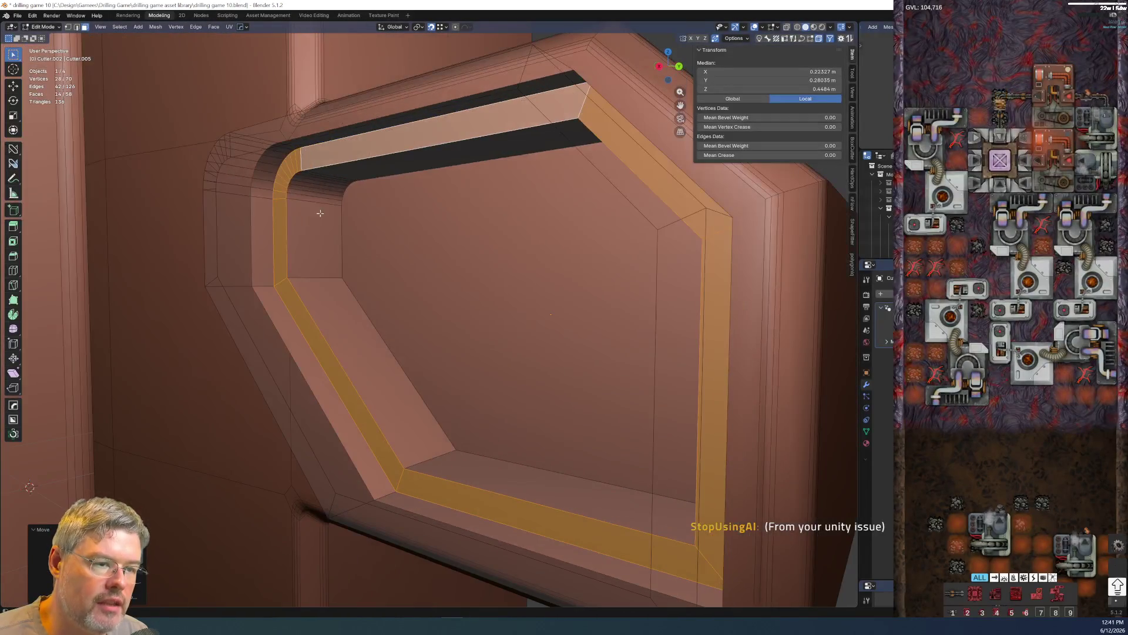
{"action": "middle_click_drag", "start_coordinate": [320, 212], "coordinate": [324, 226]}
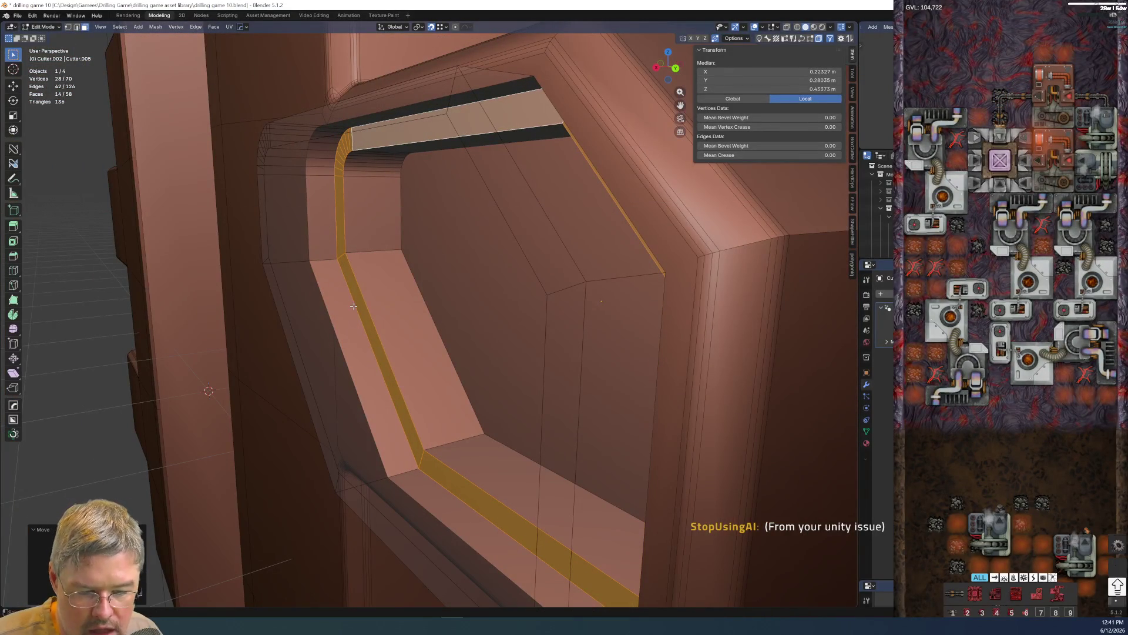
- Save the blend file again
{"action": "left_click", "coordinate": [16, 16]}
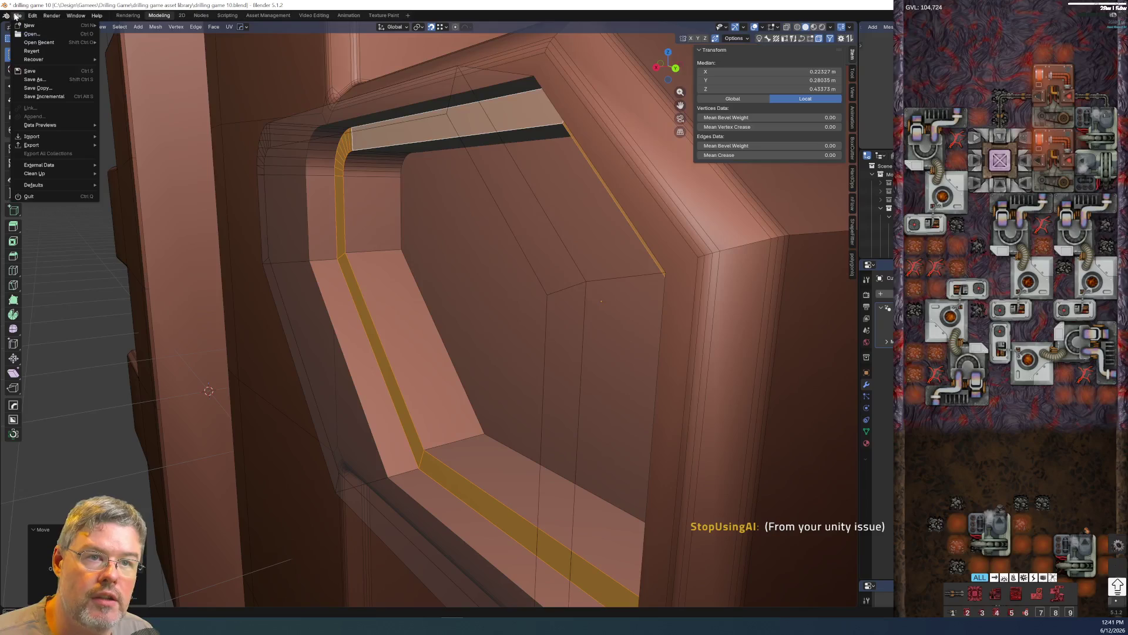
{"action": "left_click", "coordinate": [30, 72]}
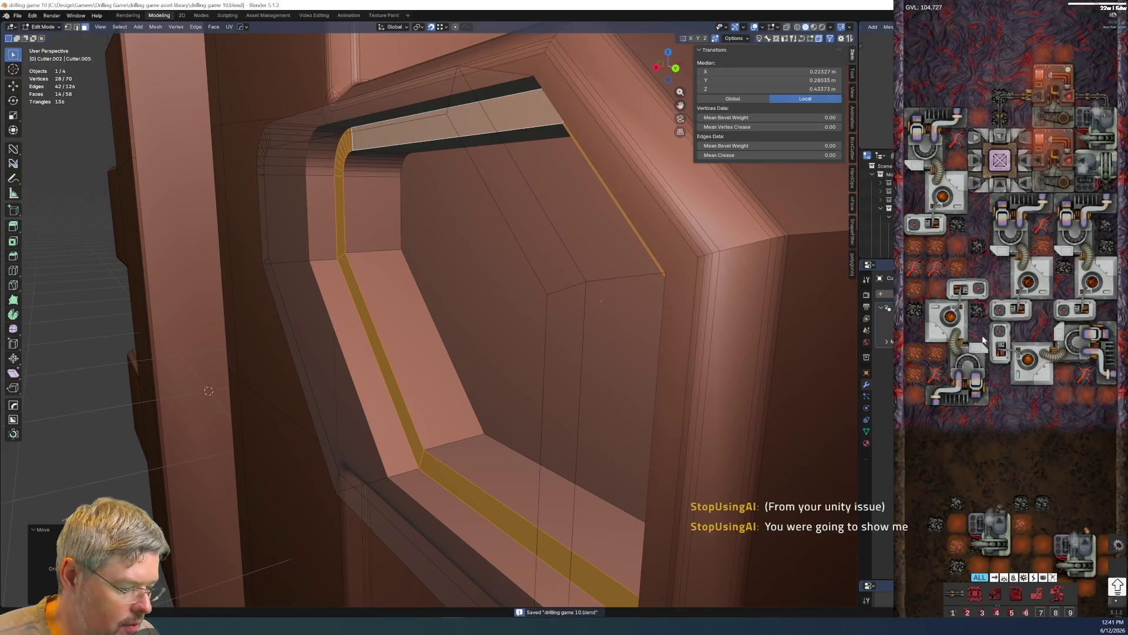
{"action": "key", "text": "s"}
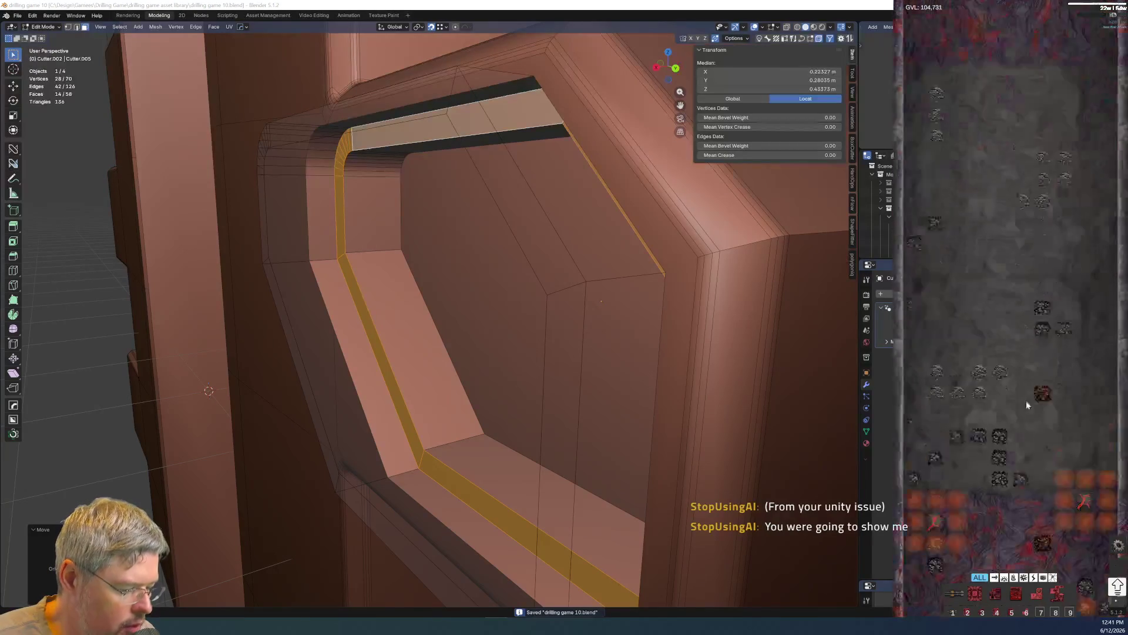
{"action": "key", "text": "s"}
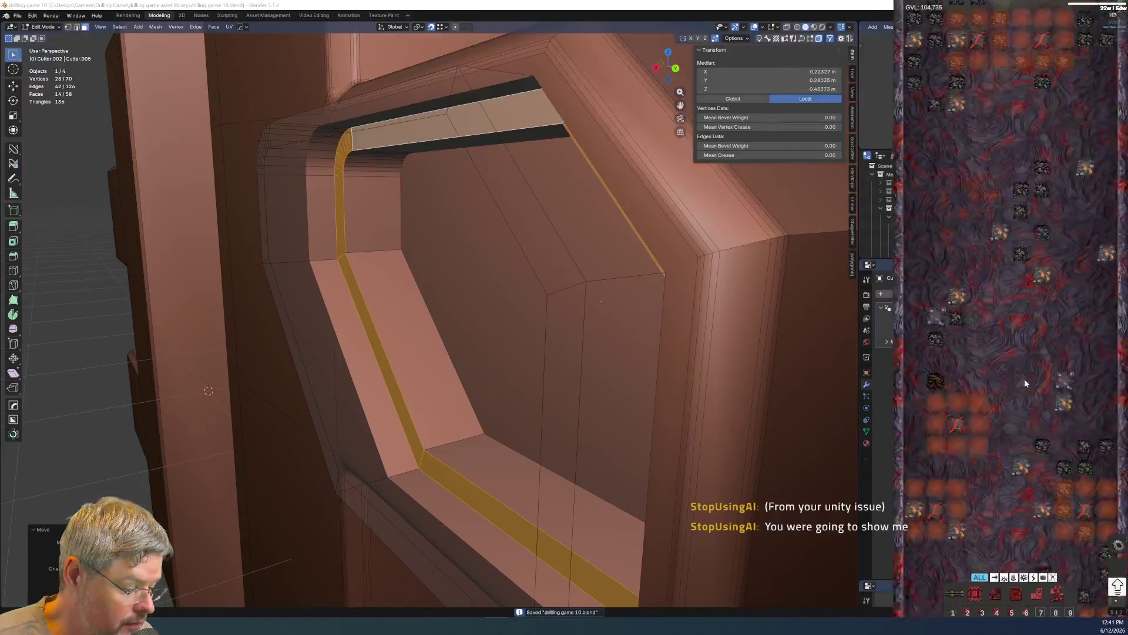
{"action": "key", "text": "w"}
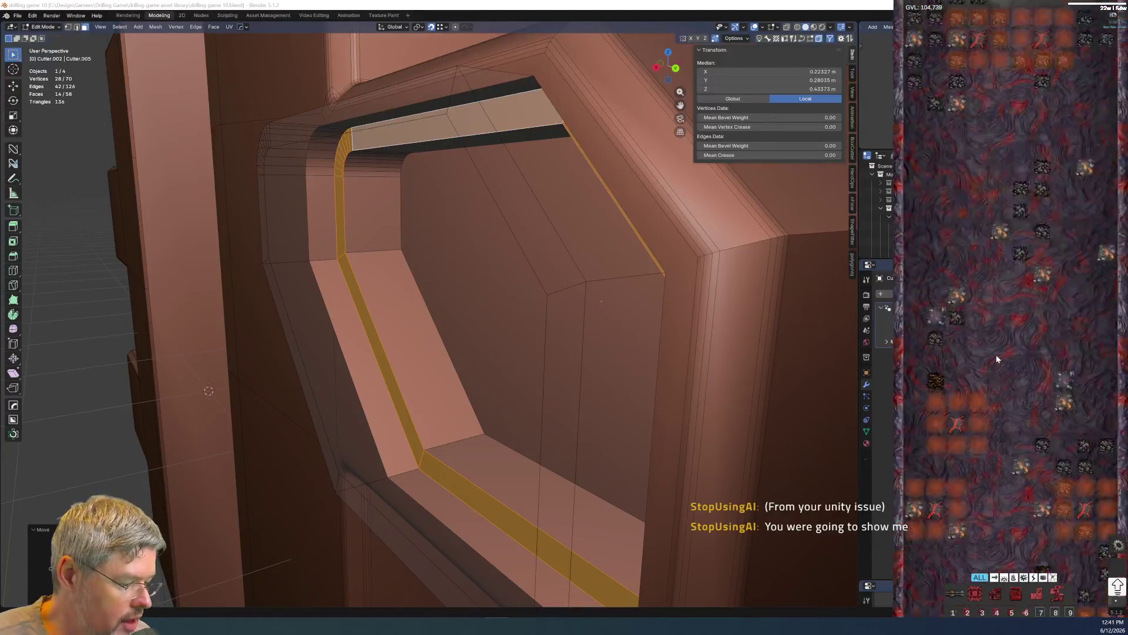
{"action": "key", "text": "w"}
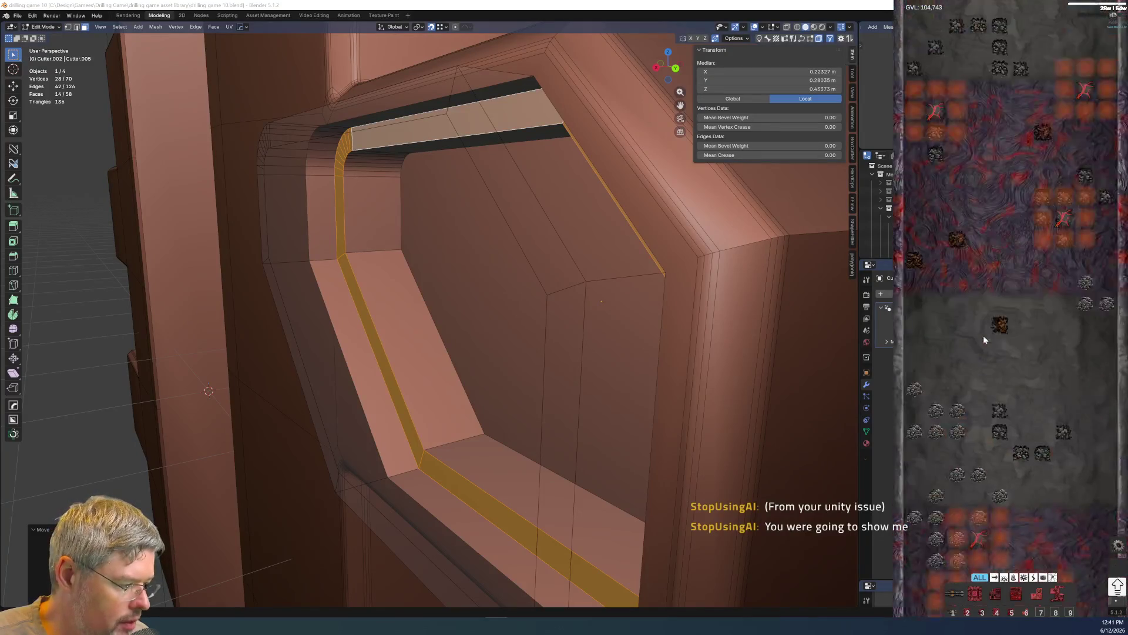
{"action": "key", "text": "w"}
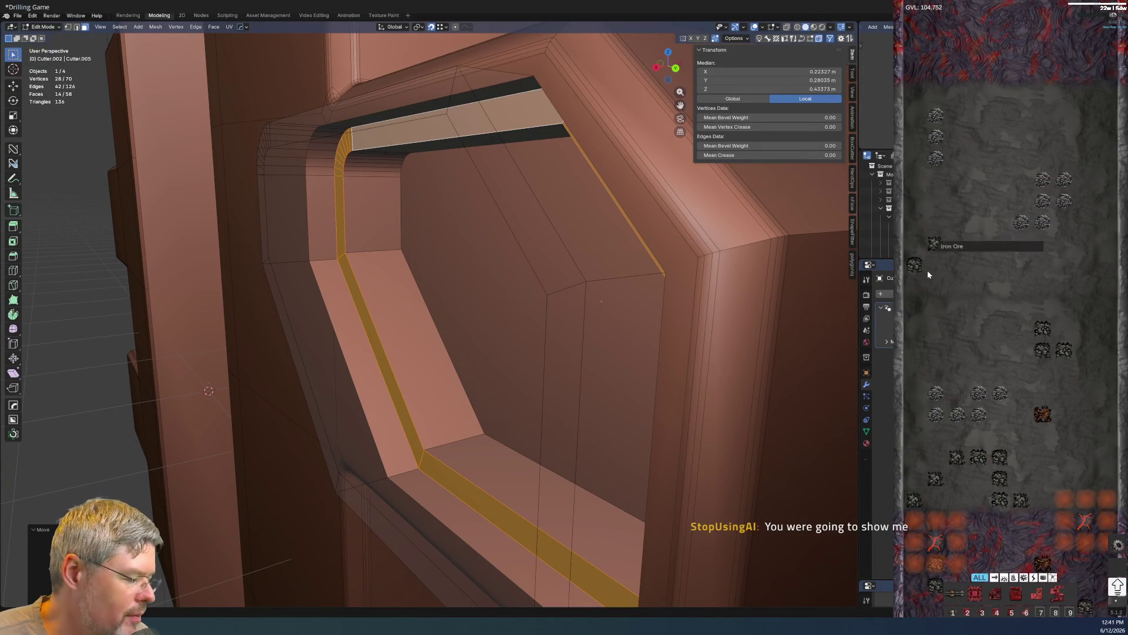
{"action": "key", "text": "w"}
{"action": "key", "text": "w"}
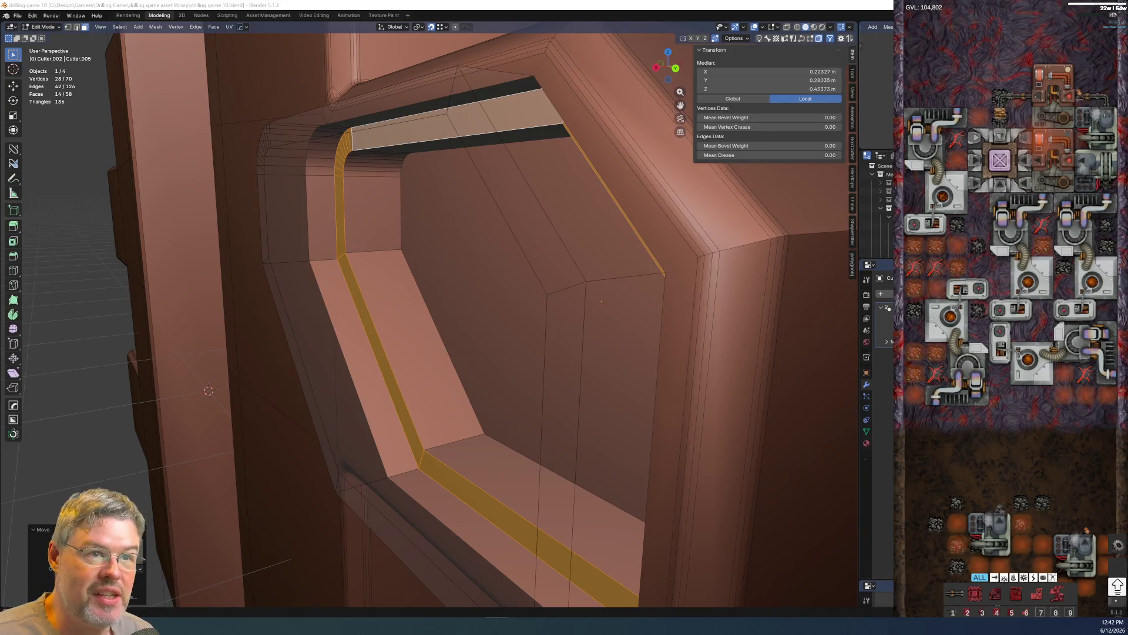
{"action": "left_click", "coordinate": [874, 37]}
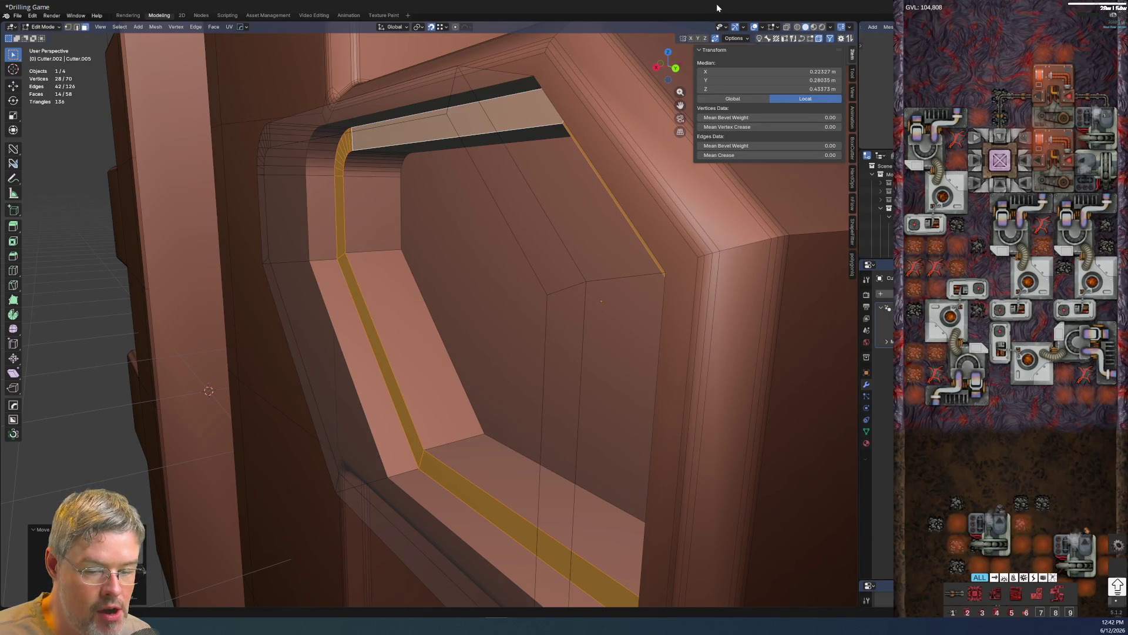
{"action": "key", "text": "ctrl+s"}
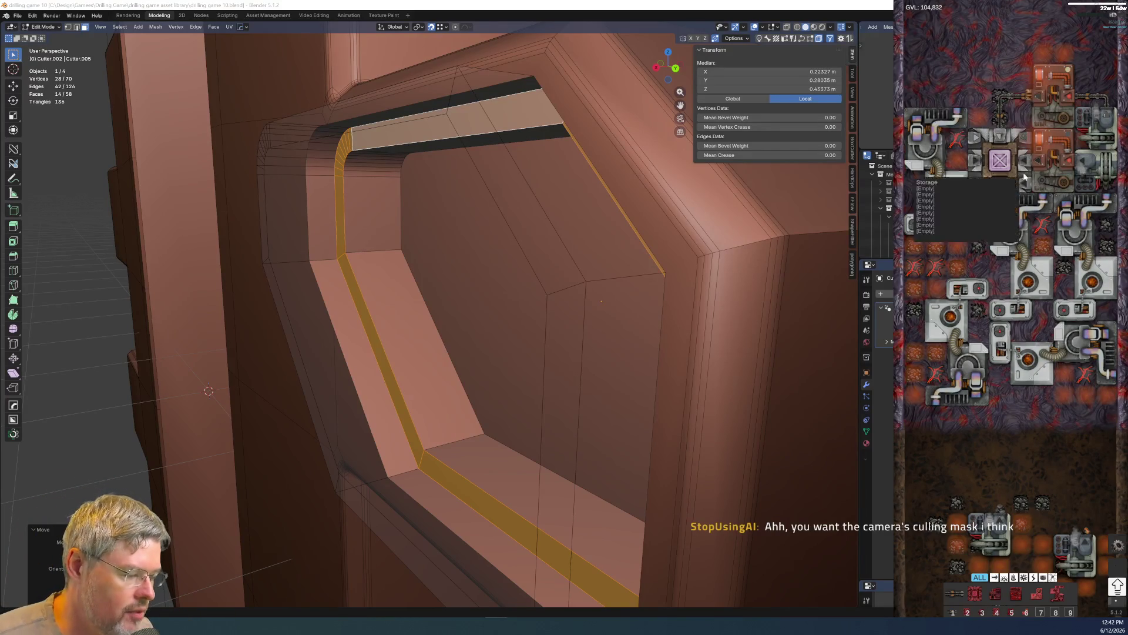
{"action": "key", "text": "s"}
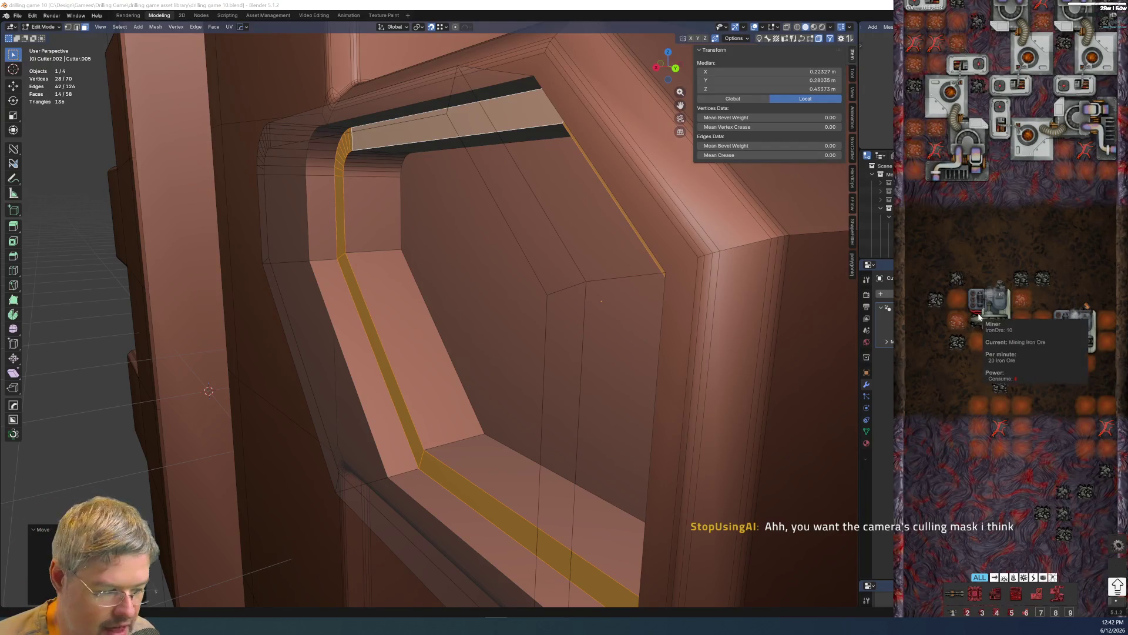
{"action": "scroll", "coordinate": [954, 322], "scroll_direction": "down", "scroll_amount": 5}
{"action": "scroll", "coordinate": [954, 322], "scroll_direction": "up", "scroll_amount": 5}
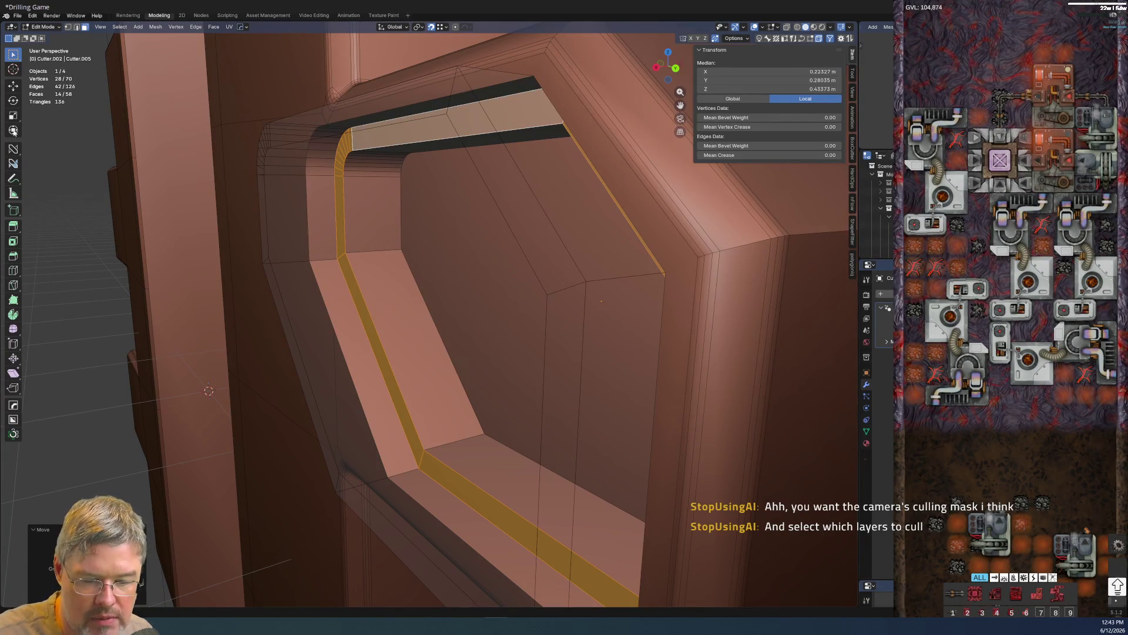
{"action": "key", "text": "ctrl+s"}
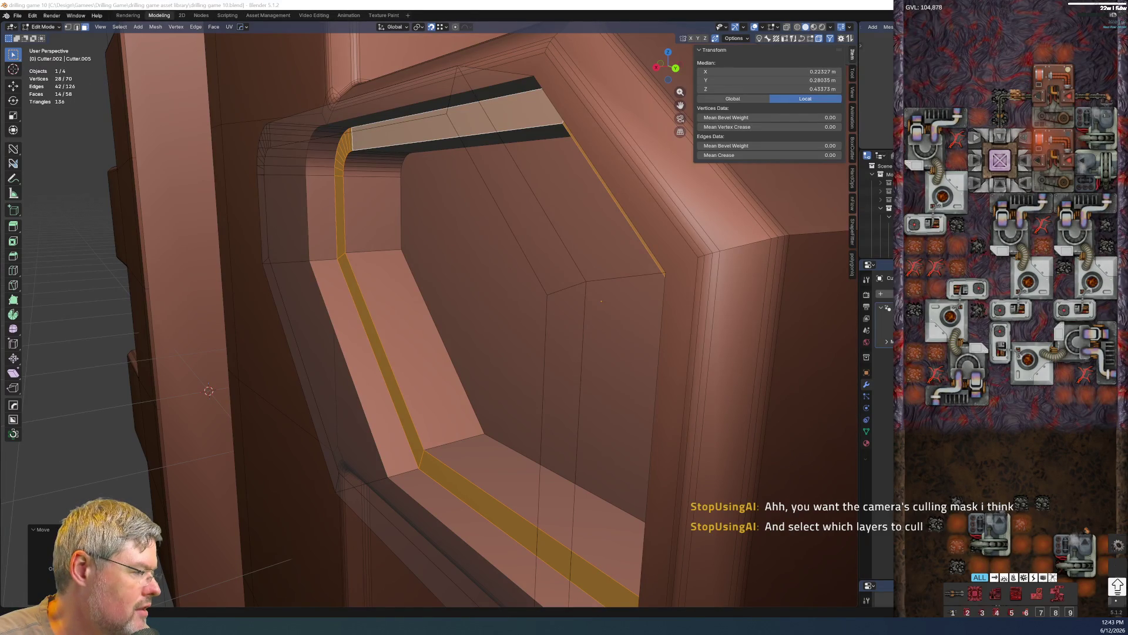
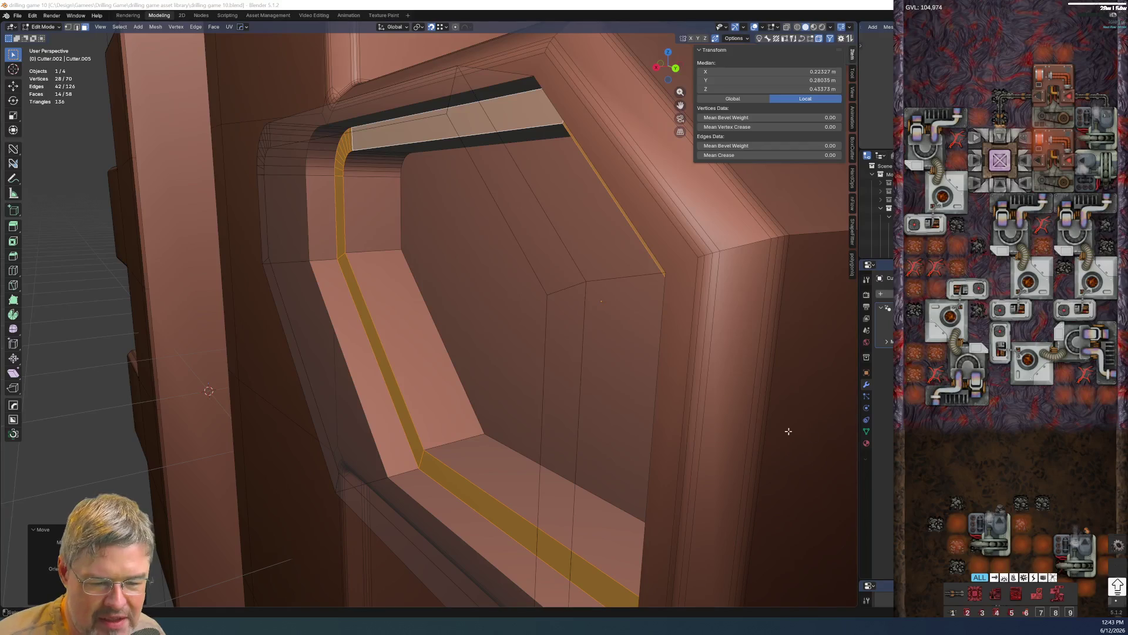
{"action": "scroll", "coordinate": [493, 355], "scroll_direction": "up", "scroll_amount": 1}
{"action": "scroll", "coordinate": [493, 355], "scroll_direction": "down", "scroll_amount": 5}
- Add an edge loop to the cutter's bevelled frame and slide it along X
{"action": "middle_click_drag", "start_coordinate": [494, 354], "coordinate": [555, 426]}
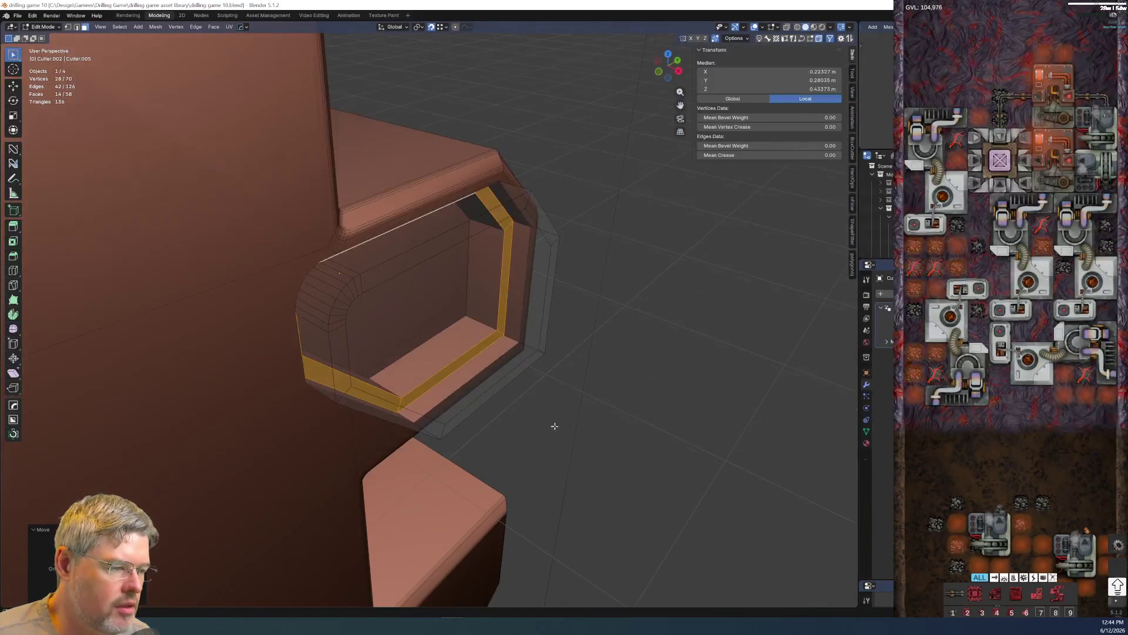
{"action": "mouse_move", "coordinate": [479, 411]}
{"action": "middle_mouse_down"}
{"action": "mouse_move", "coordinate": [306, 270]}
{"action": "mouse_move", "coordinate": [529, 335]}
{"action": "middle_mouse_up"}
{"action": "key", "text": "ctrl+r"}
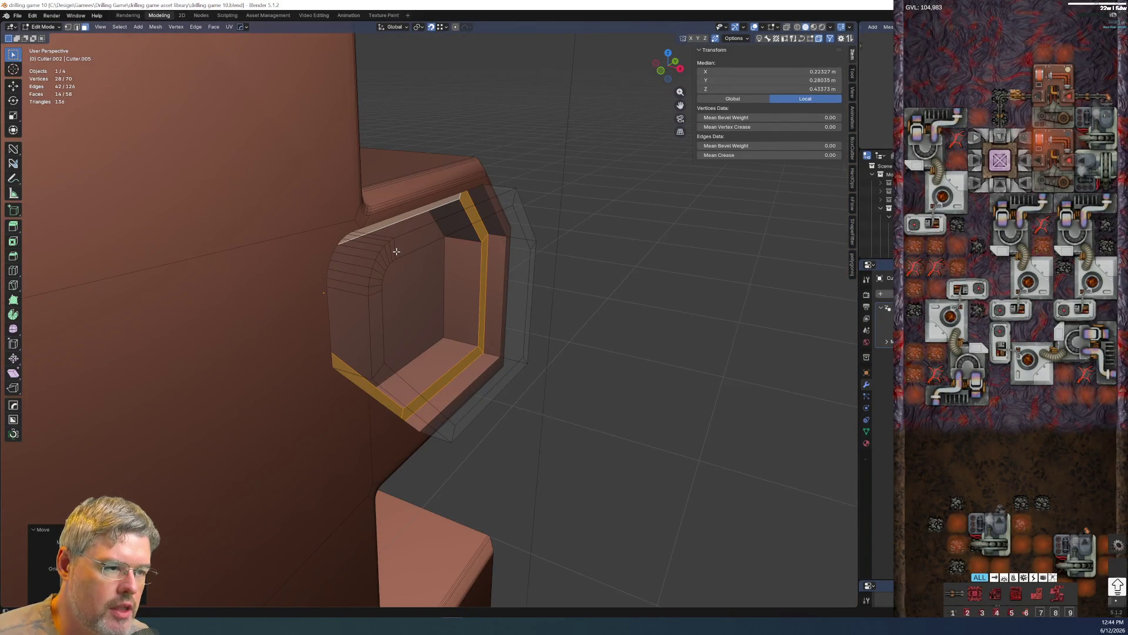
{"action": "left_click", "coordinate": [546, 342]}
{"action": "key", "text": "g"}
{"action": "key", "text": "x"}
{"action": "left_click", "coordinate": [523, 345]}
- Return to Object Mode, check the panel from the front and bring up the File menu
{"action": "mouse_move", "coordinate": [524, 345]}
{"action": "middle_mouse_down"}
{"action": "mouse_move", "coordinate": [416, 310]}
{"action": "mouse_move", "coordinate": [429, 328]}
{"action": "middle_mouse_up"}
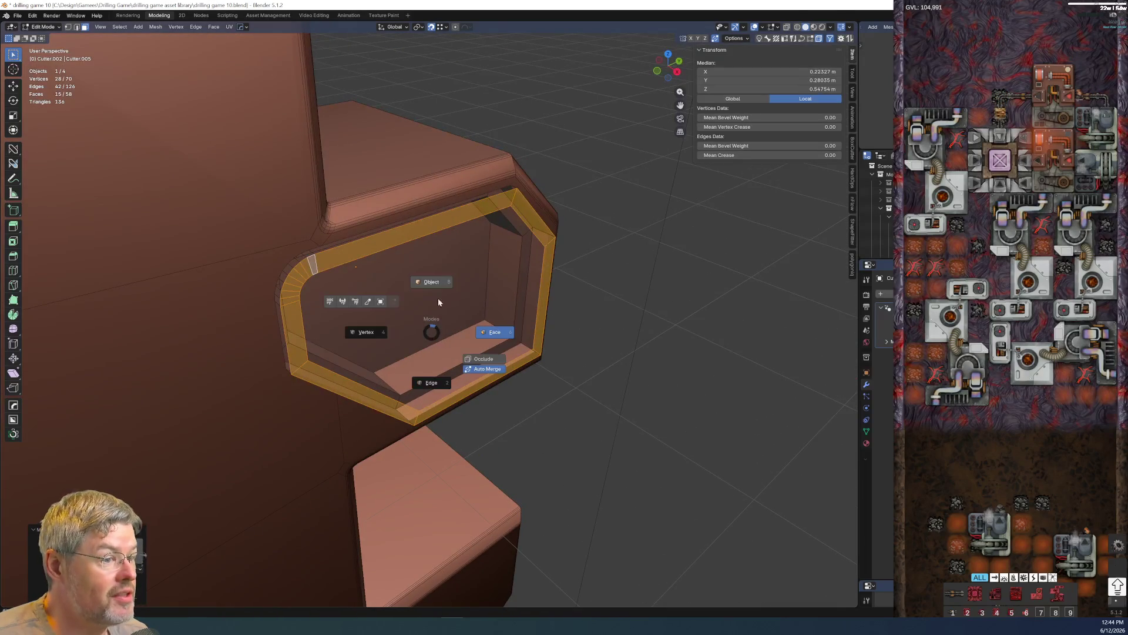
{"action": "key", "text": "Tab"}
{"action": "middle_click_drag", "start_coordinate": [492, 270], "coordinate": [448, 236]}
{"action": "scroll", "coordinate": [426, 385], "scroll_direction": "down", "scroll_amount": 3}
{"action": "mouse_move", "coordinate": [427, 385]}
{"action": "middle_mouse_down"}
{"action": "mouse_move", "coordinate": [449, 383]}
{"action": "mouse_move", "coordinate": [423, 370]}
{"action": "middle_mouse_up"}
{"action": "left_click", "coordinate": [19, 16]}
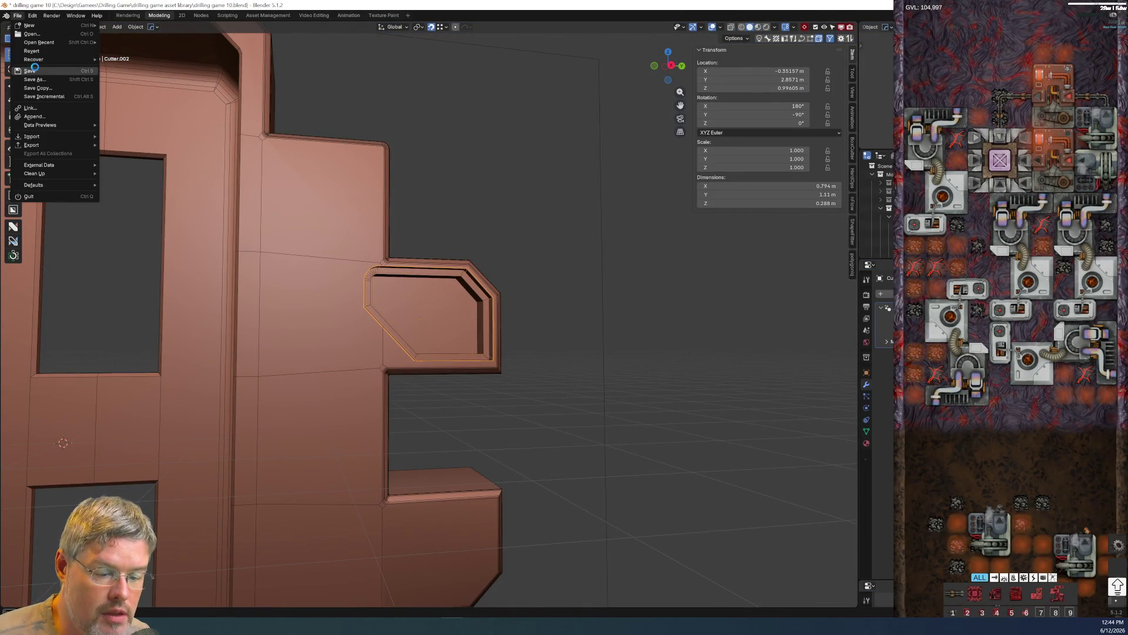
- Save the blend file and frame the model in Right Orthographic view
{"action": "left_click", "coordinate": [34, 69]}
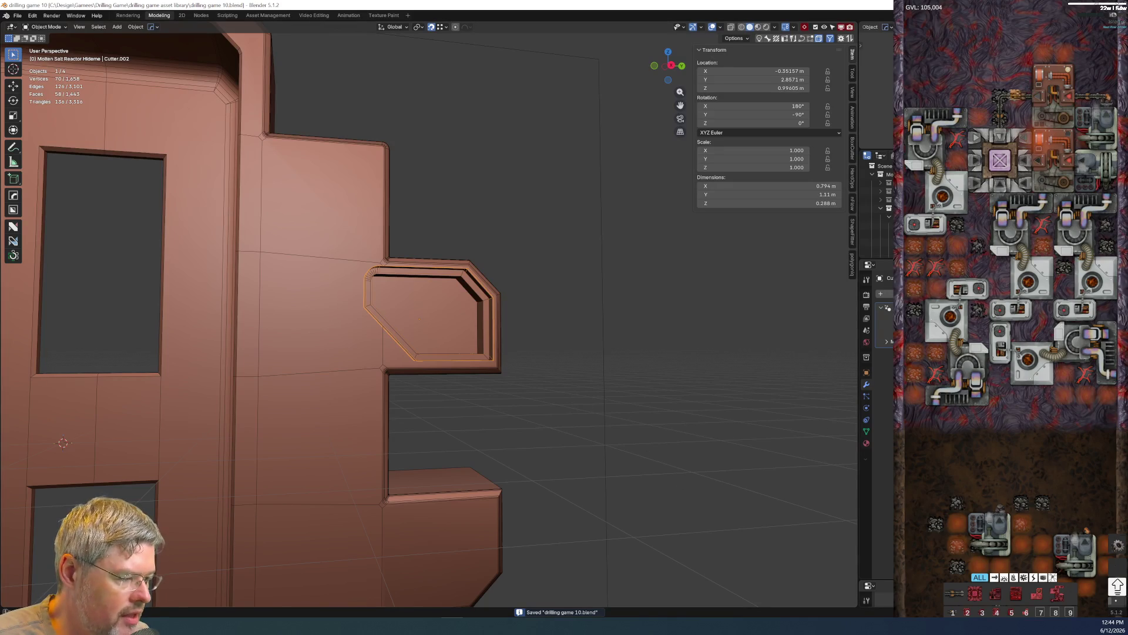
{"action": "mouse_move", "coordinate": [549, 474]}
{"action": "middle_mouse_down"}
{"action": "mouse_move", "coordinate": [500, 391]}
{"action": "mouse_move", "coordinate": [624, 340]}
{"action": "mouse_move", "coordinate": [546, 369]}
{"action": "mouse_move", "coordinate": [521, 405]}
{"action": "mouse_move", "coordinate": [542, 423]}
{"action": "middle_mouse_up"}
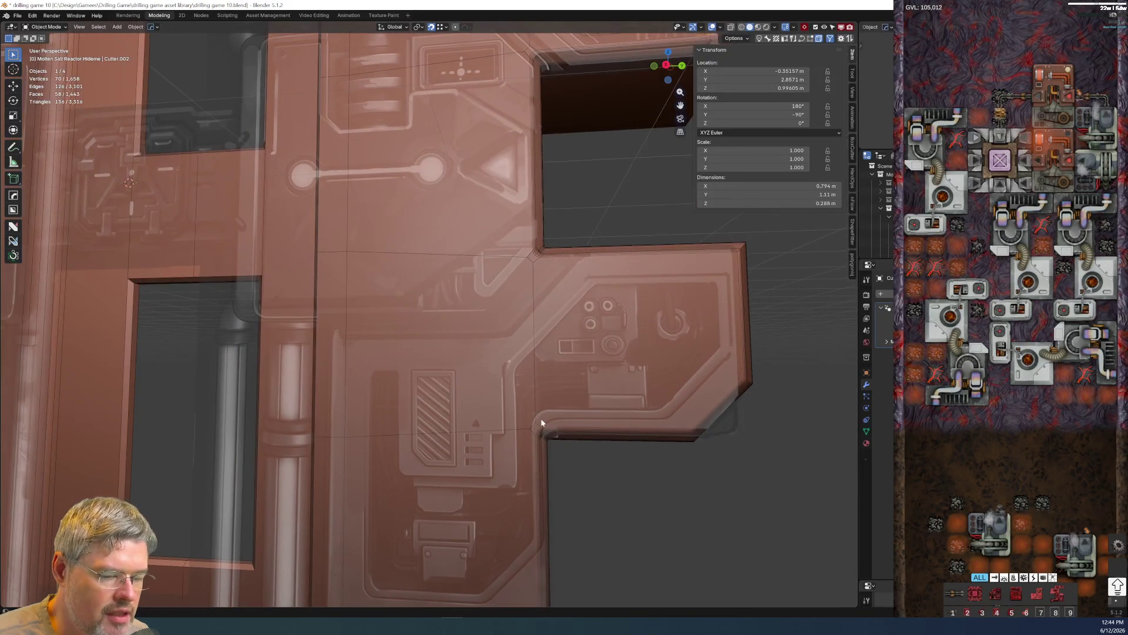
{"action": "scroll", "coordinate": [517, 381], "scroll_direction": "up", "scroll_amount": 1}
{"action": "scroll", "coordinate": [546, 401], "scroll_direction": "up", "scroll_amount": 1}
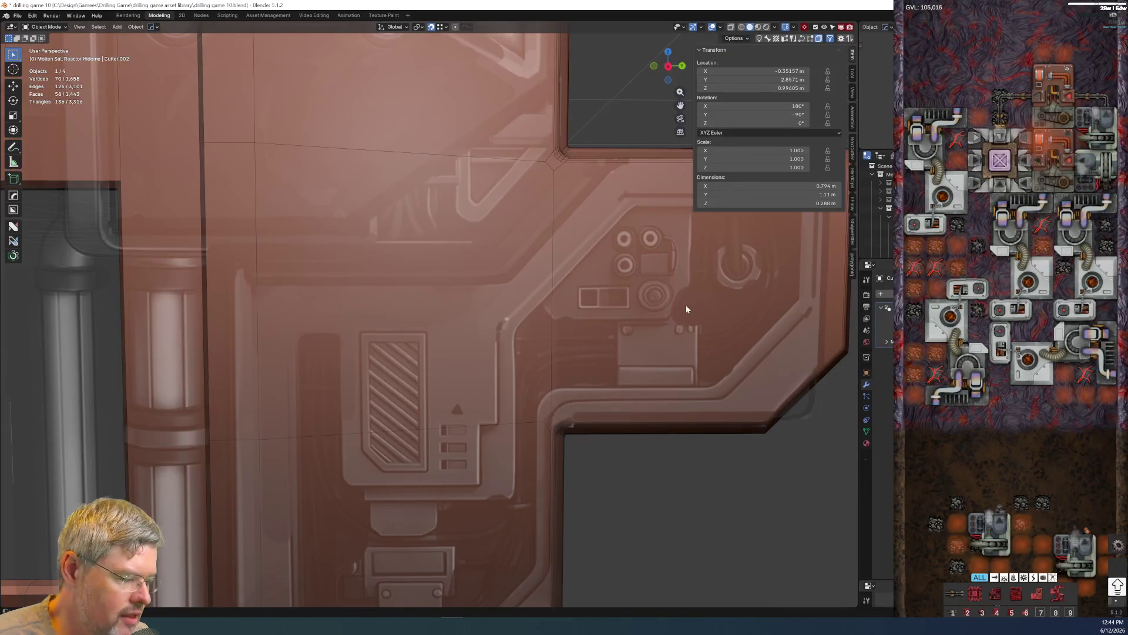
{"action": "key", "text": "KP_3"}
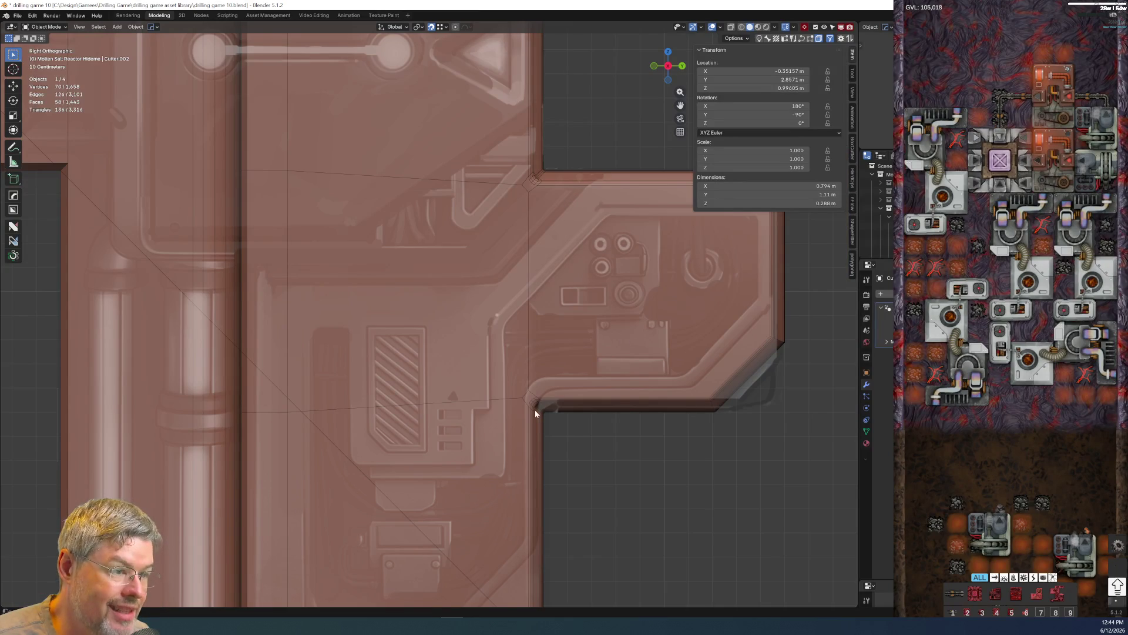
{"action": "scroll", "coordinate": [469, 355], "scroll_direction": "up", "scroll_amount": 1}
{"action": "middle_click_drag", "start_coordinate": [468, 355], "coordinate": [384, 367], "text": "shift"}
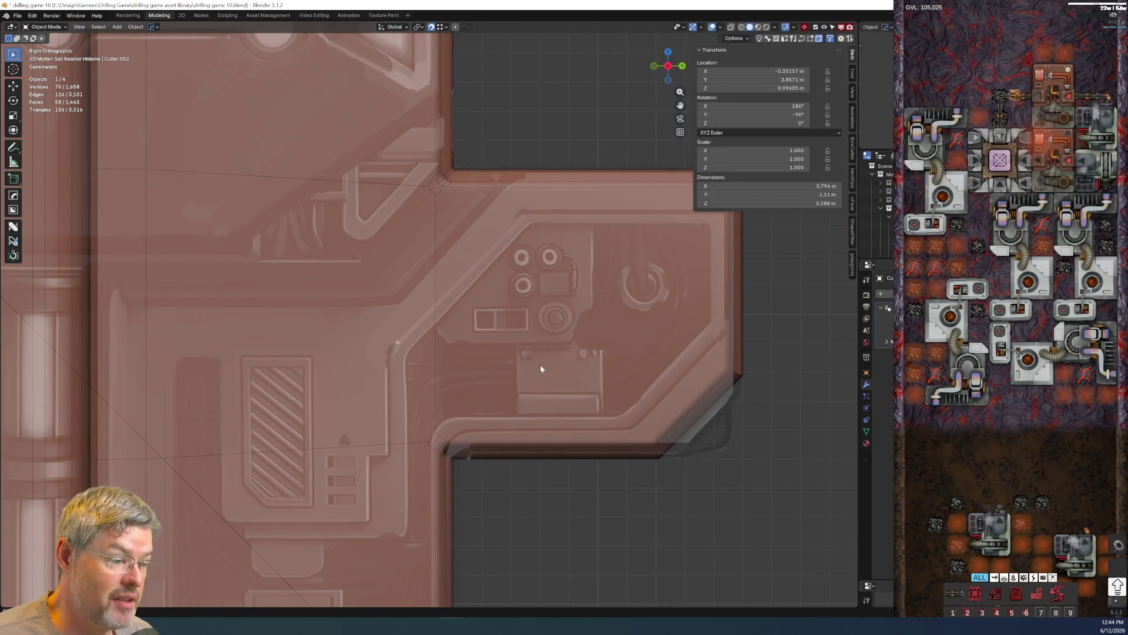
{"action": "scroll", "coordinate": [526, 369], "scroll_direction": "down", "scroll_amount": 2}
{"action": "scroll", "coordinate": [513, 374], "scroll_direction": "down", "scroll_amount": 2}
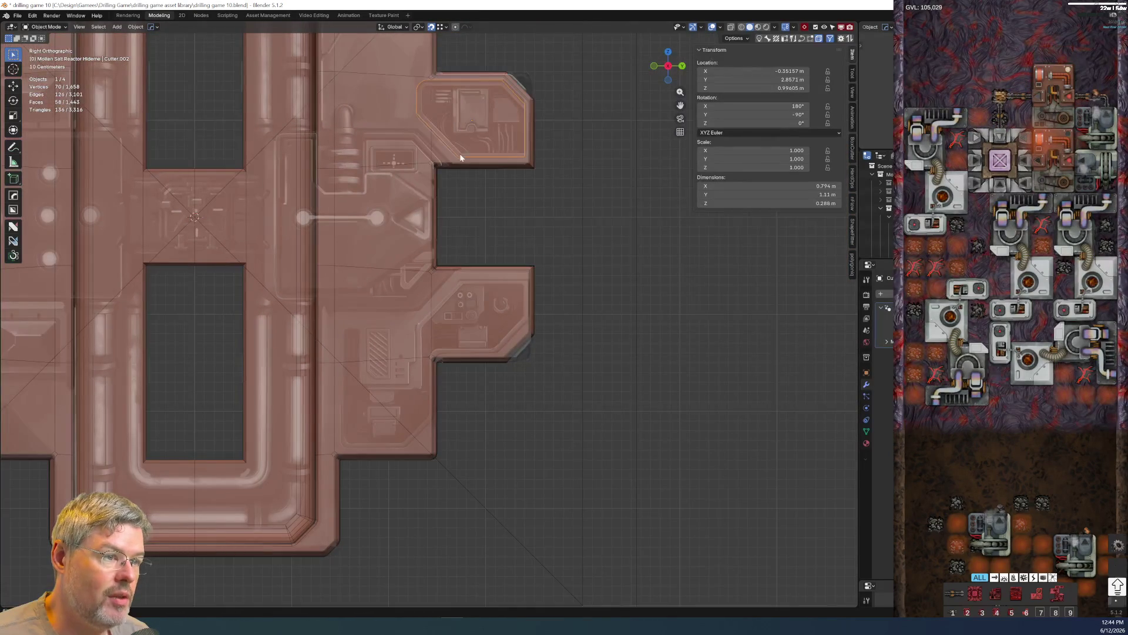
- Duplicate the cutter onto the lower tab, flip it 180° on X, then delete the duplicate
{"action": "key", "text": "shift+d"}
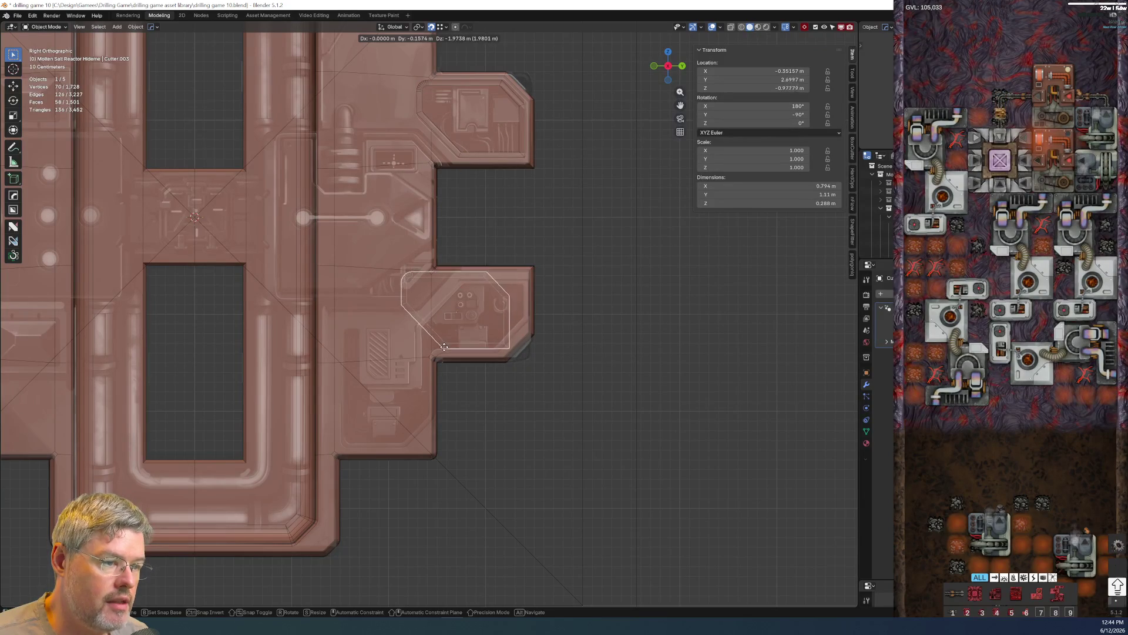
{"action": "left_click", "coordinate": [443, 349]}
{"action": "scroll", "coordinate": [481, 365], "scroll_direction": "up", "scroll_amount": 3}
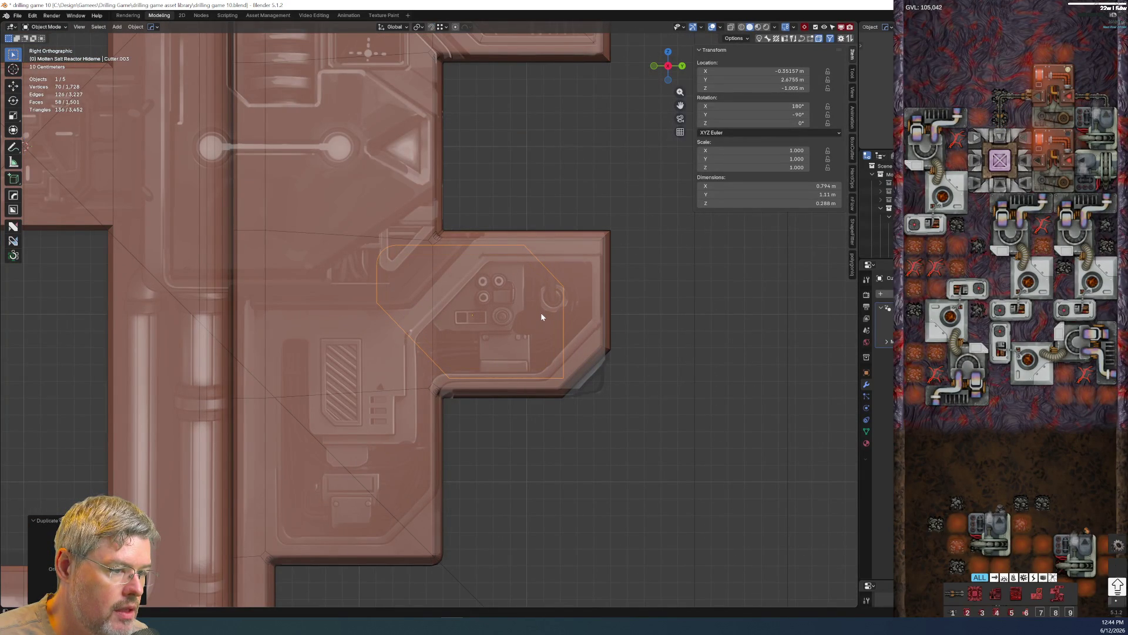
{"action": "type", "text": "rx180"}
{"action": "key", "text": "Return"}
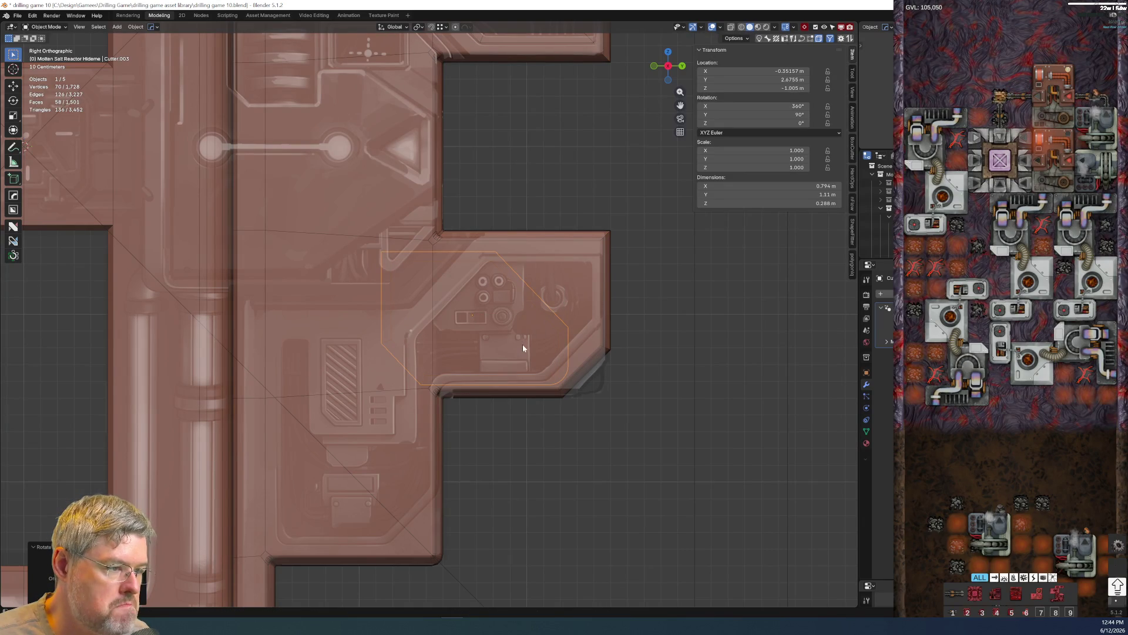
{"action": "scroll", "coordinate": [520, 349], "scroll_direction": "up", "scroll_amount": 1}
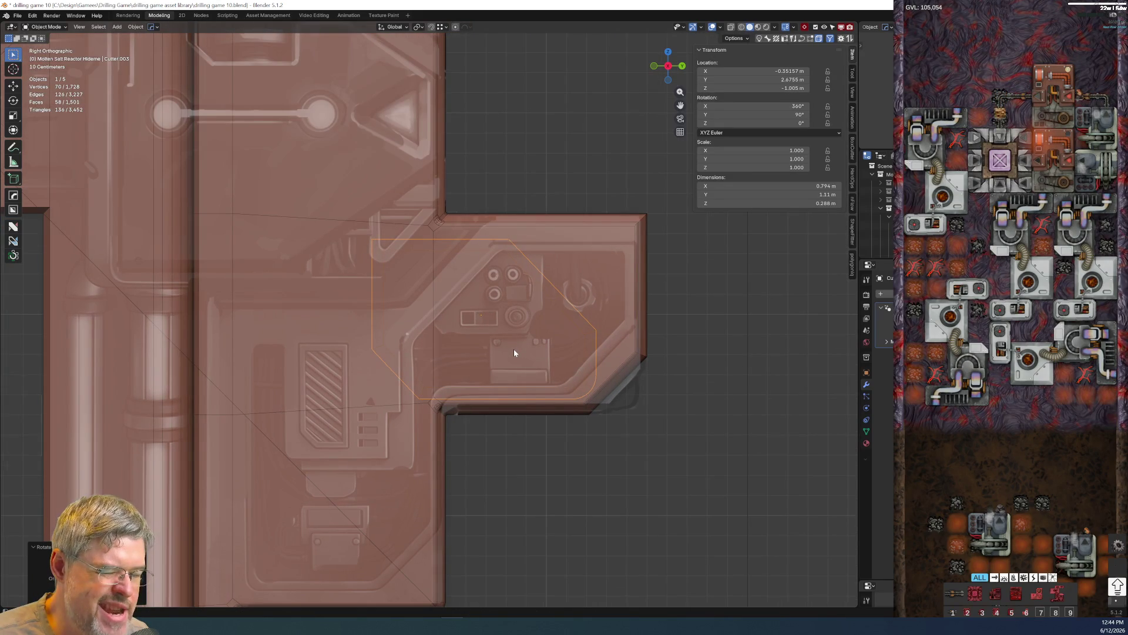
{"action": "key", "text": "x"}
{"action": "left_click", "coordinate": [513, 349]}
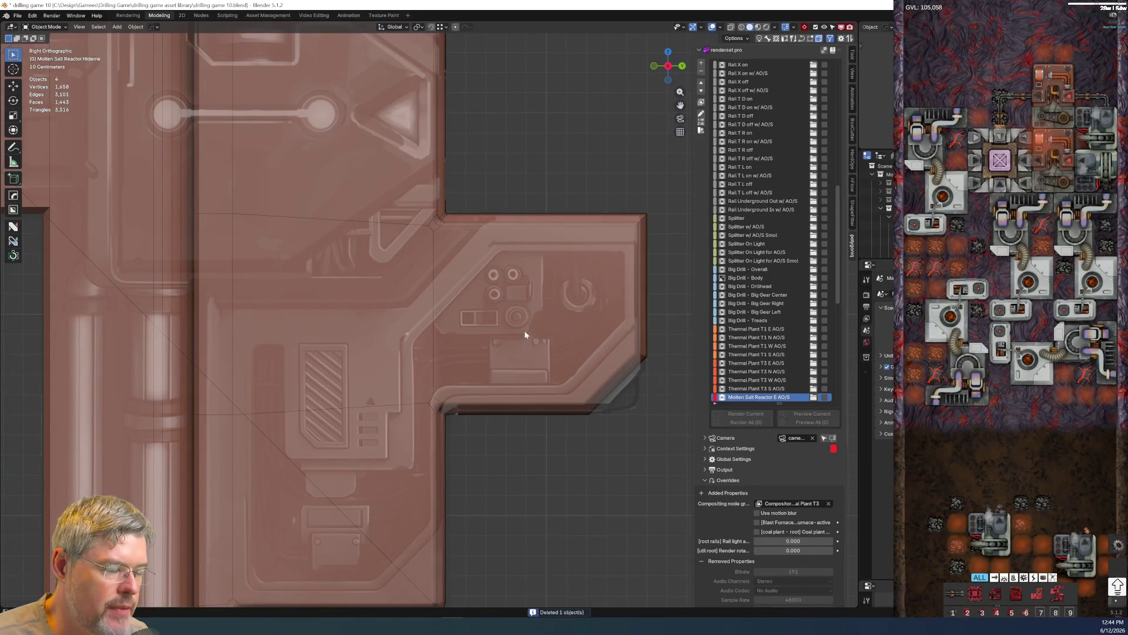
- Save the blend file again and activate the BoxCutter tool
{"action": "middle_click_drag", "start_coordinate": [468, 431], "coordinate": [487, 378], "text": "shift"}
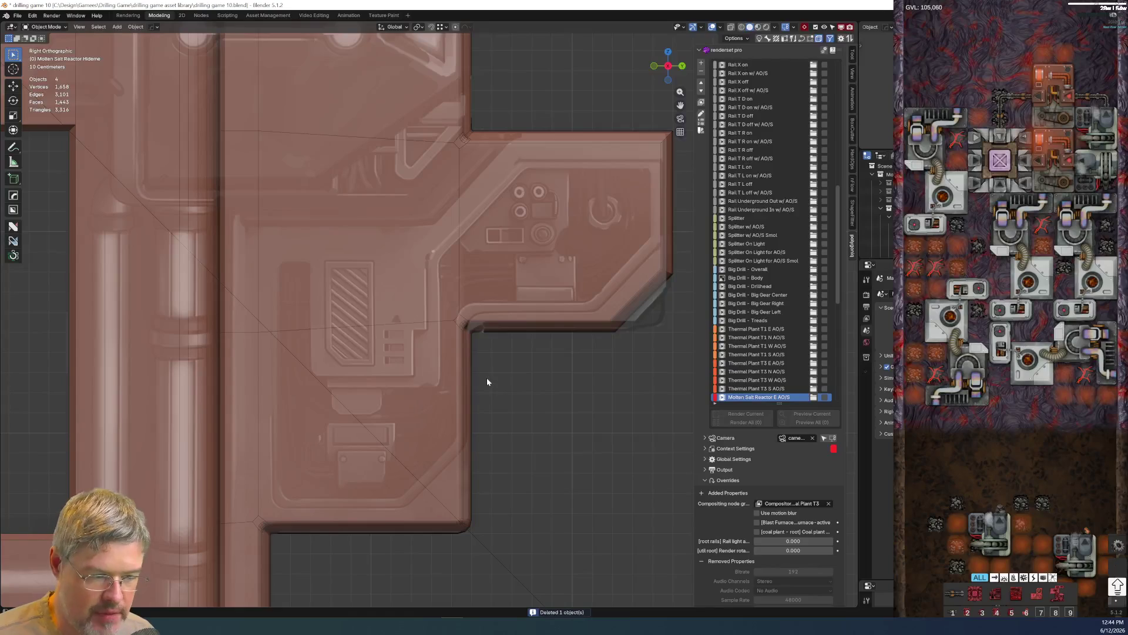
{"action": "scroll", "coordinate": [505, 305], "scroll_direction": "up", "scroll_amount": 2}
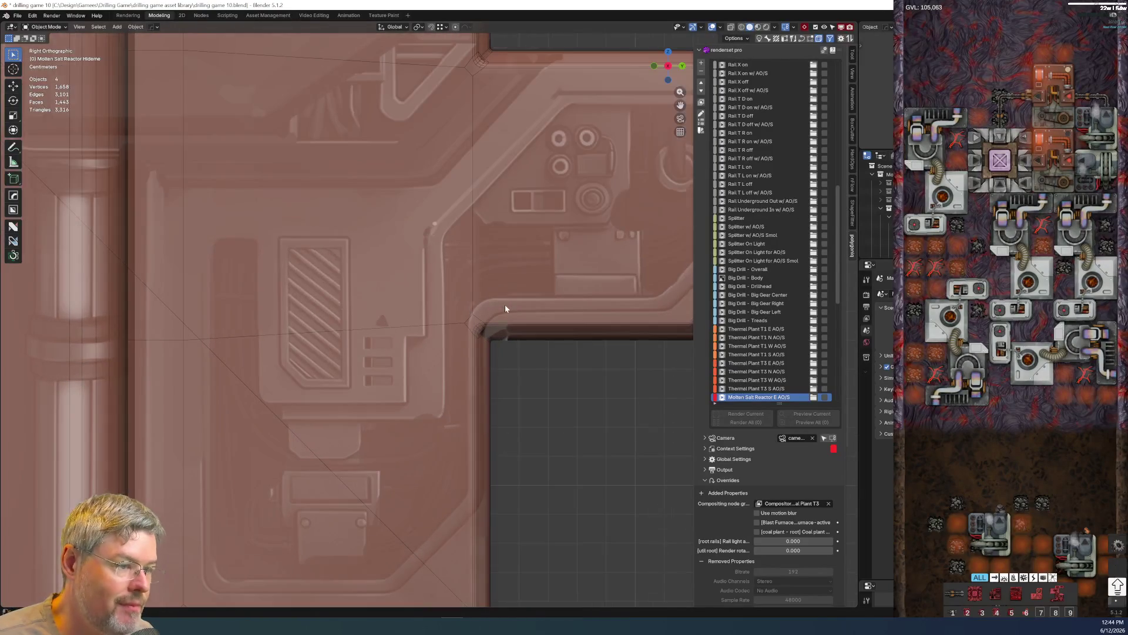
{"action": "scroll", "coordinate": [397, 327], "scroll_direction": "down", "scroll_amount": 1}
{"action": "scroll", "coordinate": [298, 338], "scroll_direction": "down", "scroll_amount": 1}
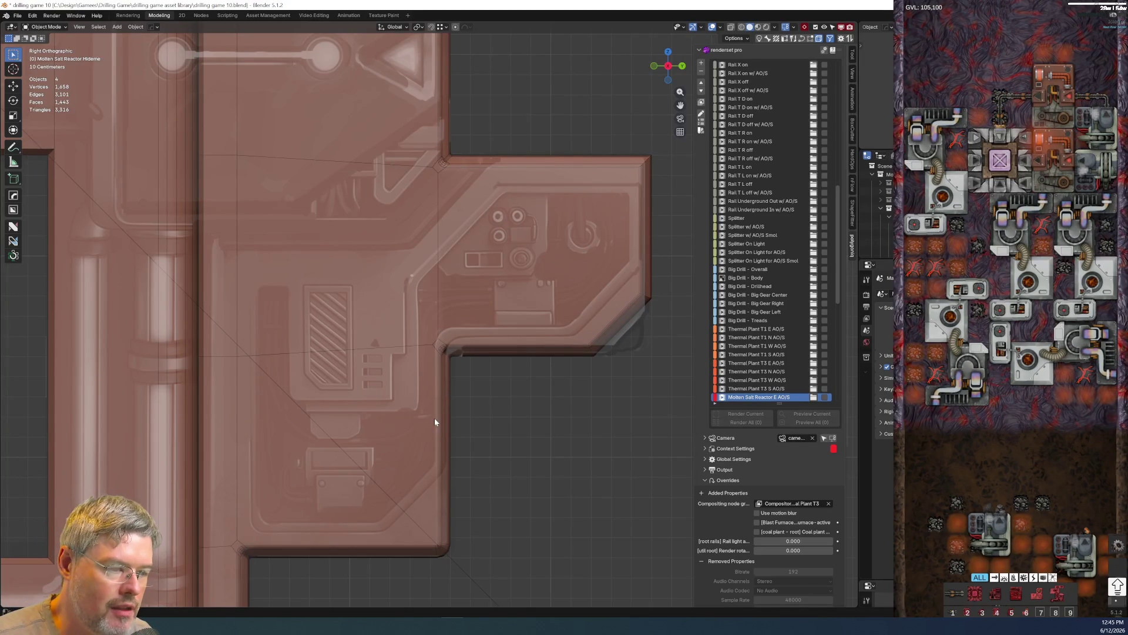
{"action": "left_click", "coordinate": [15, 16]}
{"action": "left_click", "coordinate": [29, 71]}
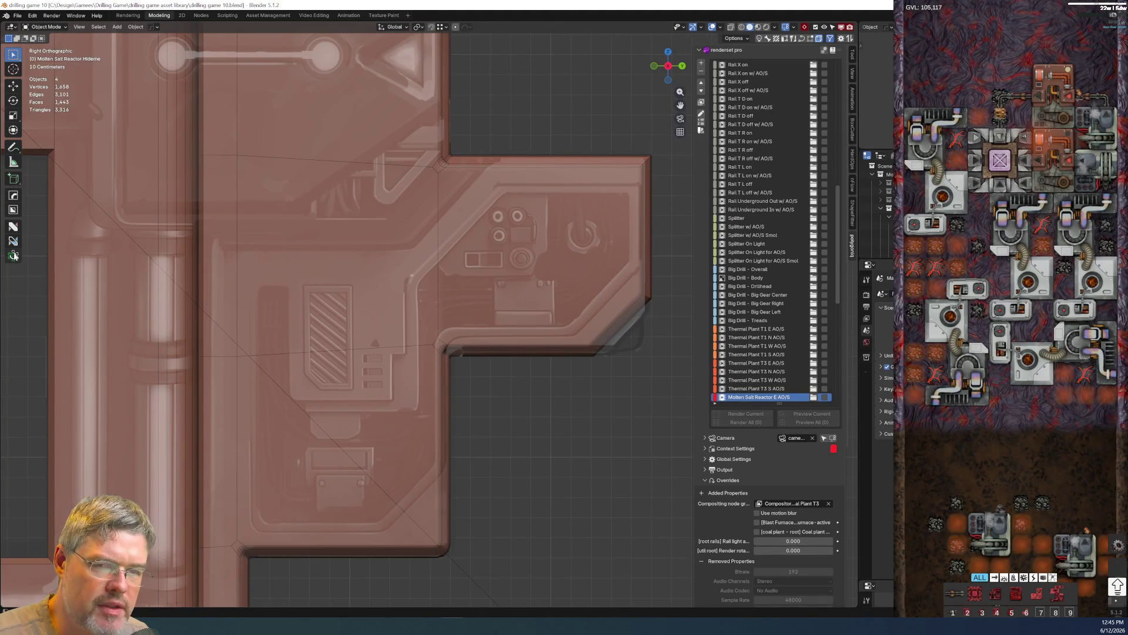
{"action": "left_click", "coordinate": [13, 211]}
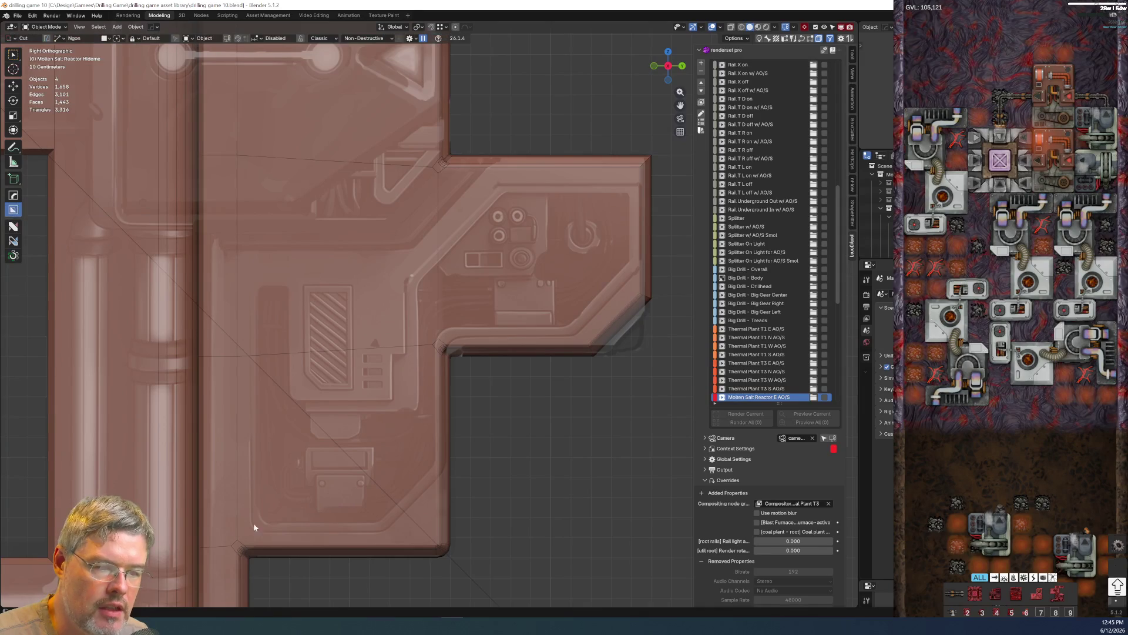
- Select the reactor body and trial a few cancelled BoxCutter polygon outlines over the panel
{"action": "left_click", "coordinate": [256, 289]}
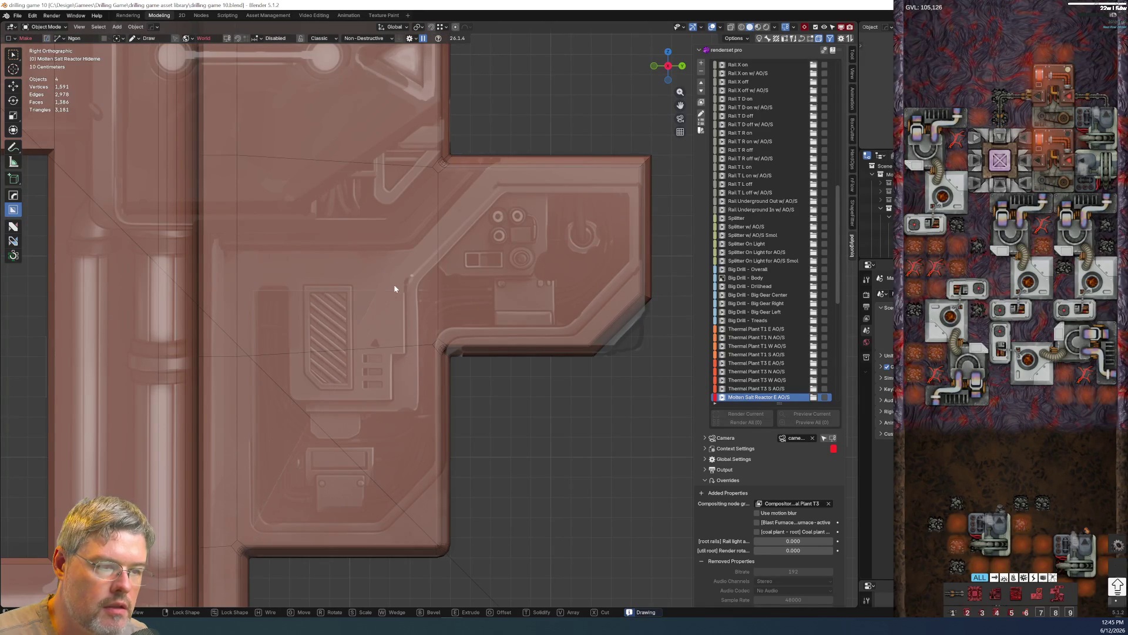
{"action": "key", "text": "Escape"}
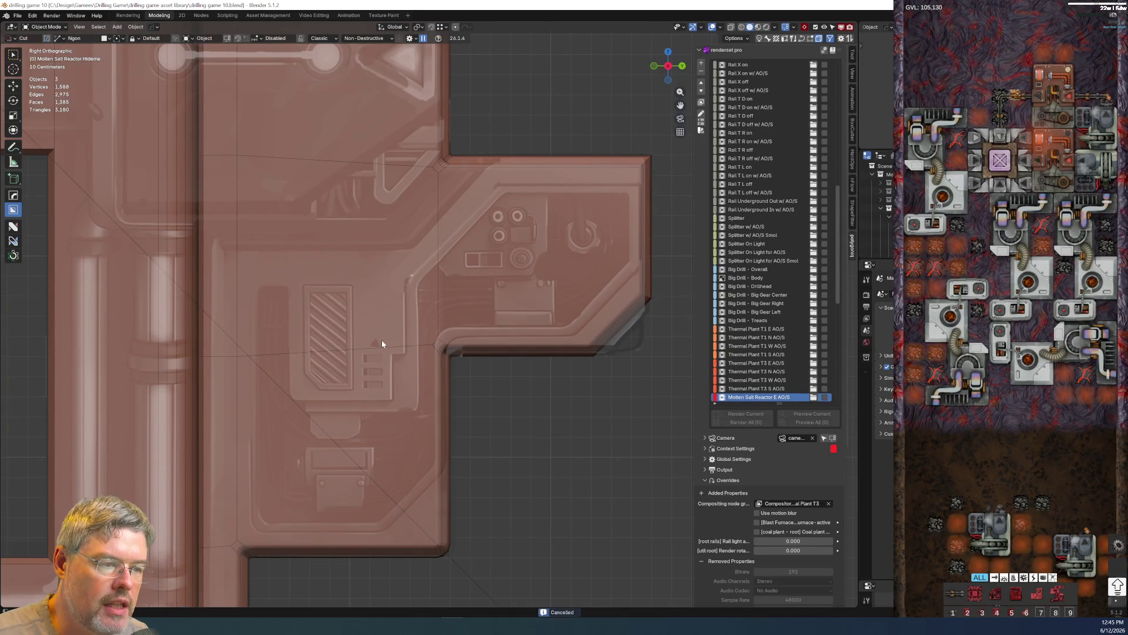
{"action": "left_click", "coordinate": [382, 344]}
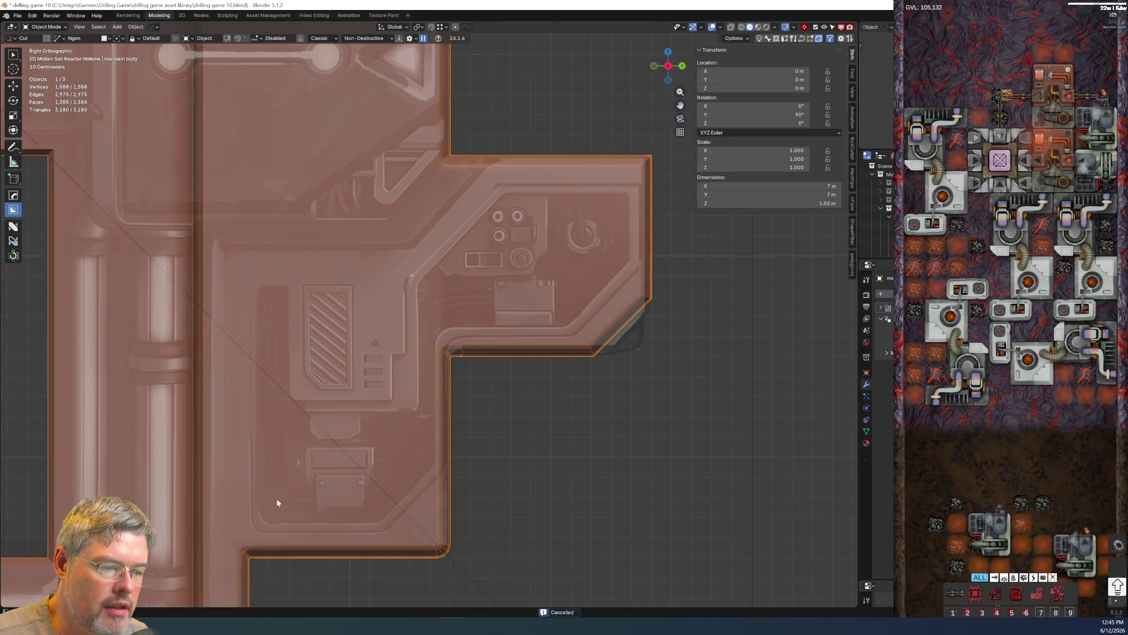
{"action": "left_click", "coordinate": [248, 530]}
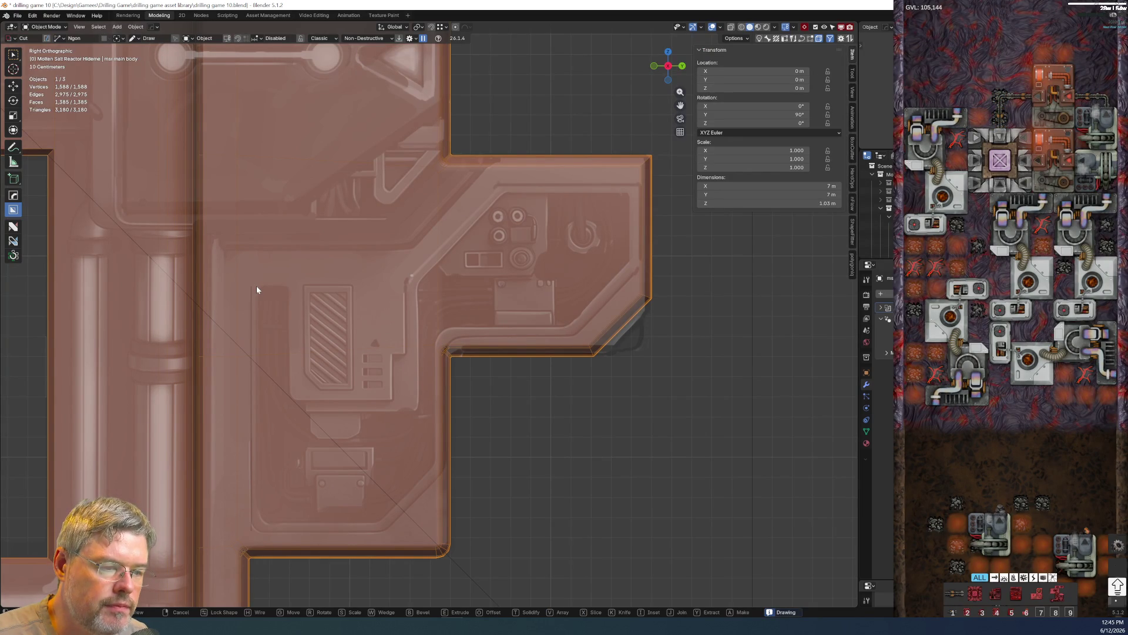
{"action": "left_click", "coordinate": [257, 288]}
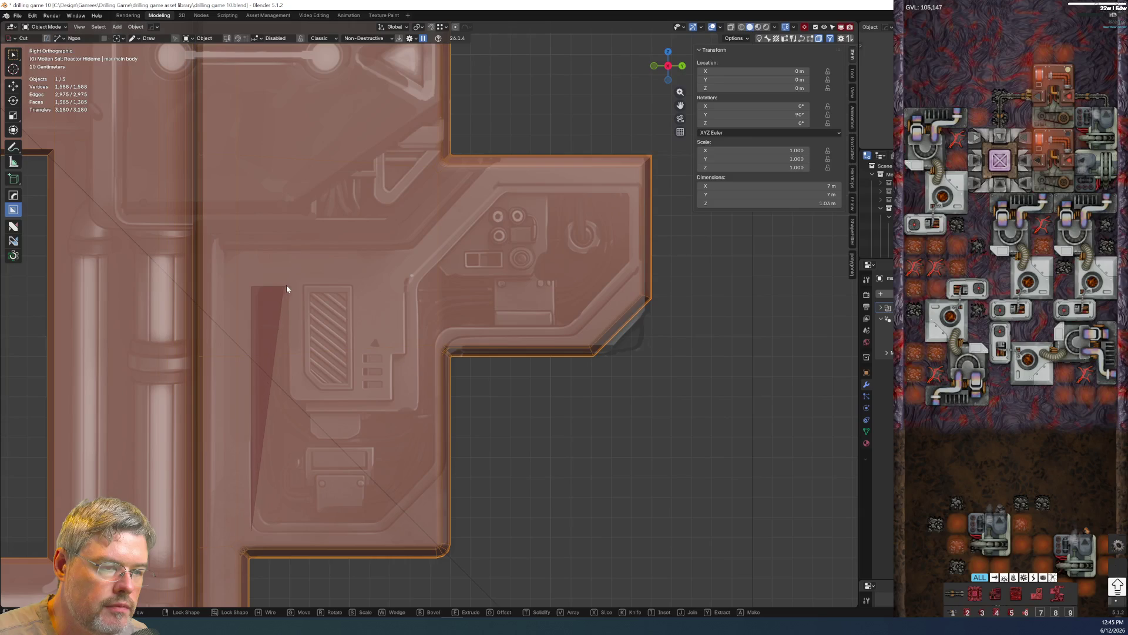
{"action": "left_click", "coordinate": [288, 289]}
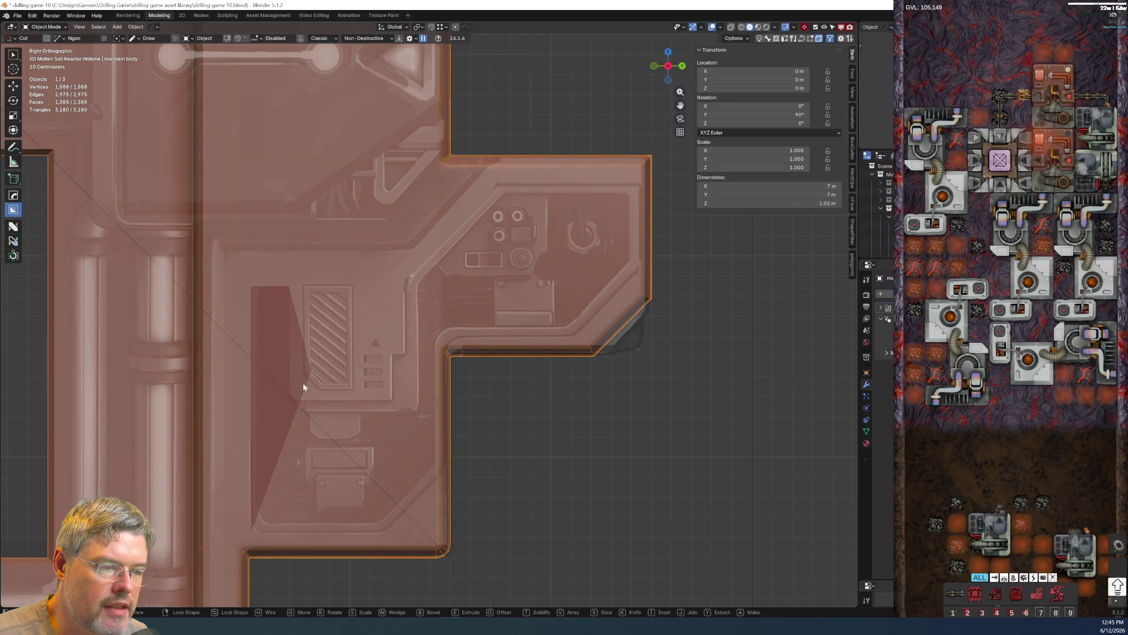
{"action": "left_click", "coordinate": [289, 411]}
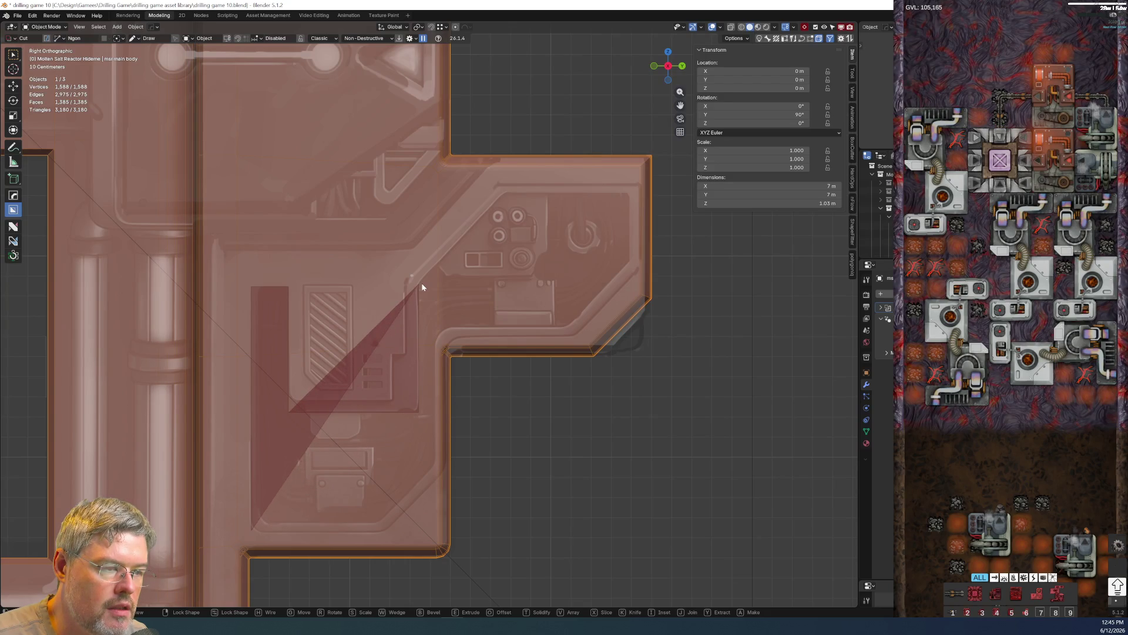
{"action": "key", "text": "Escape"}
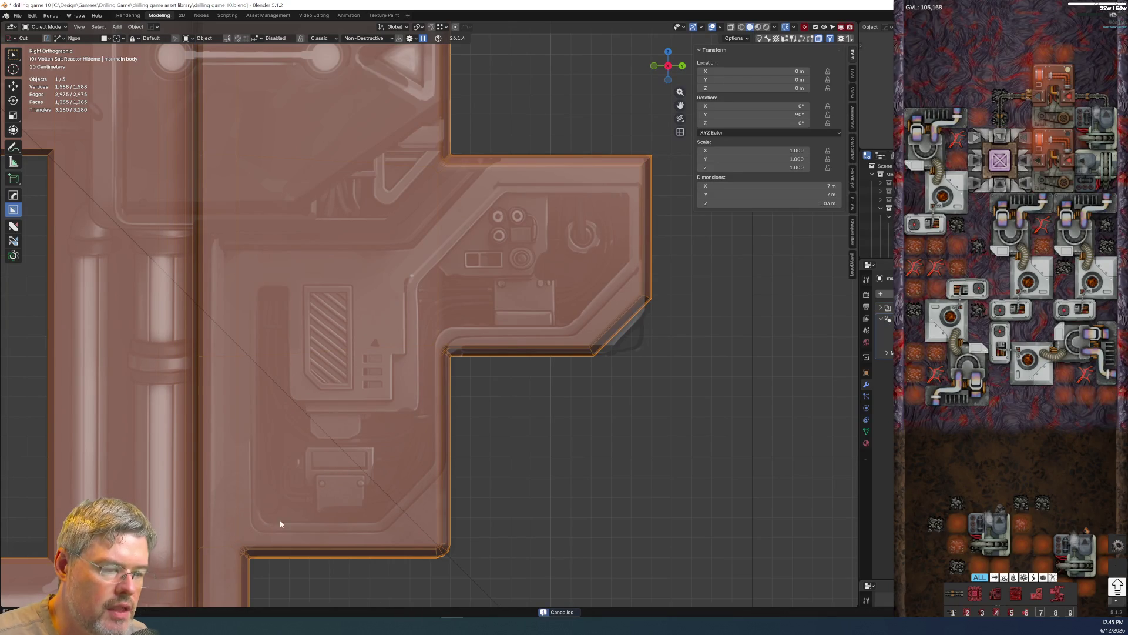
{"action": "left_click", "coordinate": [251, 530]}
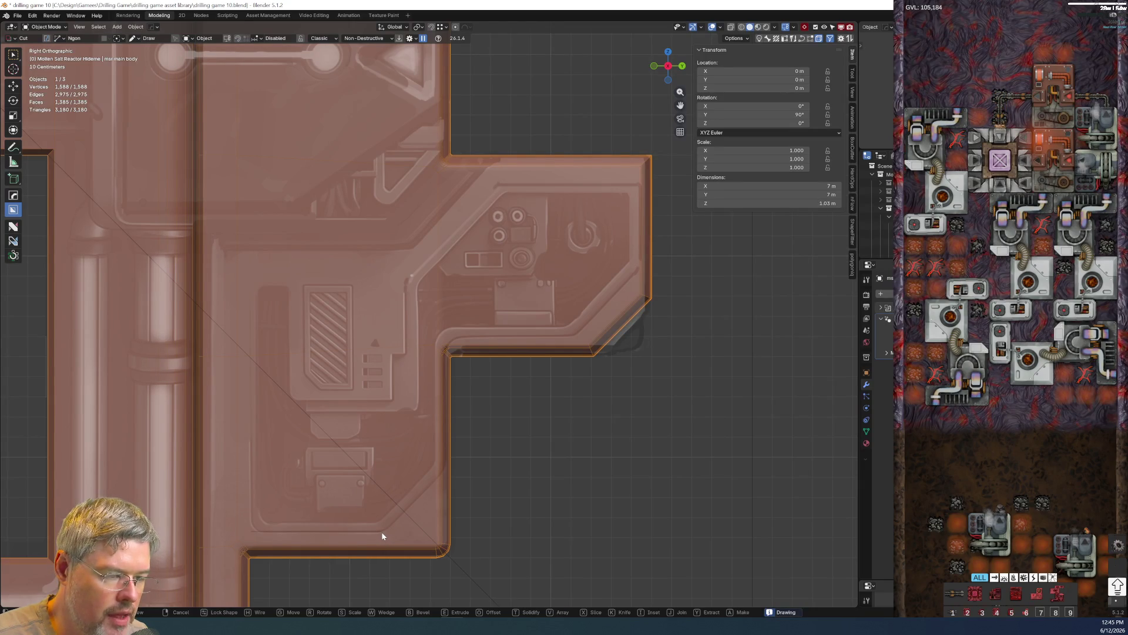
{"action": "key", "text": "Escape"}
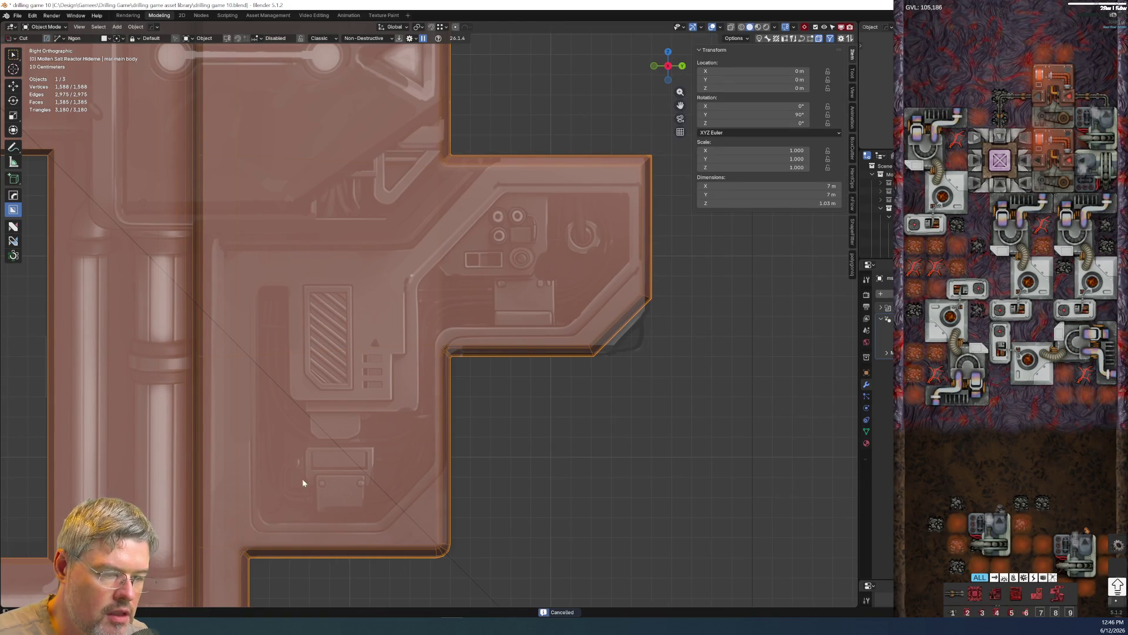
- Draw a triangular n-gon over the lower-left panel area and execute the cut
{"action": "left_click_drag", "start_coordinate": [253, 537], "coordinate": [369, 535]}
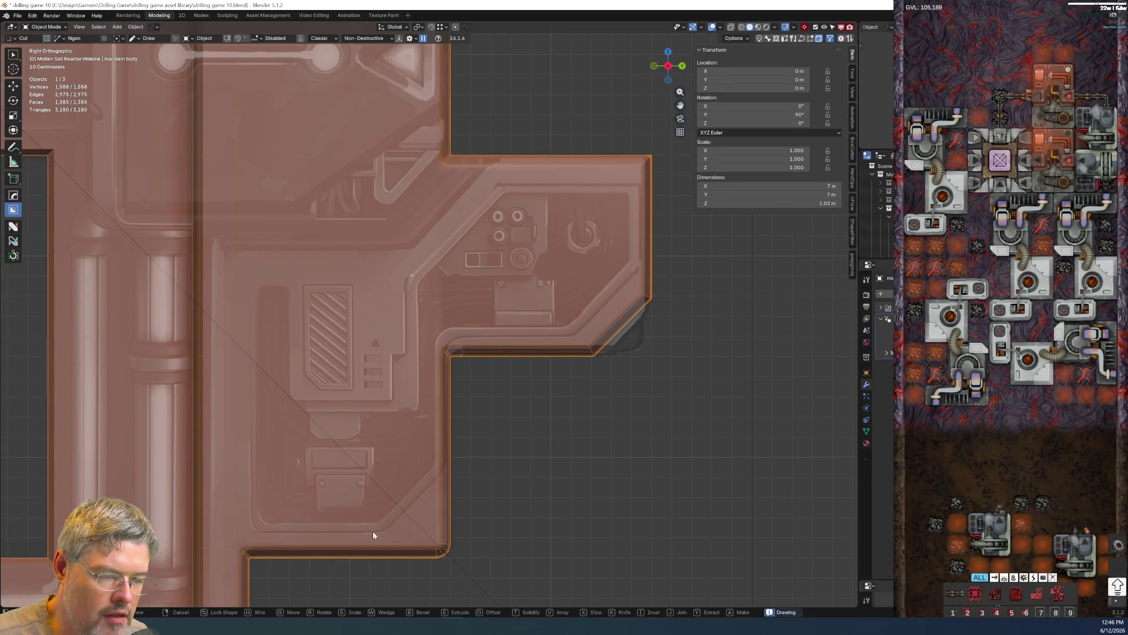
{"action": "left_click", "coordinate": [382, 530]}
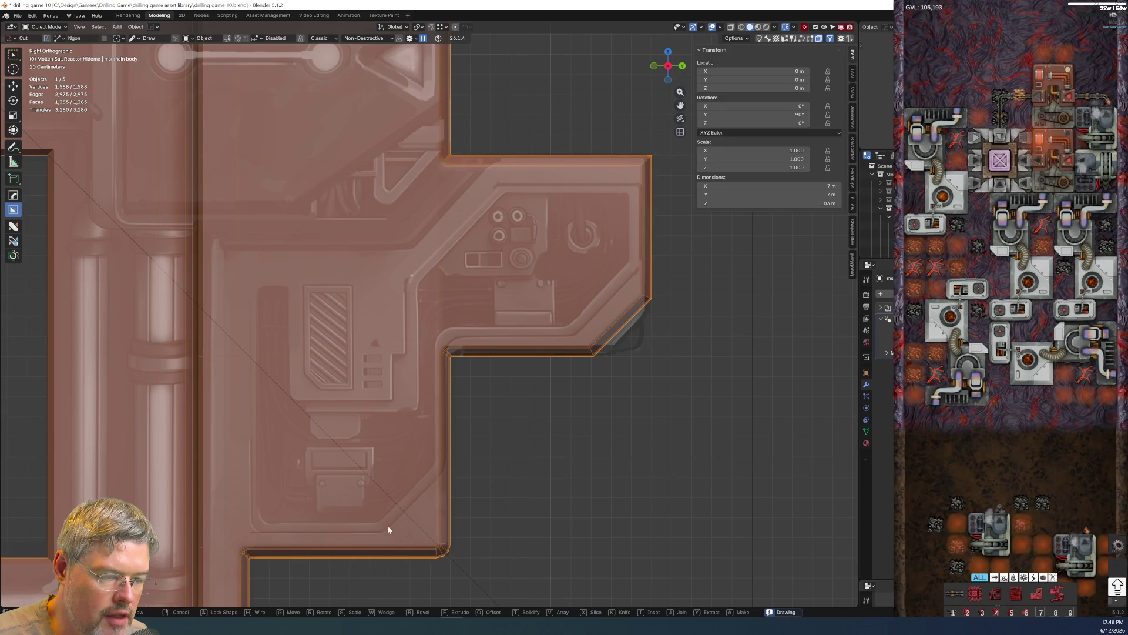
{"action": "left_click", "coordinate": [433, 482]}
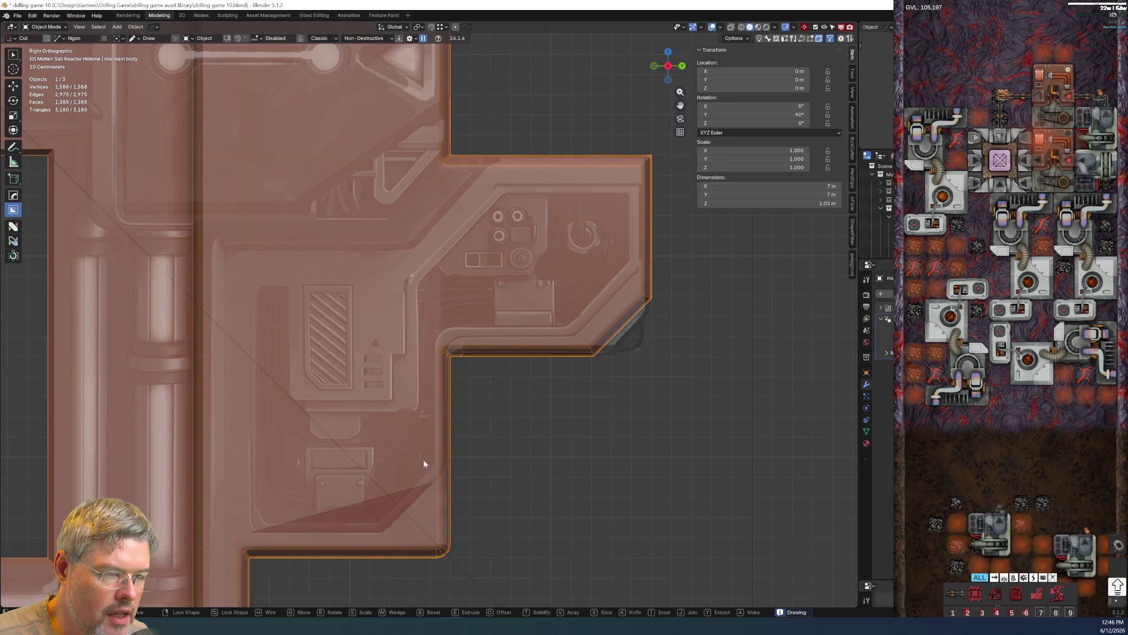
{"action": "left_click", "coordinate": [435, 329]}
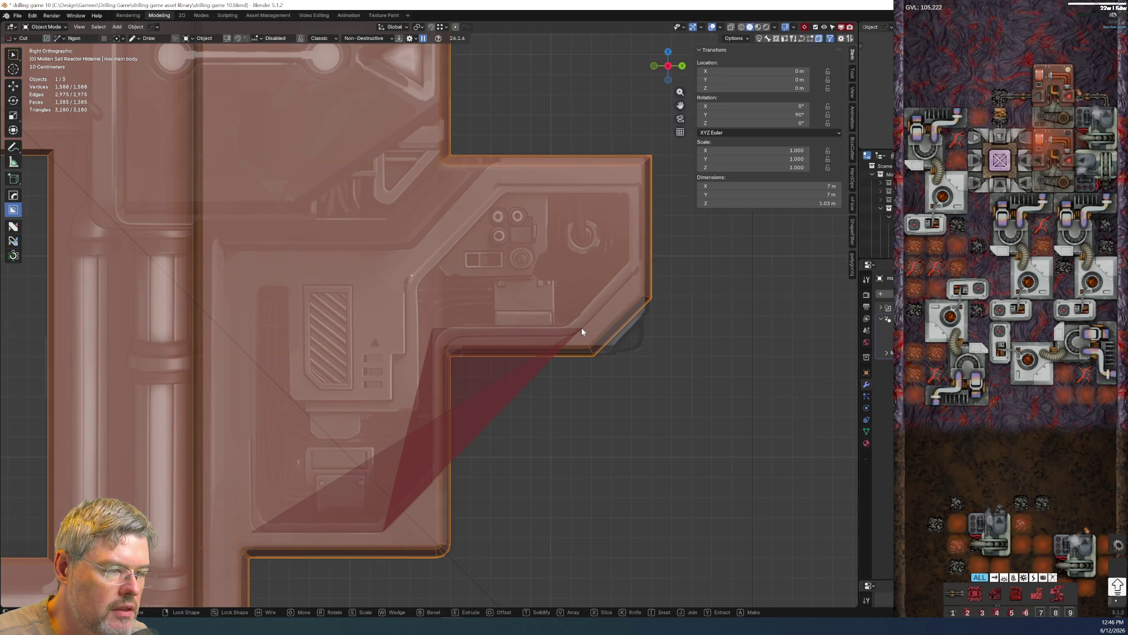
{"action": "left_click", "coordinate": [583, 328]}
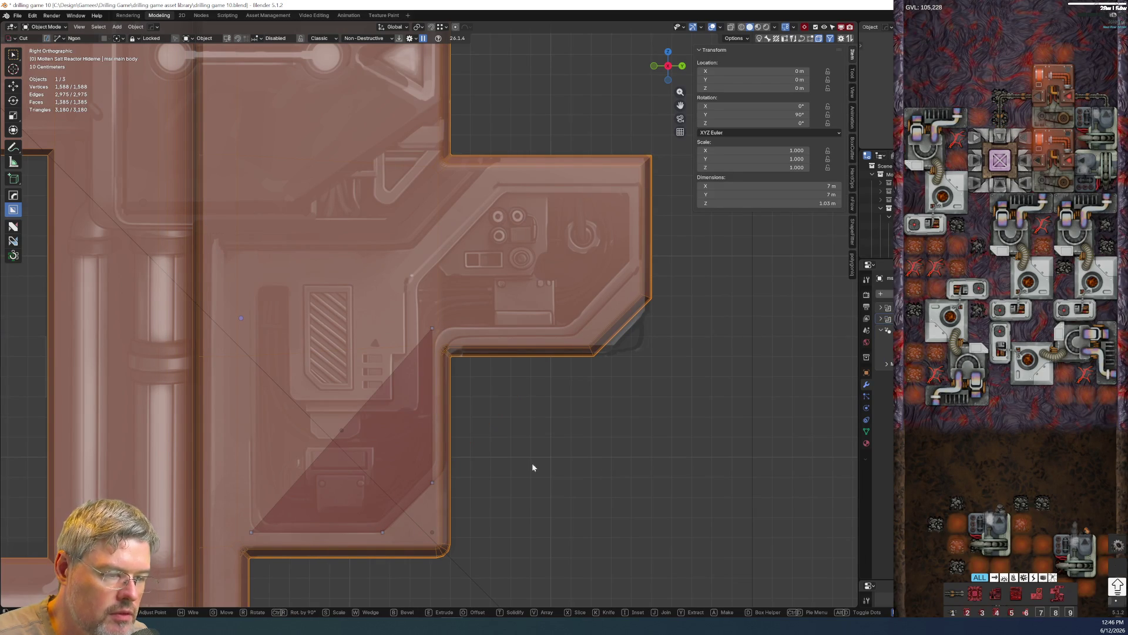
{"action": "scroll", "coordinate": [511, 408], "scroll_direction": "down", "scroll_amount": 3}
{"action": "scroll", "coordinate": [510, 408], "scroll_direction": "up", "scroll_amount": 3}
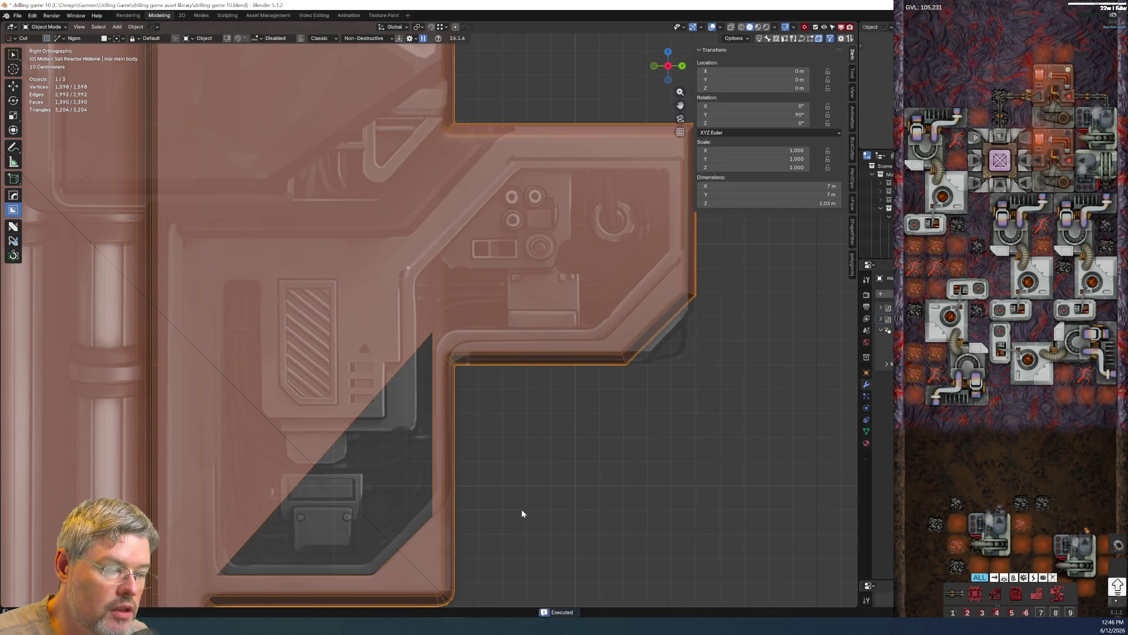
- Undo the triangular cut and start a polygon outline along the panel's bottom and right edges
{"action": "key", "text": "Return"}
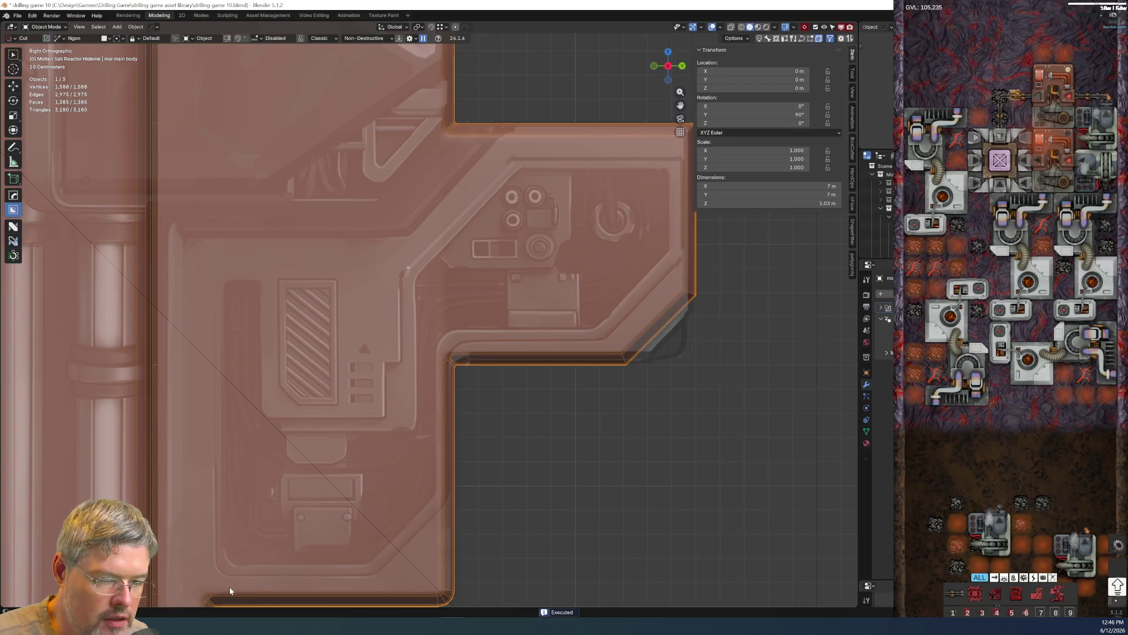
{"action": "left_click", "coordinate": [214, 574]}
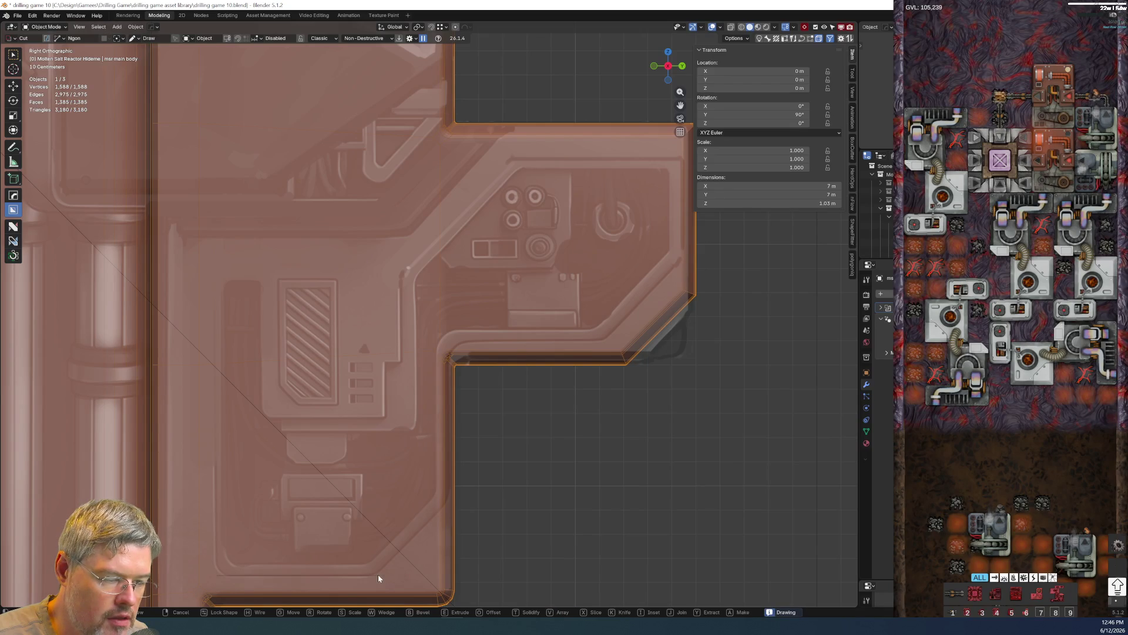
{"action": "left_click", "coordinate": [371, 574]}
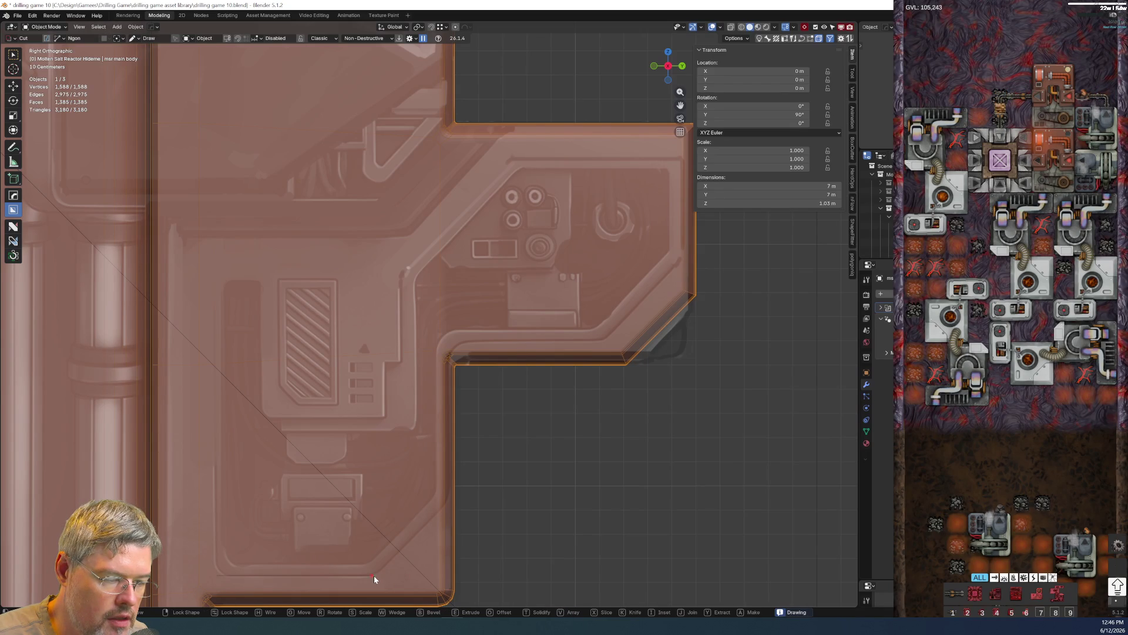
{"action": "left_click", "coordinate": [435, 510]}
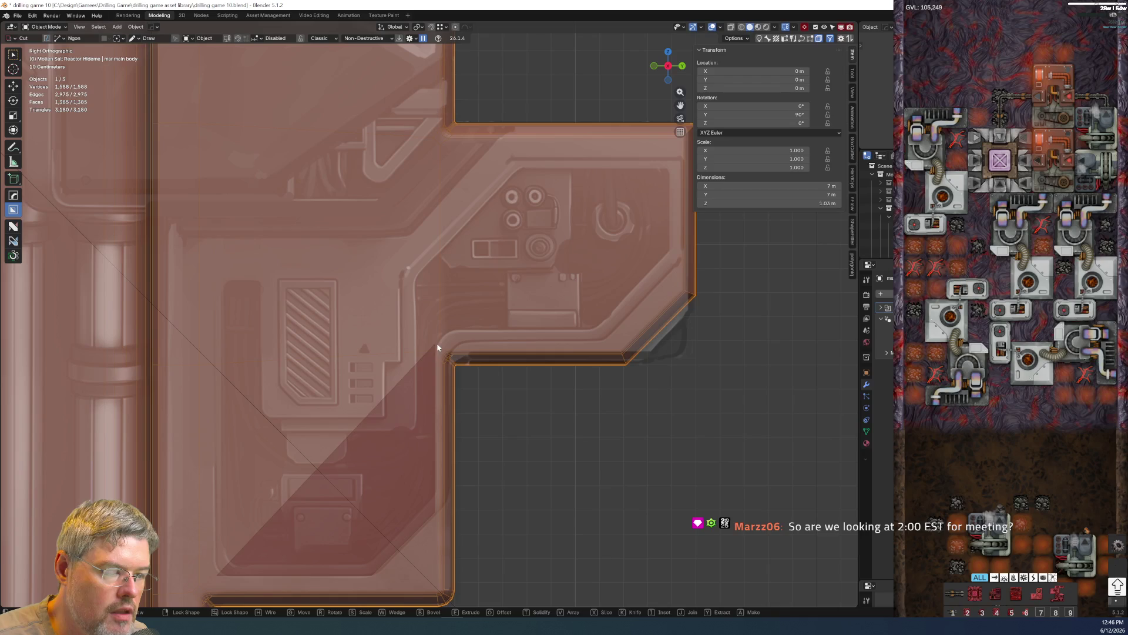
{"action": "left_click", "coordinate": [437, 344]}
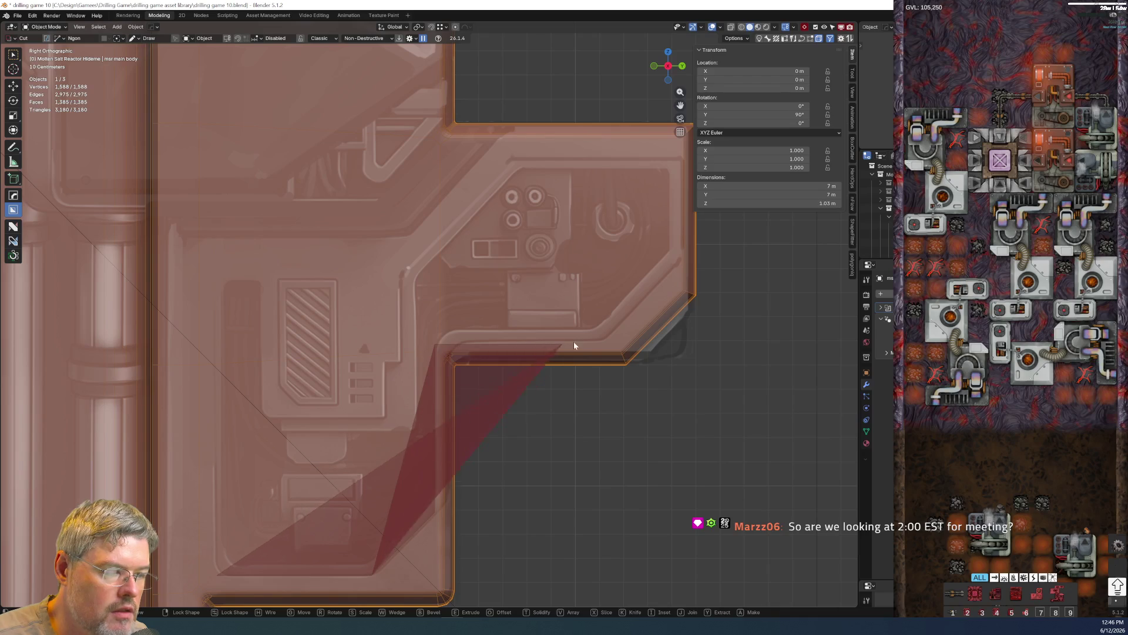
{"action": "left_click", "coordinate": [672, 273]}
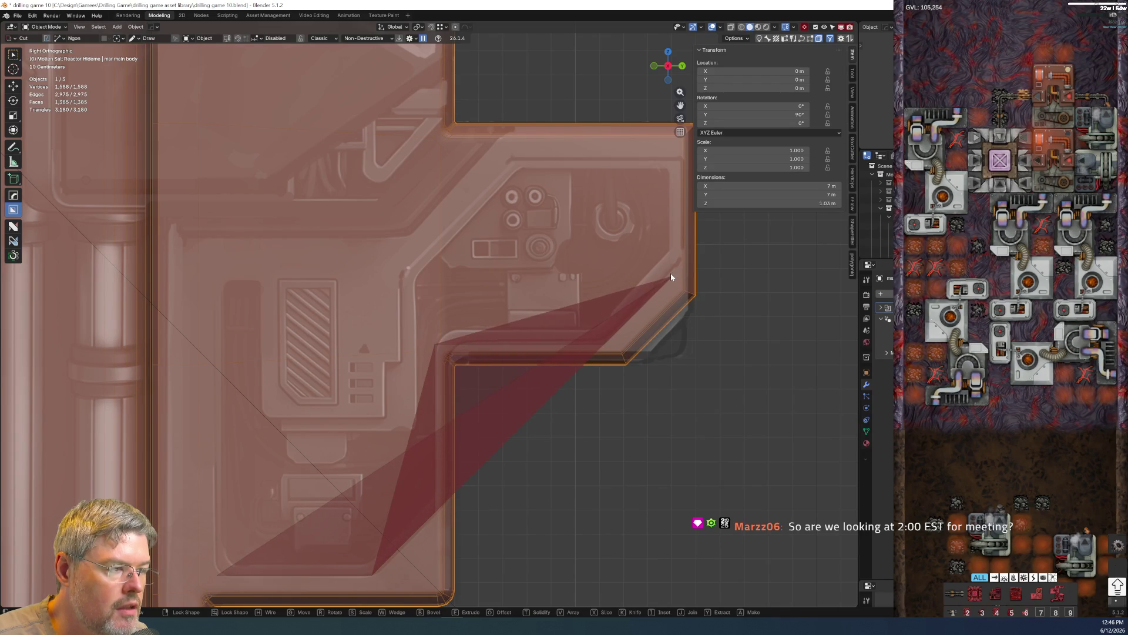
{"action": "left_click", "coordinate": [678, 157]}
- Finish the stepped outline around the vent block, close it and apply the cut to the body
{"action": "left_click", "coordinate": [509, 161]}
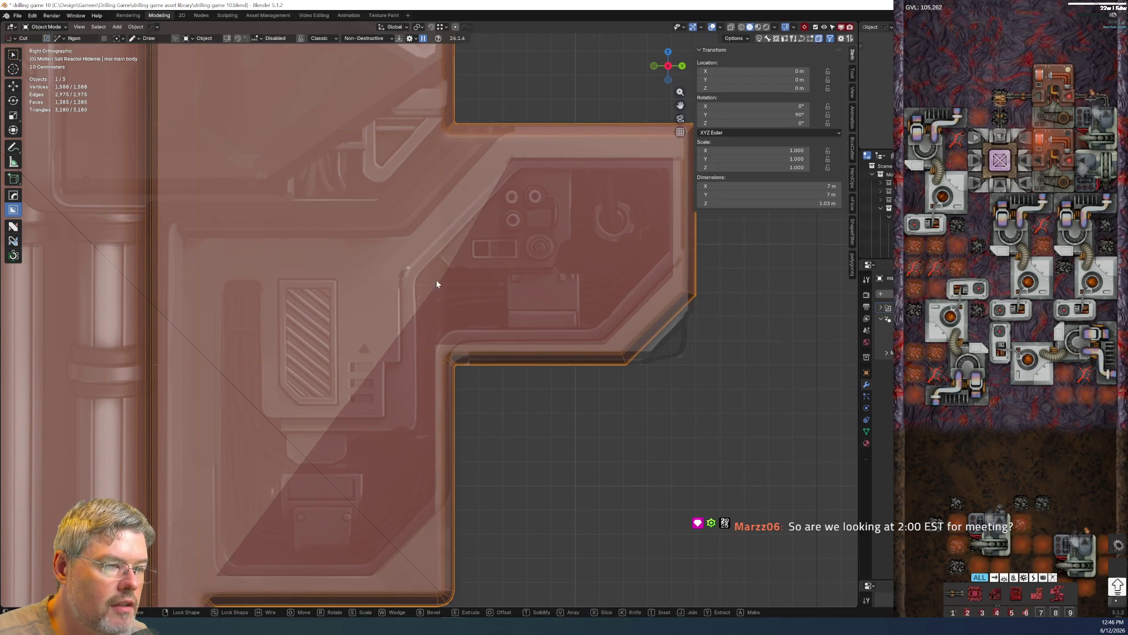
{"action": "left_click", "coordinate": [407, 279]}
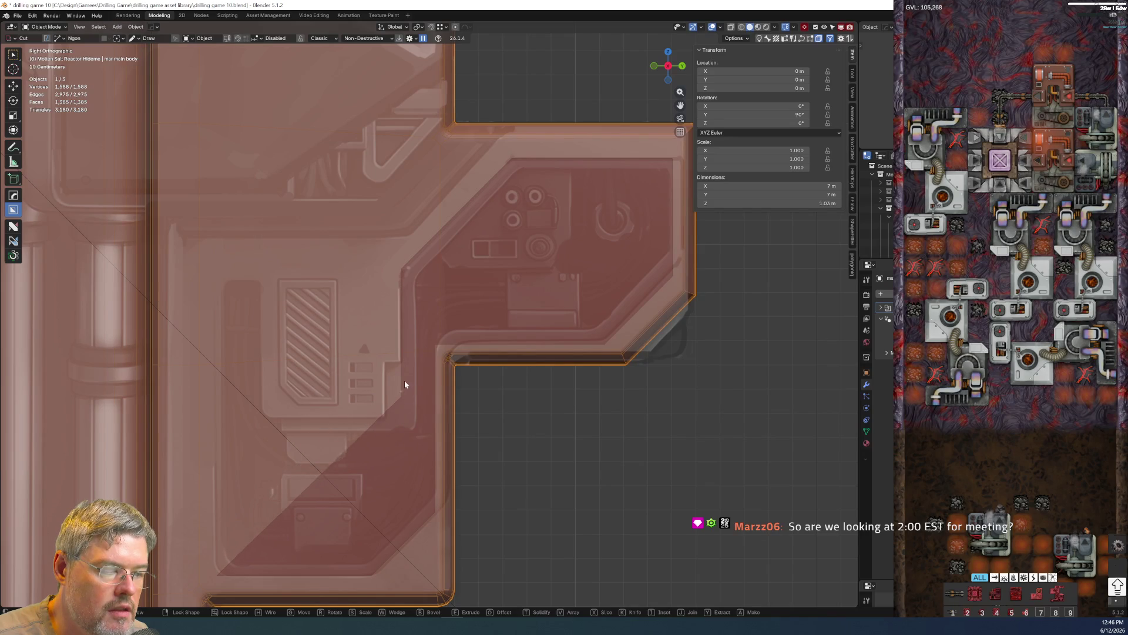
{"action": "left_click", "coordinate": [402, 359]}
{"action": "left_click", "coordinate": [383, 360]}
{"action": "left_click", "coordinate": [382, 409]}
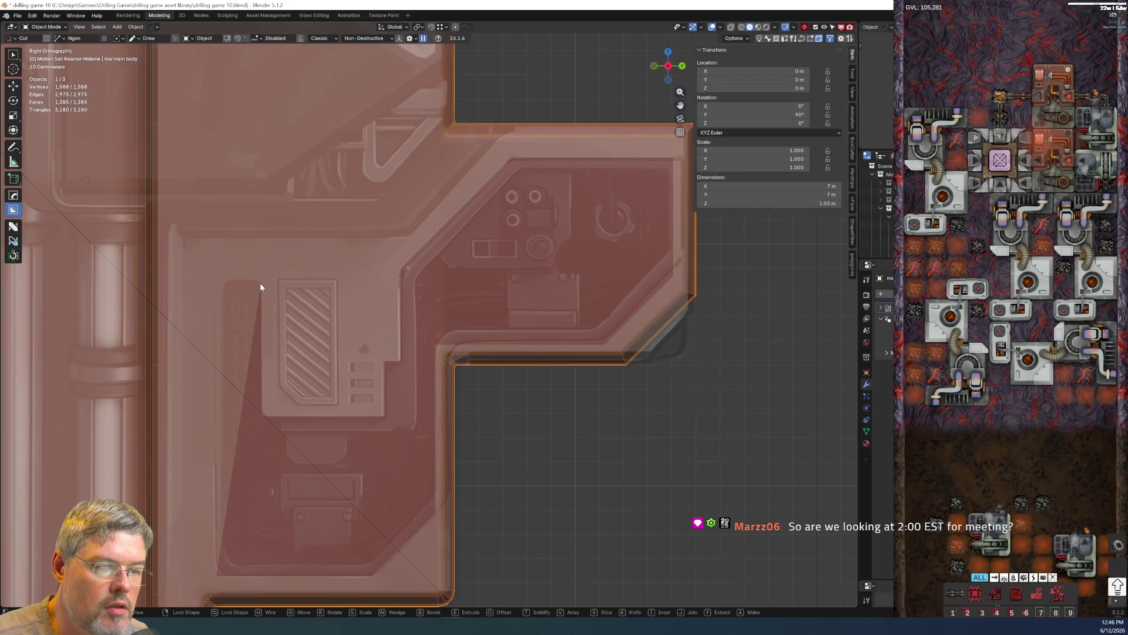
{"action": "left_click", "coordinate": [219, 283]}
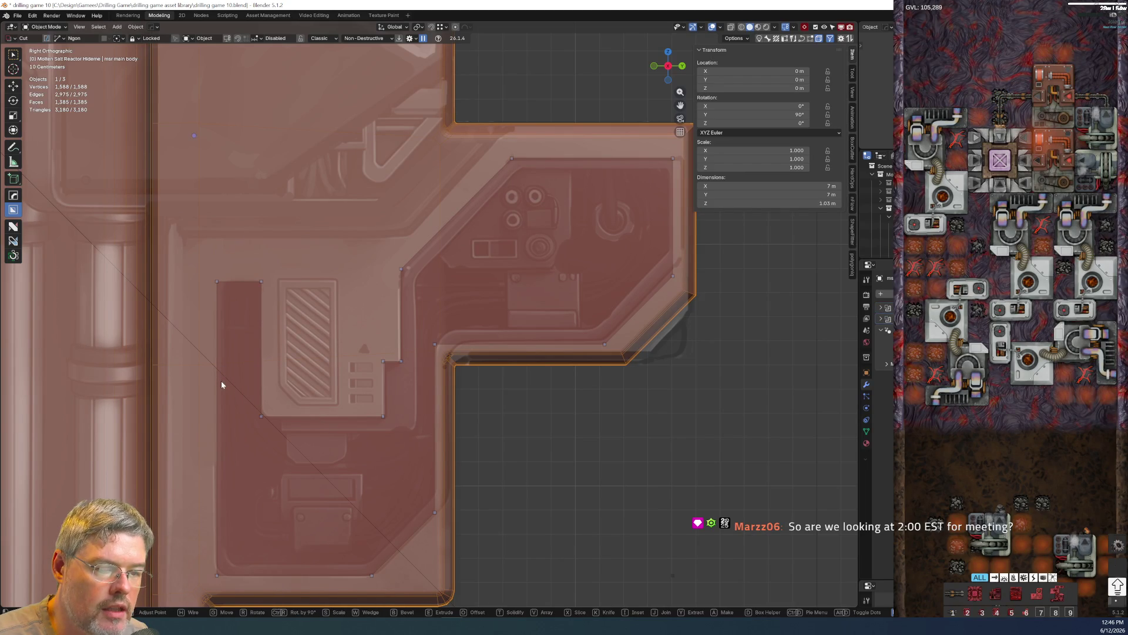
{"action": "middle_click_drag", "start_coordinate": [275, 414], "coordinate": [332, 429]}
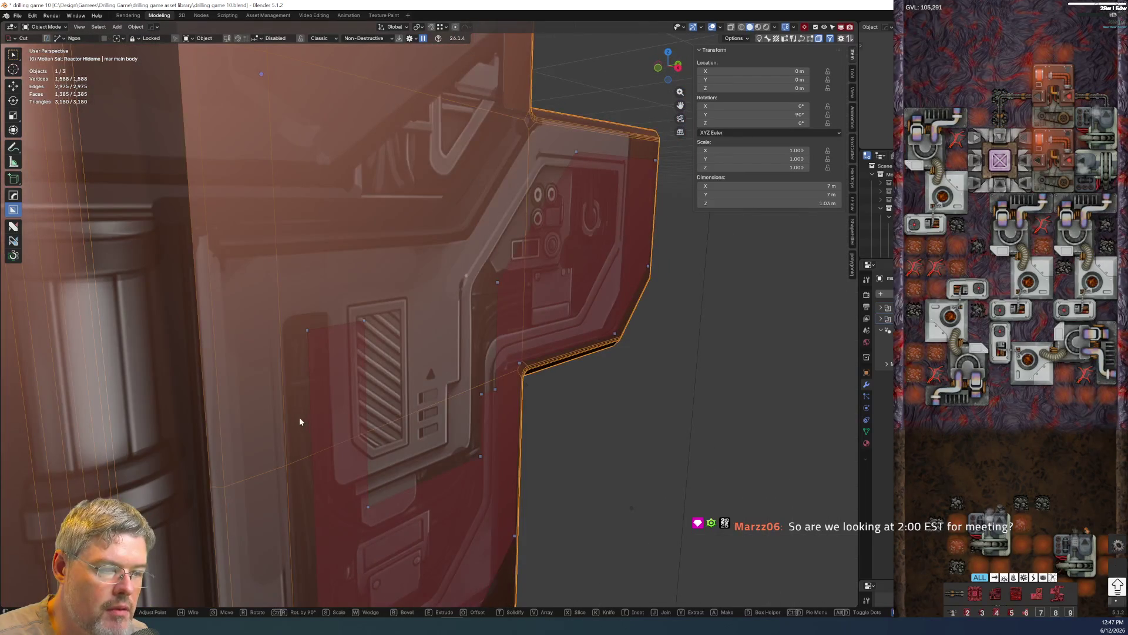
{"action": "left_click", "coordinate": [313, 371]}
{"action": "middle_click_drag", "start_coordinate": [493, 385], "coordinate": [528, 524]}
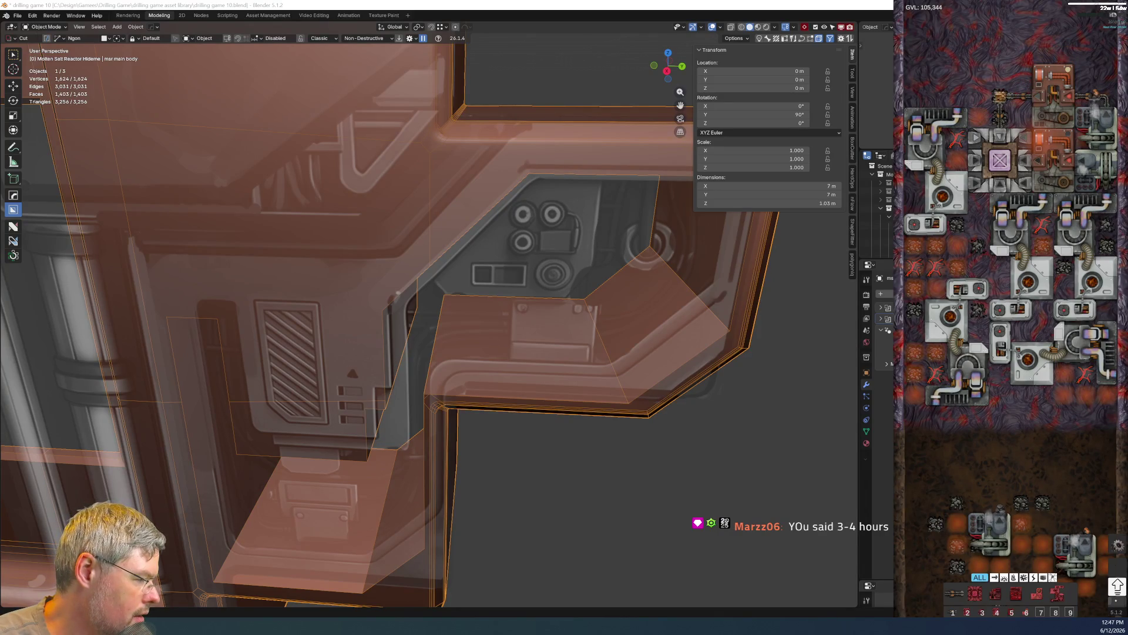
- Save progress and hide the textured reference objects, leaving the plain hull
{"action": "middle_click_drag", "start_coordinate": [537, 403], "coordinate": [409, 422]}
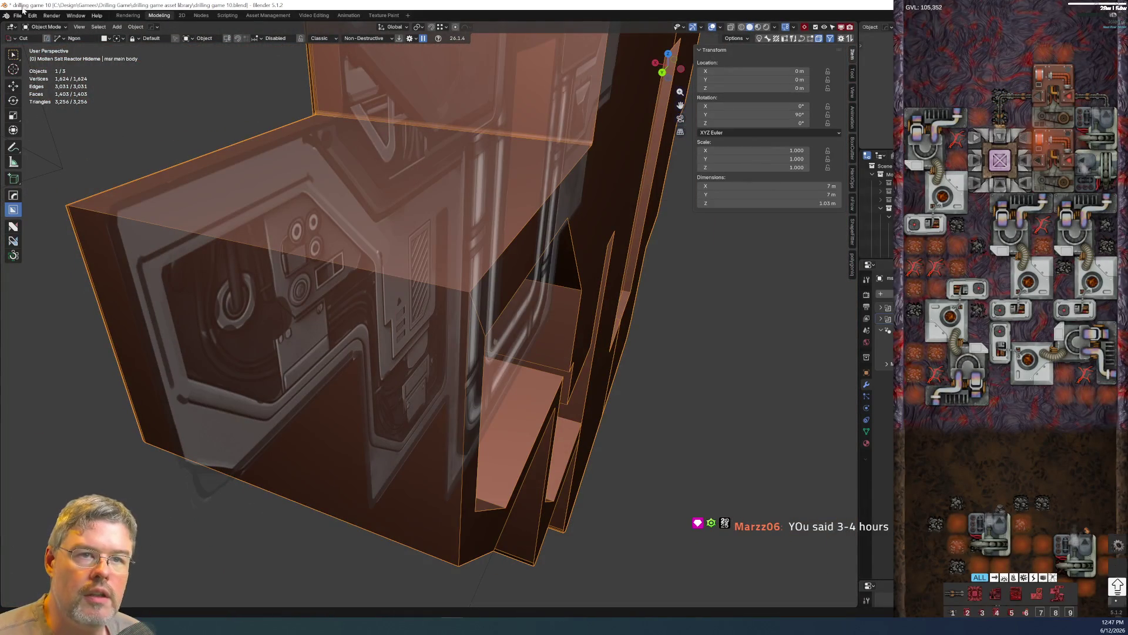
{"action": "left_click", "coordinate": [17, 15]}
{"action": "left_click", "coordinate": [37, 69]}
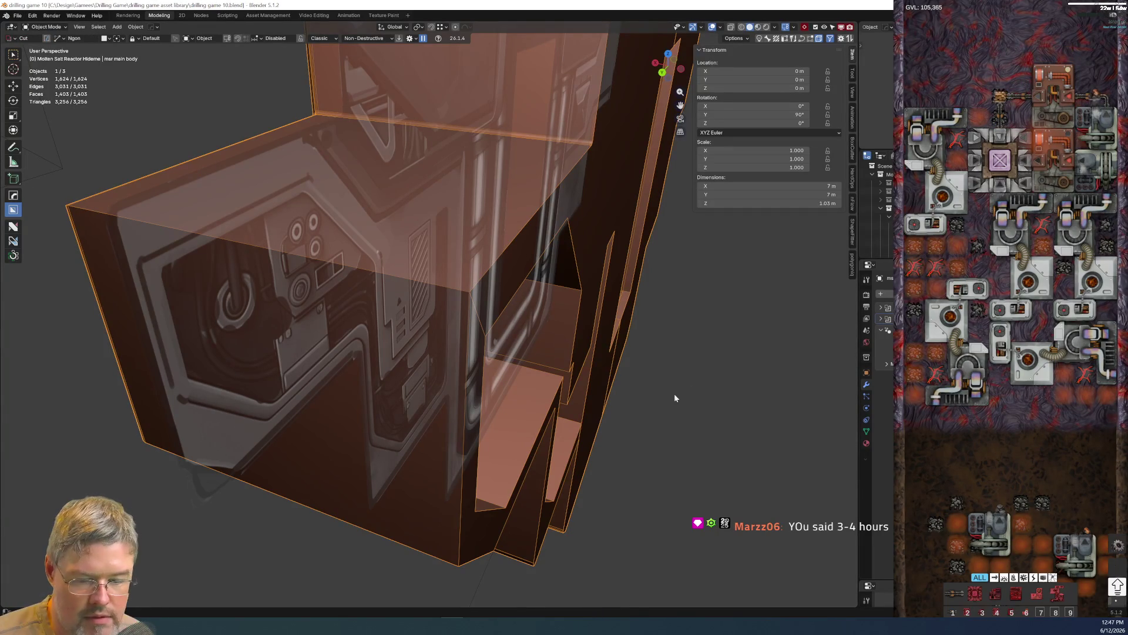
{"action": "scroll", "coordinate": [616, 374], "scroll_direction": "up", "scroll_amount": 2}
{"action": "scroll", "coordinate": [529, 353], "scroll_direction": "up", "scroll_amount": 1}
{"action": "scroll", "coordinate": [394, 442], "scroll_direction": "up", "scroll_amount": 1}
{"action": "scroll", "coordinate": [394, 442], "scroll_direction": "down", "scroll_amount": 4}
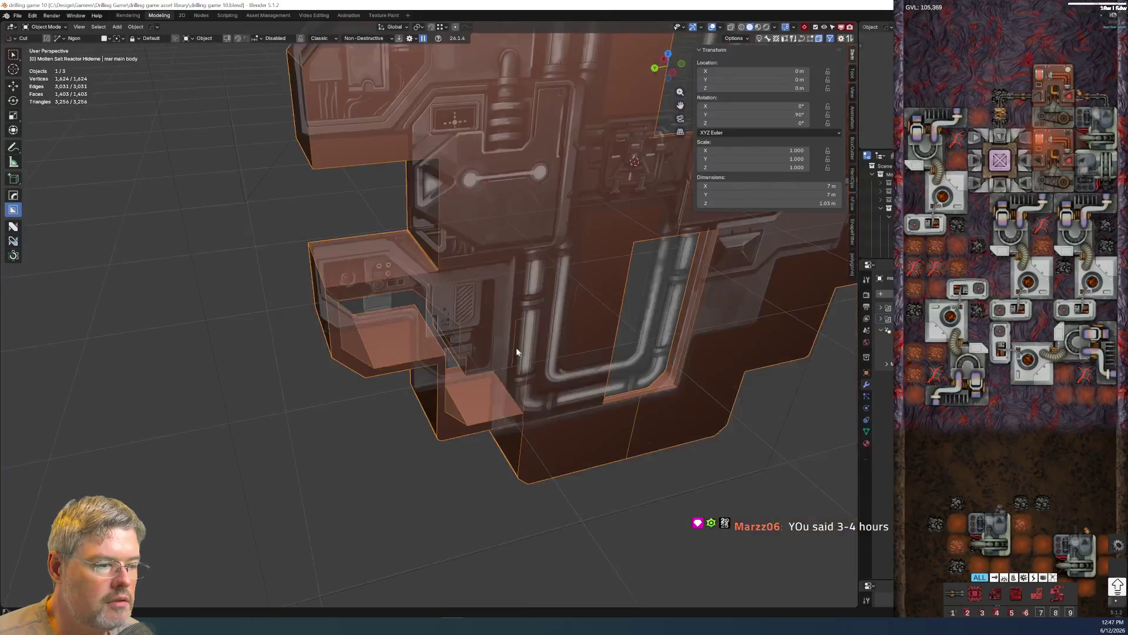
{"action": "key", "text": "alt+z"}
{"action": "scroll", "coordinate": [345, 366], "scroll_direction": "down", "scroll_amount": 3}
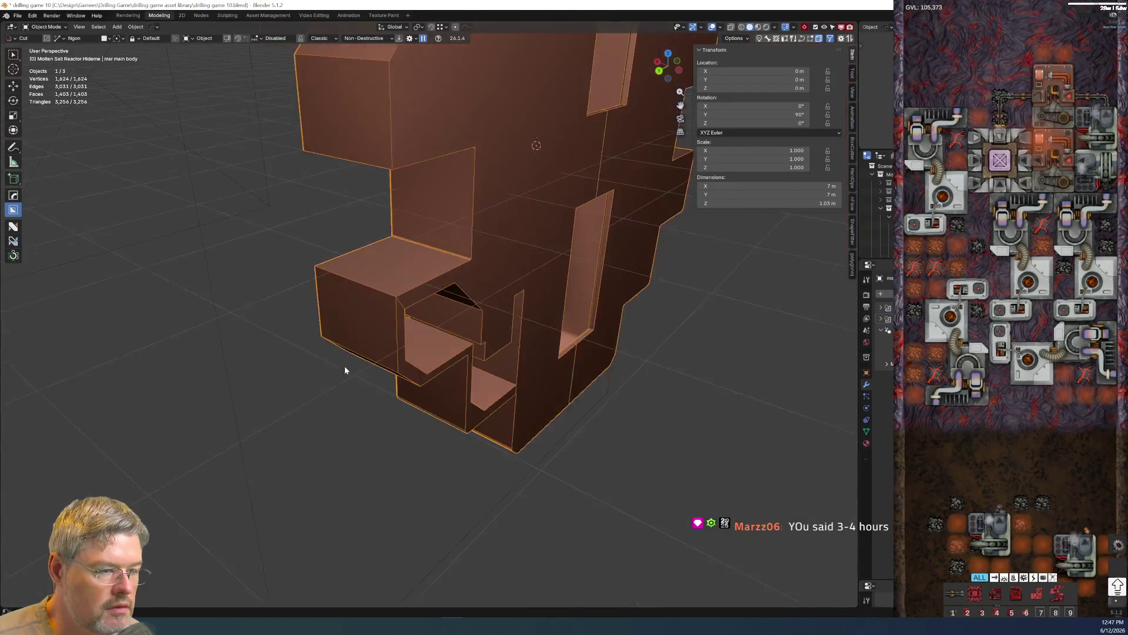
- Inspect the hull's cutouts and bring up its Hard Ops boolean modifier list
{"action": "middle_click_drag", "start_coordinate": [344, 365], "coordinate": [420, 328]}
{"action": "scroll", "coordinate": [420, 329], "scroll_direction": "up", "scroll_amount": 3}
{"action": "mouse_move", "coordinate": [441, 403]}
{"action": "middle_mouse_down"}
{"action": "mouse_move", "coordinate": [517, 384]}
{"action": "mouse_move", "coordinate": [449, 348]}
{"action": "mouse_move", "coordinate": [406, 353]}
{"action": "middle_mouse_up"}
{"action": "right_click", "coordinate": [517, 384]}
{"action": "left_click", "coordinate": [516, 386]}
{"action": "key", "text": "Tab"}
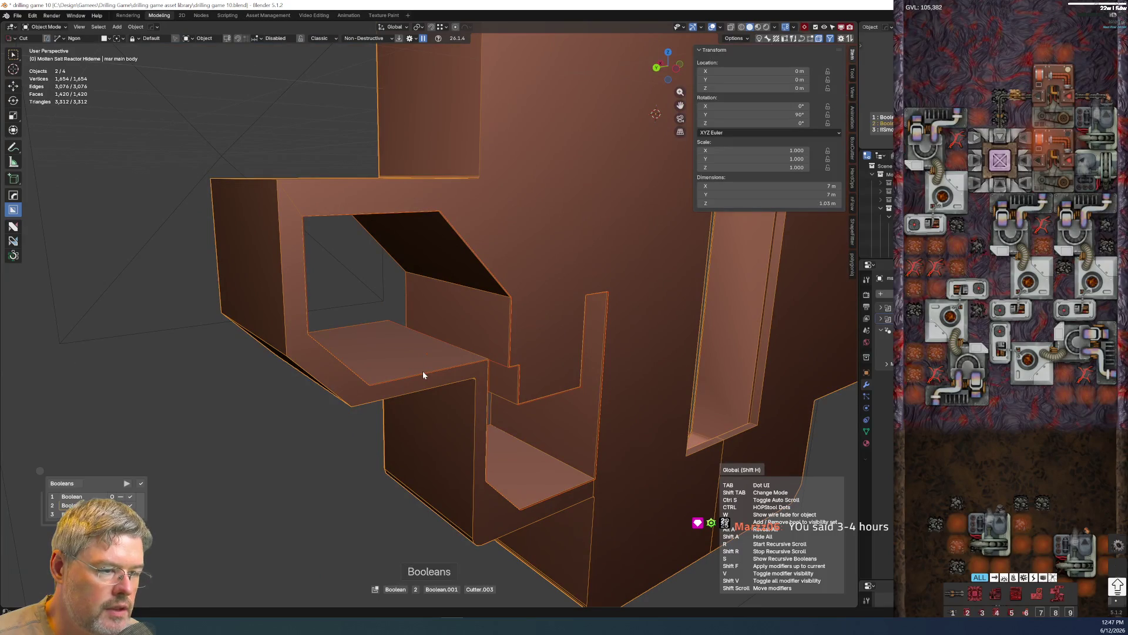
- Select Cutter.003, enter Edit Mode and push one of its faces along X
{"action": "left_click", "coordinate": [258, 464]}
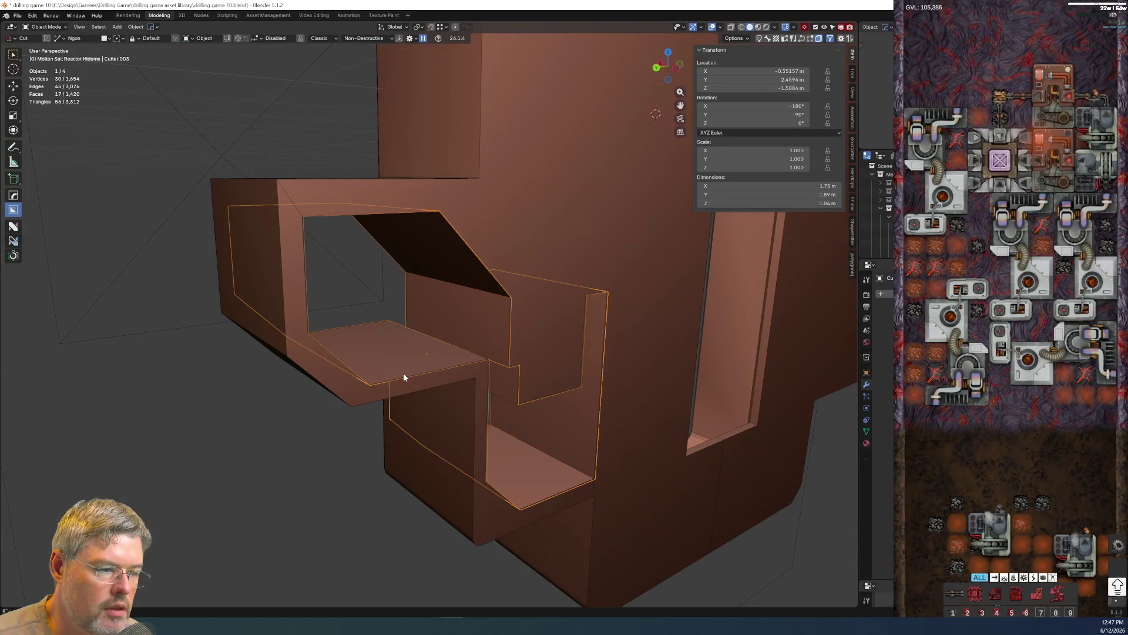
{"action": "key", "text": "Tab"}
{"action": "left_click", "coordinate": [362, 370]}
{"action": "left_click", "coordinate": [391, 326]}
{"action": "middle_click_drag", "start_coordinate": [391, 327], "coordinate": [536, 340]}
{"action": "key", "text": "g"}
{"action": "key", "text": "x"}
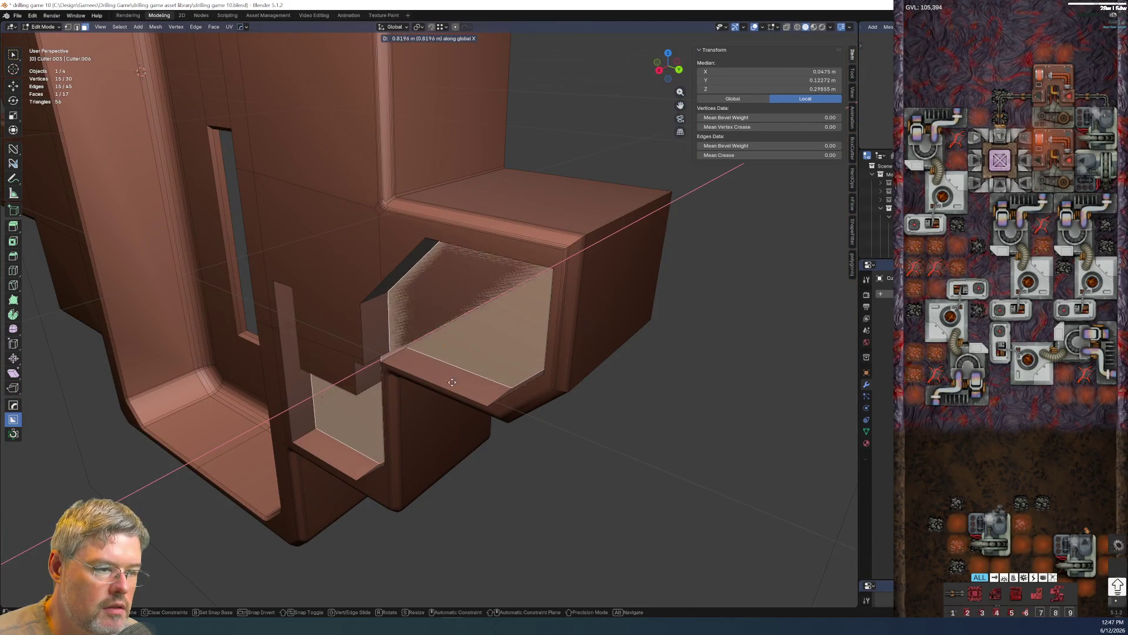
{"action": "left_click", "coordinate": [445, 388]}
- Nudge the face a little further on X and check the clean recessed bevelled panel
{"action": "mouse_move", "coordinate": [415, 390]}
{"action": "middle_mouse_down"}
{"action": "mouse_move", "coordinate": [441, 348]}
{"action": "mouse_move", "coordinate": [511, 441]}
{"action": "mouse_move", "coordinate": [537, 440]}
{"action": "middle_mouse_up"}
{"action": "mouse_move", "coordinate": [450, 446]}
{"action": "middle_mouse_down"}
{"action": "mouse_move", "coordinate": [476, 448]}
{"action": "mouse_move", "coordinate": [423, 352]}
{"action": "middle_mouse_up"}
{"action": "key", "text": "g"}
{"action": "key", "text": "x"}
{"action": "left_click", "coordinate": [503, 451]}
{"action": "mouse_move", "coordinate": [477, 328]}
{"action": "middle_mouse_down"}
{"action": "mouse_move", "coordinate": [440, 336]}
{"action": "mouse_move", "coordinate": [494, 371]}
{"action": "mouse_move", "coordinate": [526, 433]}
{"action": "mouse_move", "coordinate": [335, 381]}
{"action": "middle_mouse_up"}
{"action": "scroll", "coordinate": [449, 343], "scroll_direction": "up", "scroll_amount": 5}
{"action": "middle_click_drag", "start_coordinate": [460, 395], "coordinate": [404, 361]}
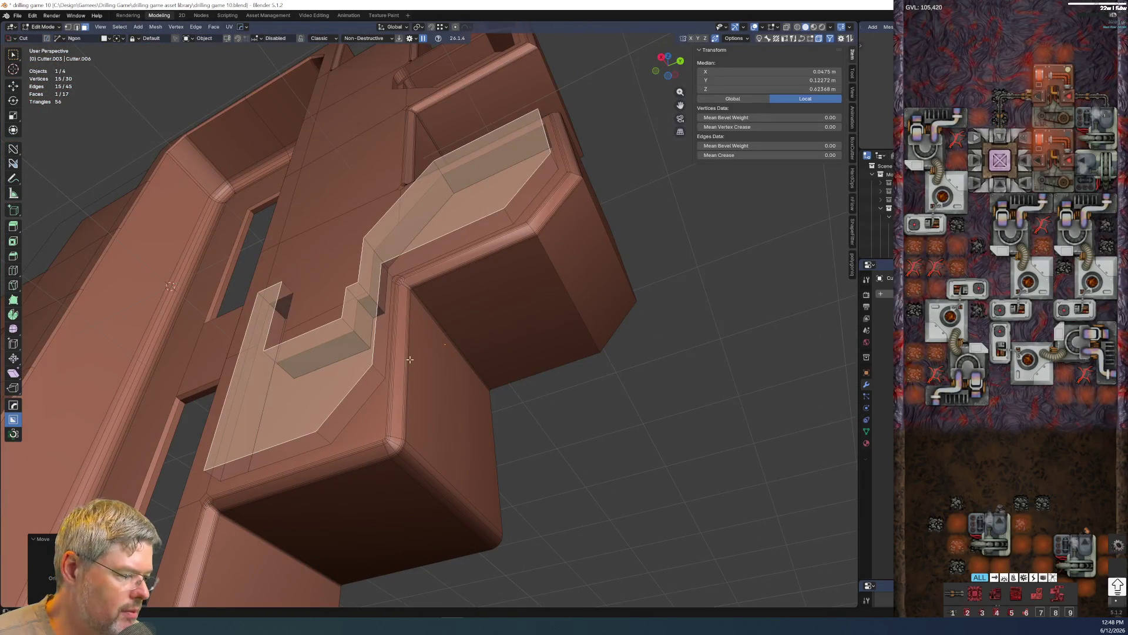
{"action": "mouse_move", "coordinate": [553, 382]}
{"action": "middle_mouse_down"}
{"action": "mouse_move", "coordinate": [550, 432]}
{"action": "mouse_move", "coordinate": [597, 447]}
{"action": "mouse_move", "coordinate": [543, 427]}
{"action": "middle_mouse_up"}
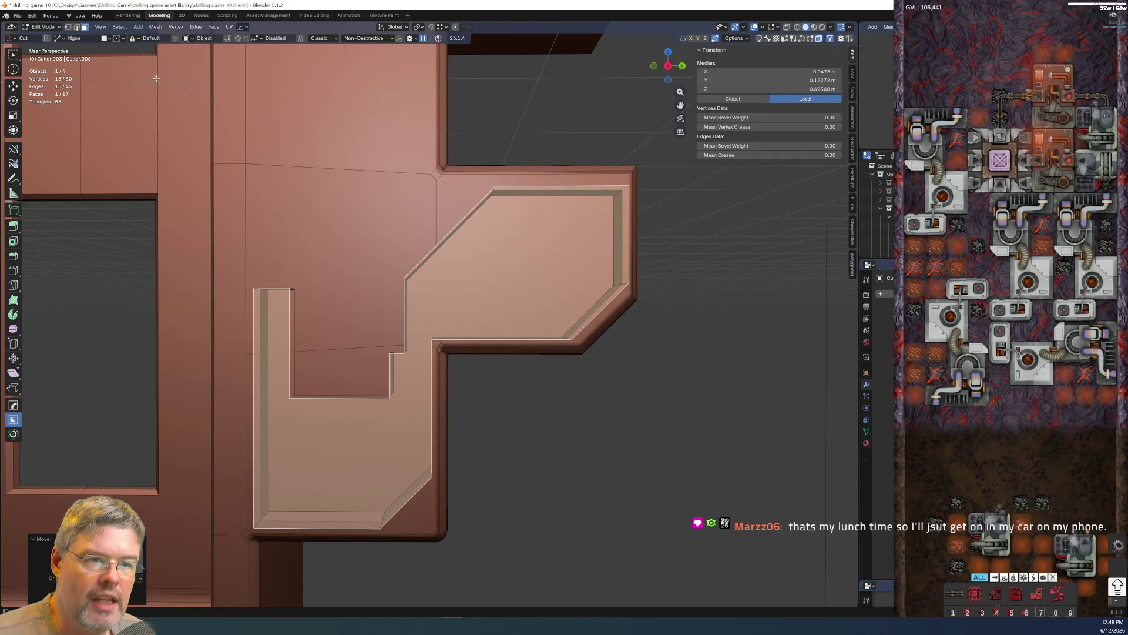
{"action": "left_click", "coordinate": [18, 16]}
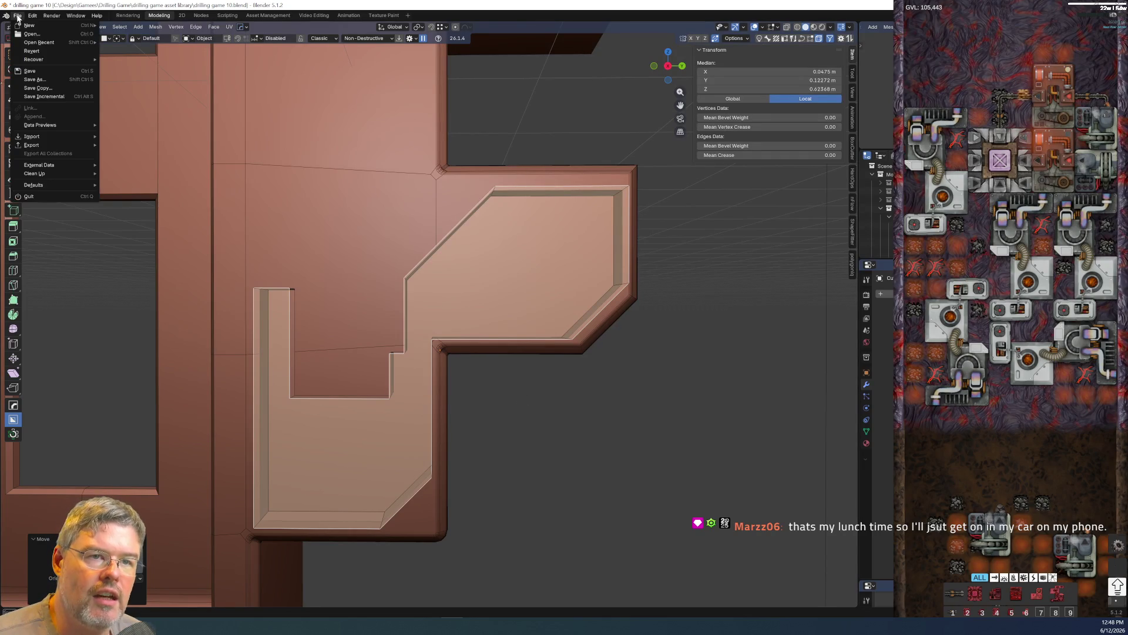
- Save the file and switch to material preview to overlay the concept-art texture
{"action": "left_click", "coordinate": [42, 71]}
{"action": "middle_click_drag", "start_coordinate": [587, 385], "coordinate": [529, 366]}
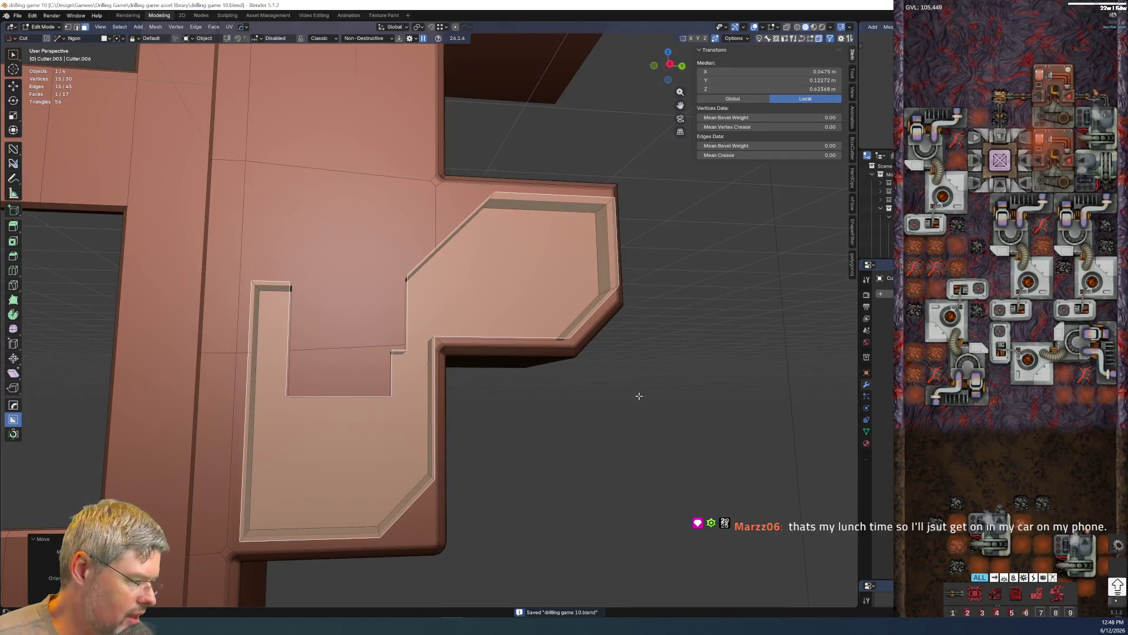
{"action": "mouse_move", "coordinate": [487, 400]}
{"action": "middle_mouse_down"}
{"action": "mouse_move", "coordinate": [471, 382]}
{"action": "mouse_move", "coordinate": [549, 397]}
{"action": "mouse_move", "coordinate": [569, 421]}
{"action": "mouse_move", "coordinate": [563, 458]}
{"action": "mouse_move", "coordinate": [529, 444]}
{"action": "middle_mouse_up"}
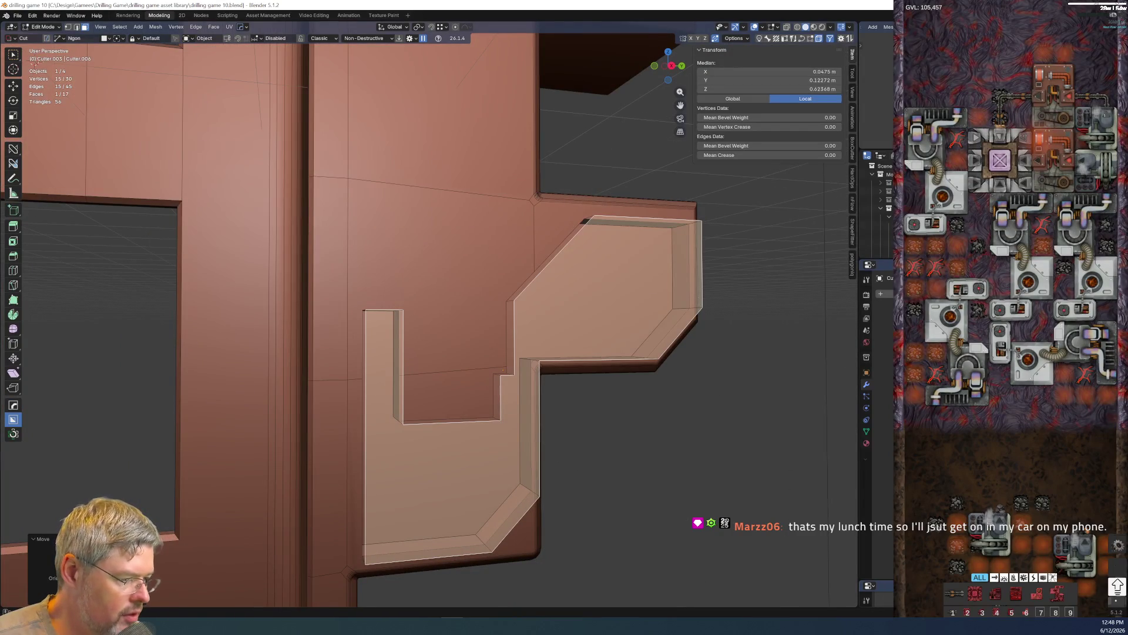
{"action": "key", "text": "z"}
{"action": "key", "text": "2"}
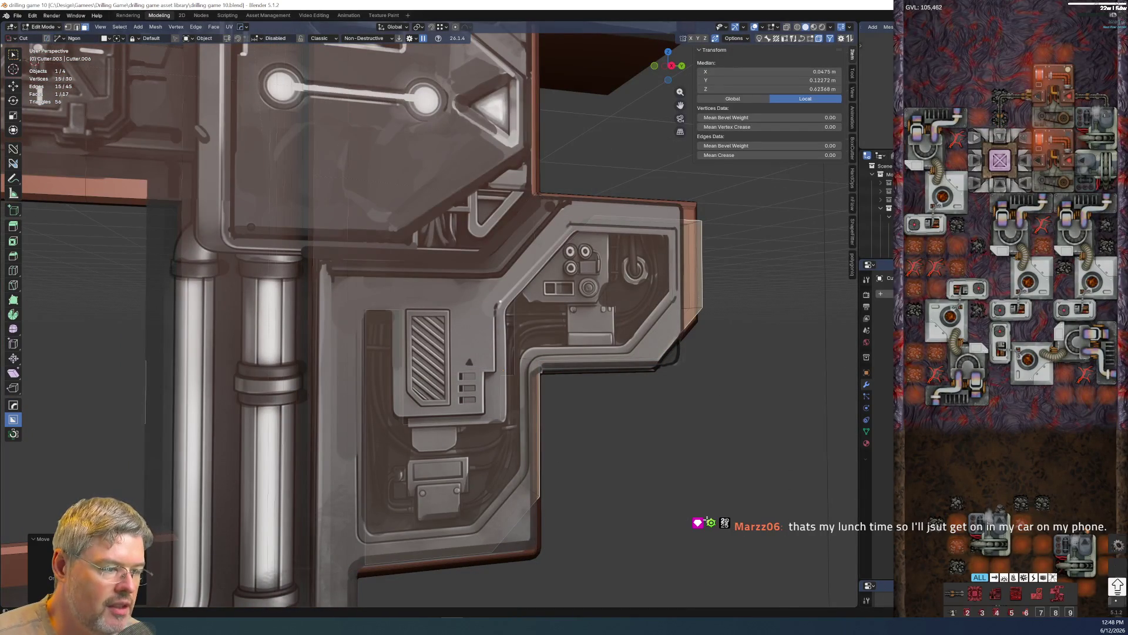
{"action": "mouse_move", "coordinate": [609, 477]}
{"action": "middle_mouse_down"}
{"action": "mouse_move", "coordinate": [597, 479]}
{"action": "mouse_move", "coordinate": [620, 493]}
{"action": "middle_mouse_up"}
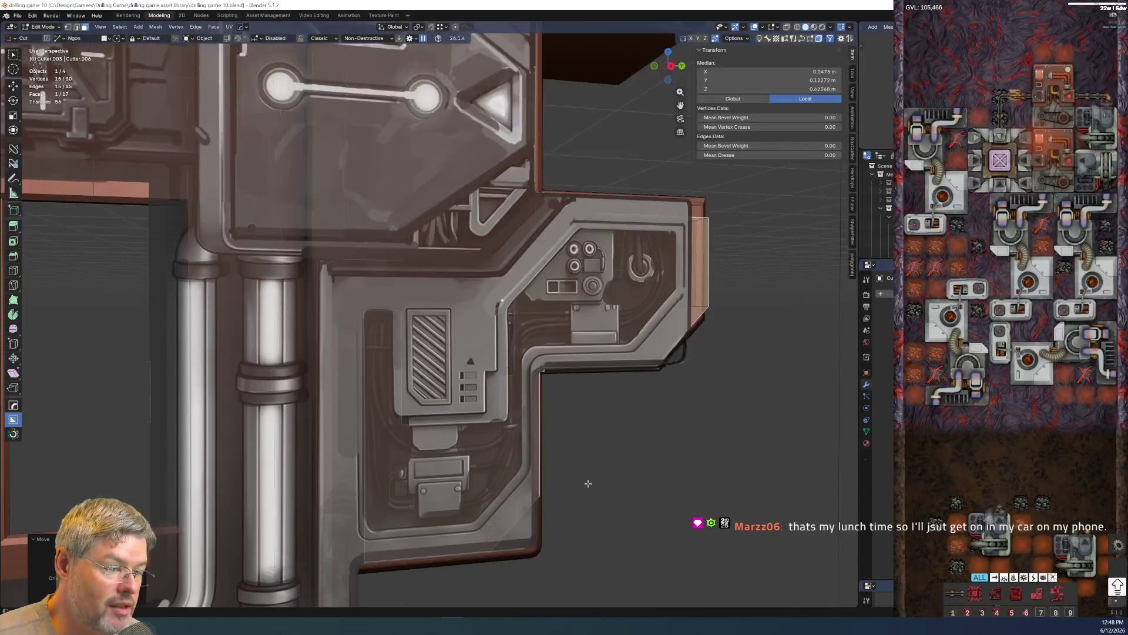
{"action": "scroll", "coordinate": [470, 446], "scroll_direction": "up", "scroll_amount": 2}
- Compare the cutter against the painted panel from several angles, then hide the concept art
{"action": "mouse_move", "coordinate": [453, 430]}
{"action": "middle_mouse_down"}
{"action": "mouse_move", "coordinate": [456, 491]}
{"action": "mouse_move", "coordinate": [421, 239]}
{"action": "middle_mouse_up"}
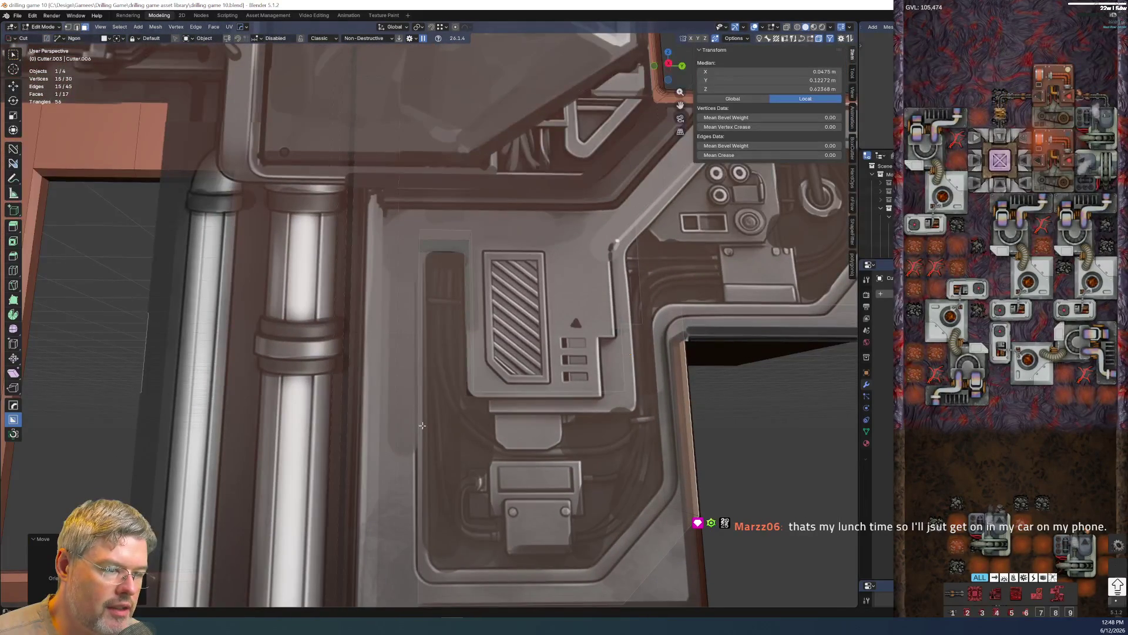
{"action": "middle_click_drag", "start_coordinate": [399, 443], "coordinate": [490, 327], "text": "alt"}
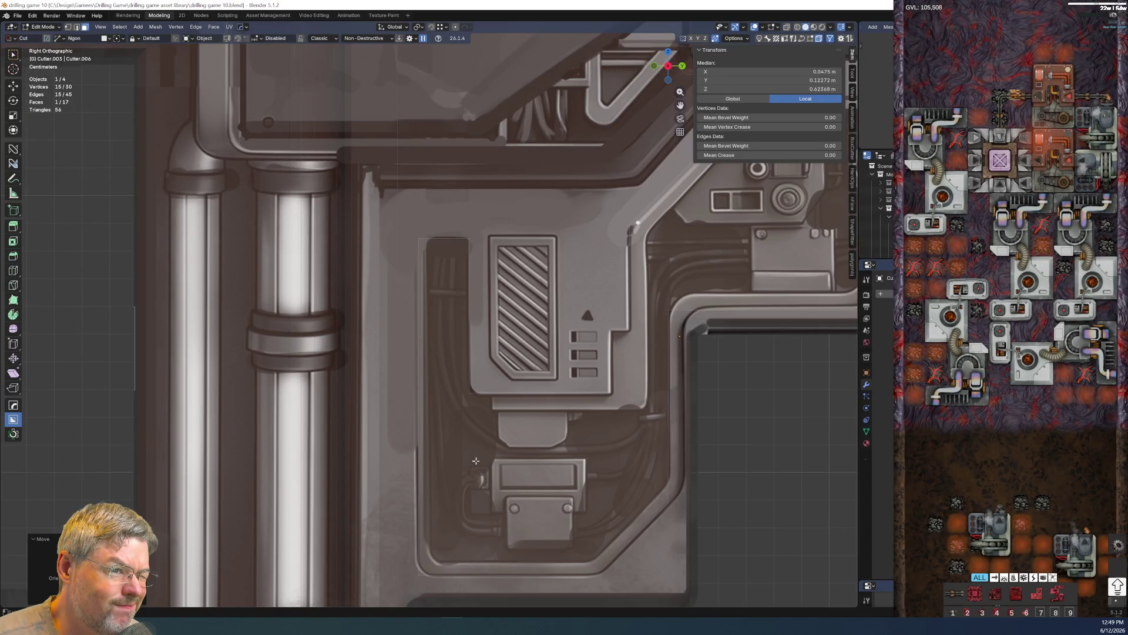
{"action": "middle_click_drag", "start_coordinate": [476, 460], "coordinate": [644, 395]}
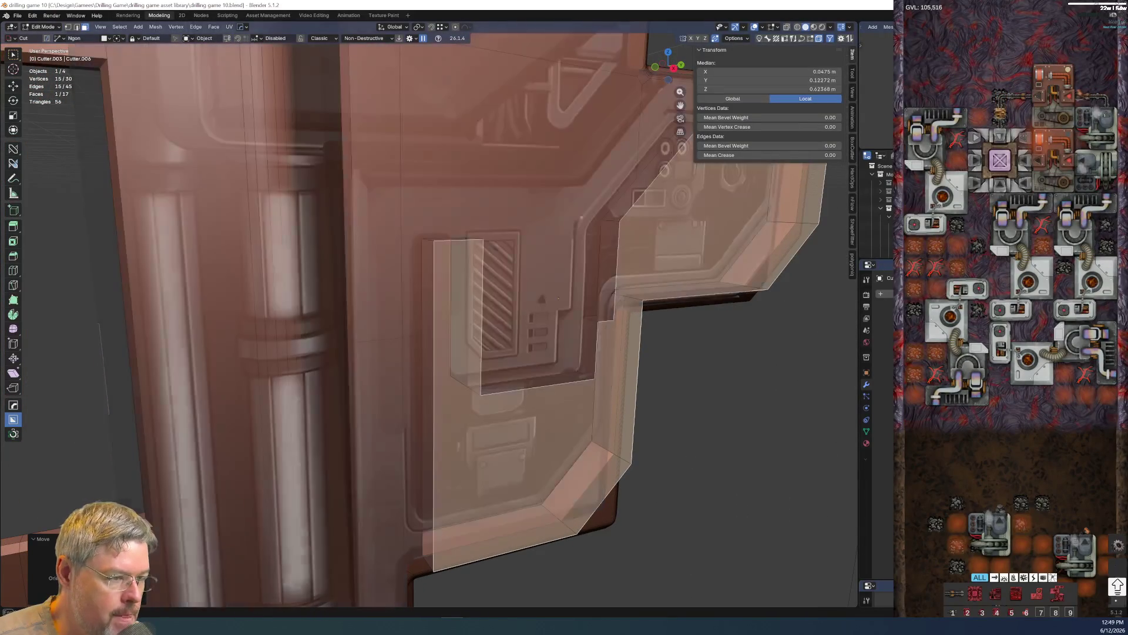
{"action": "scroll", "coordinate": [623, 404], "scroll_direction": "up", "scroll_amount": 5}
{"action": "scroll", "coordinate": [622, 404], "scroll_direction": "down", "scroll_amount": 5}
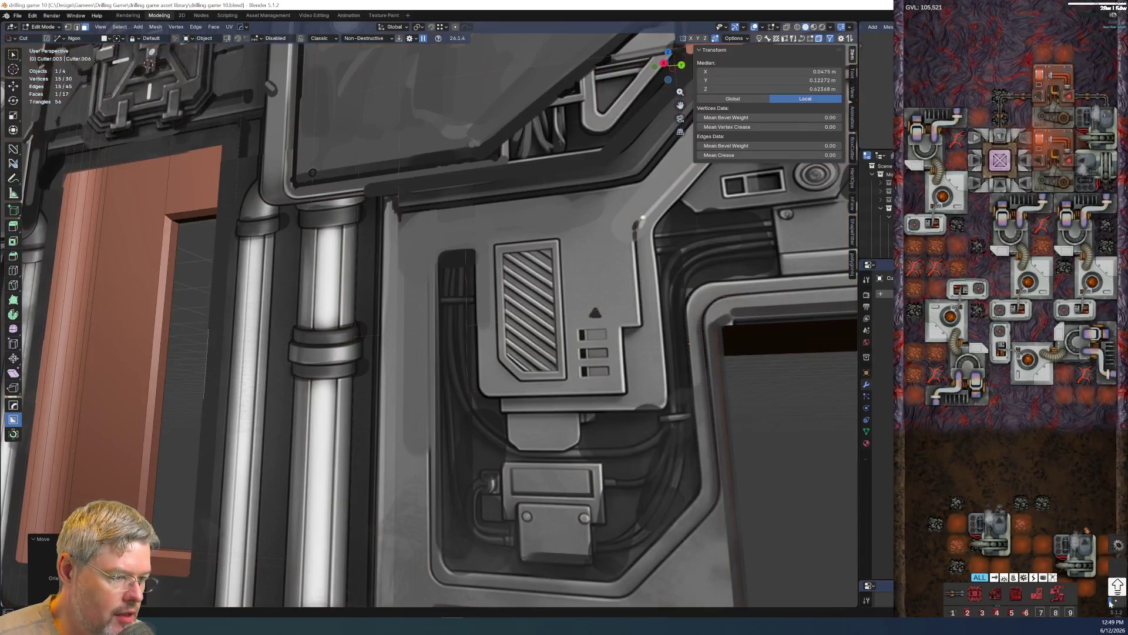
{"action": "mouse_move", "coordinate": [693, 358]}
{"action": "middle_mouse_down", "text": "shift"}
{"action": "mouse_move", "coordinate": [543, 481]}
{"action": "mouse_move", "coordinate": [415, 391]}
{"action": "middle_mouse_up", "text": "shift"}
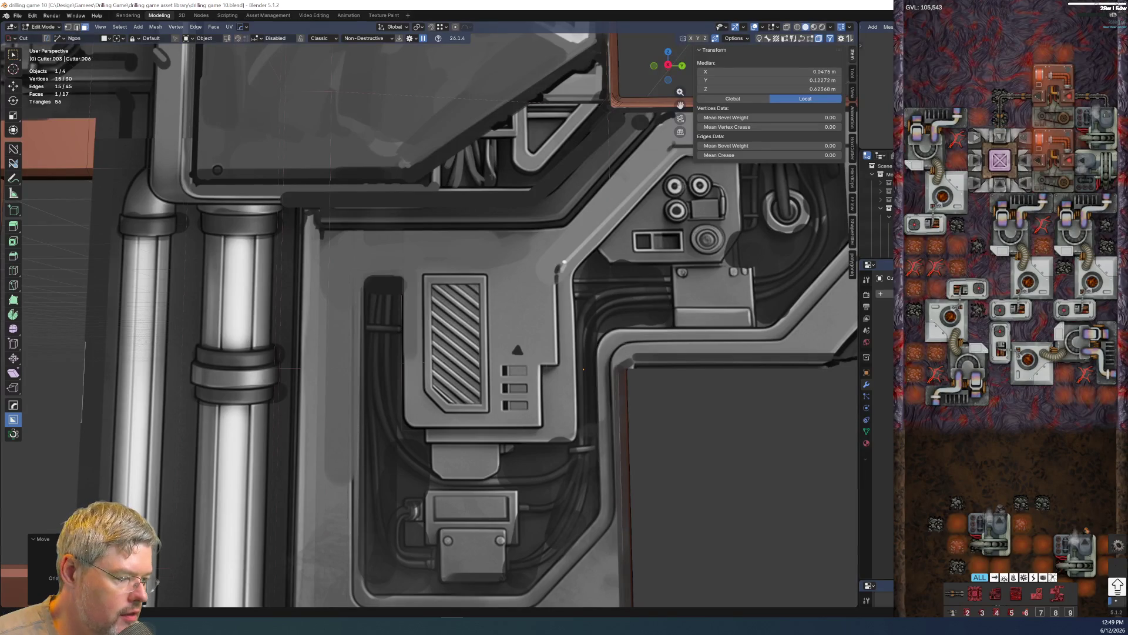
{"action": "key", "text": "h"}
- Knife-cut a straight axis-constrained line across the cutter's notch
{"action": "mouse_move", "coordinate": [482, 449]}
{"action": "middle_mouse_down"}
{"action": "mouse_move", "coordinate": [441, 458]}
{"action": "mouse_move", "coordinate": [472, 402]}
{"action": "middle_mouse_up"}
{"action": "left_click", "coordinate": [410, 465]}
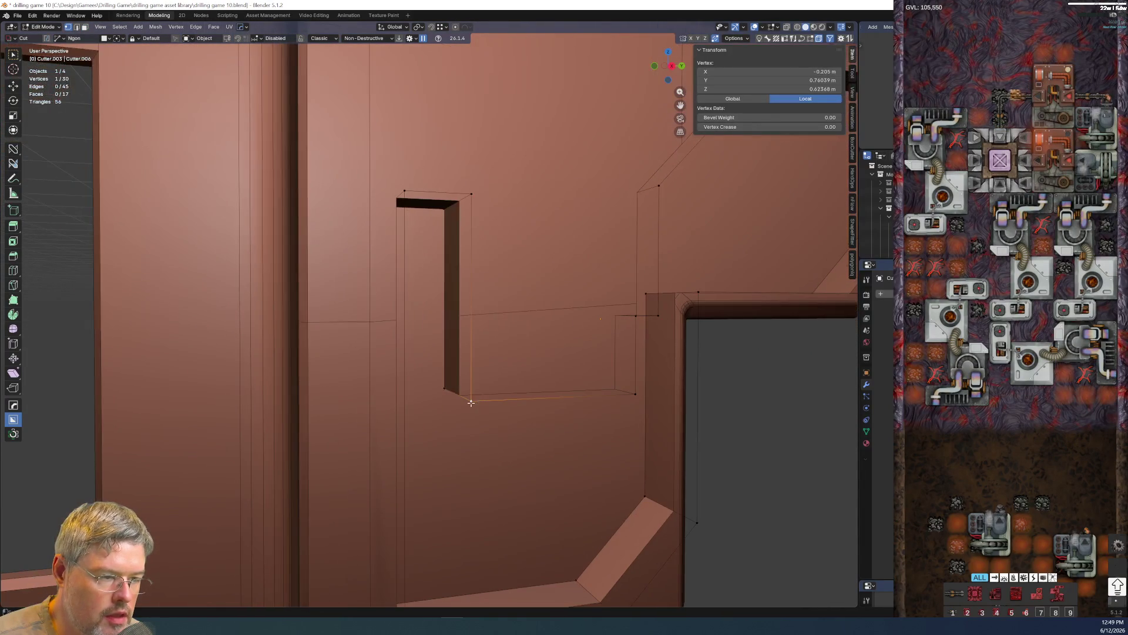
{"action": "key", "text": "k"}
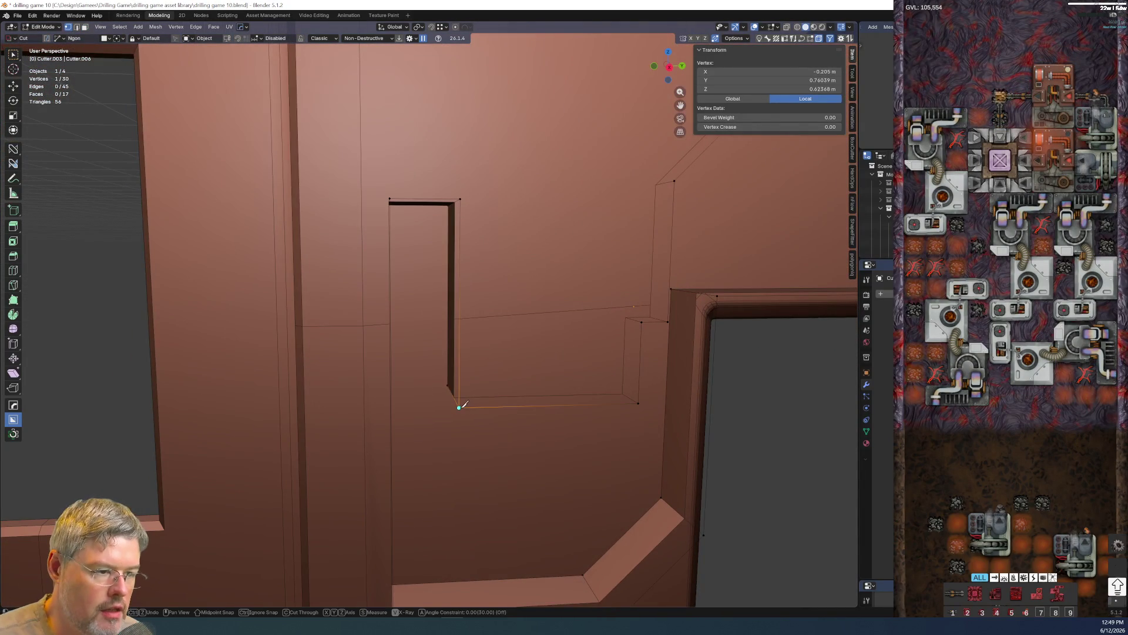
{"action": "key", "text": "y"}
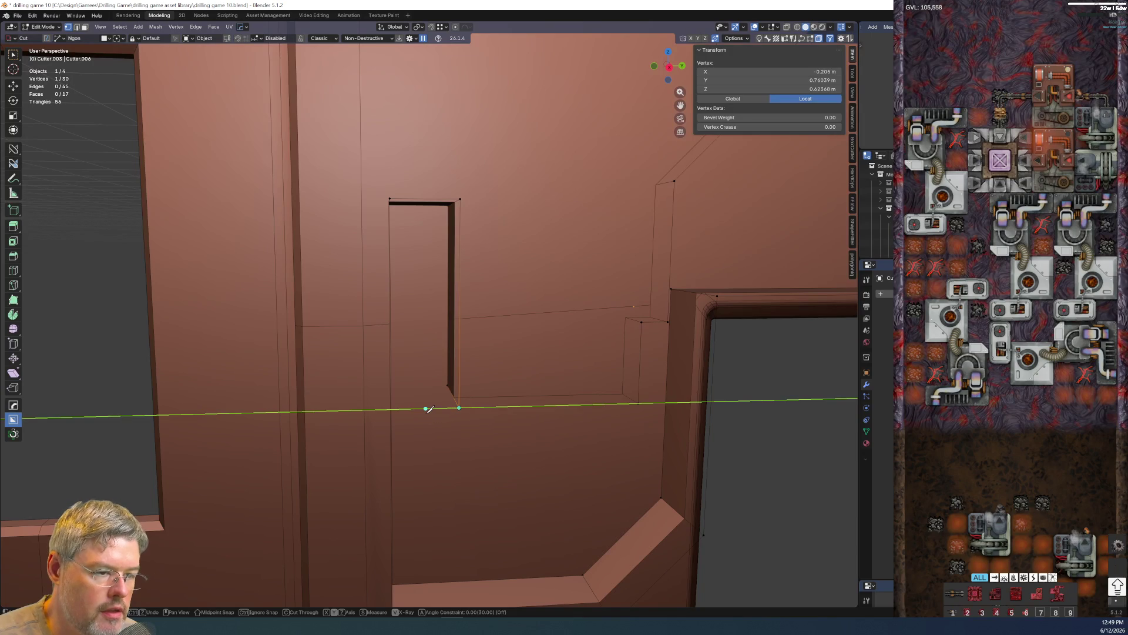
{"action": "left_click", "coordinate": [391, 409]}
{"action": "key", "text": "Return"}
{"action": "middle_click_drag", "start_coordinate": [392, 408], "coordinate": [449, 394]}
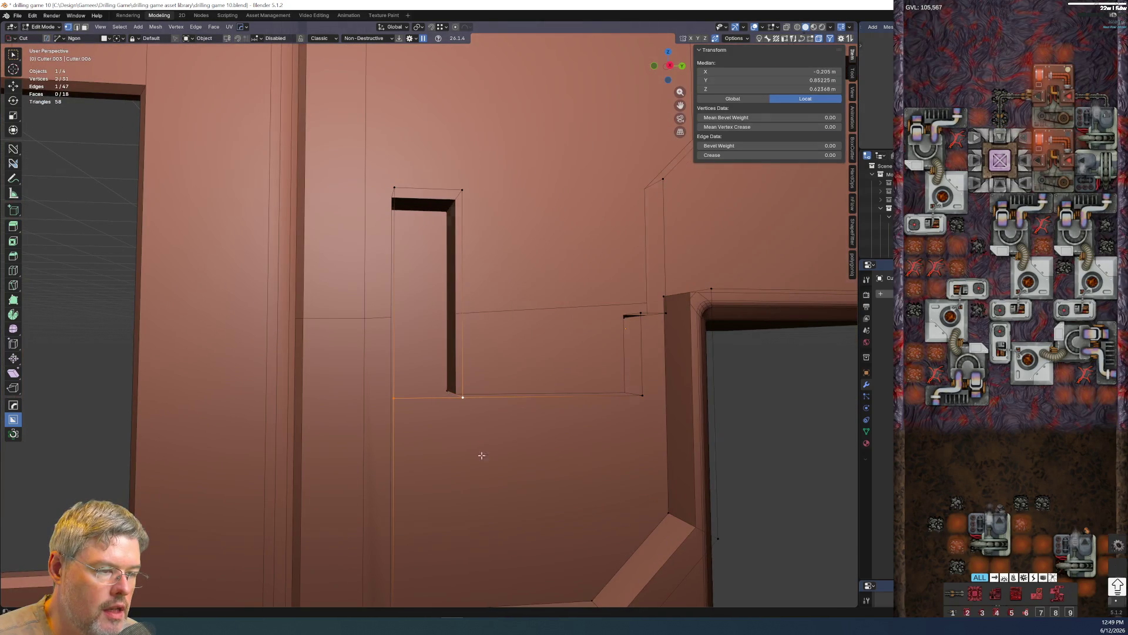
- Isolate the cutter in local view, go see-through and connect two corner vertices
{"action": "left_click", "coordinate": [481, 456]}
{"action": "mouse_move", "coordinate": [481, 455]}
{"action": "middle_mouse_down"}
{"action": "mouse_move", "coordinate": [583, 416]}
{"action": "mouse_move", "coordinate": [555, 446]}
{"action": "mouse_move", "coordinate": [425, 456]}
{"action": "mouse_move", "coordinate": [521, 431]}
{"action": "middle_mouse_up"}
{"action": "key", "text": "KP_Divide"}
{"action": "mouse_move", "coordinate": [632, 467]}
{"action": "middle_mouse_down"}
{"action": "mouse_move", "coordinate": [594, 458]}
{"action": "mouse_move", "coordinate": [623, 418]}
{"action": "mouse_move", "coordinate": [649, 415]}
{"action": "mouse_move", "coordinate": [365, 370]}
{"action": "middle_mouse_up"}
{"action": "key", "text": "alt+z"}
{"action": "left_click", "coordinate": [386, 367]}
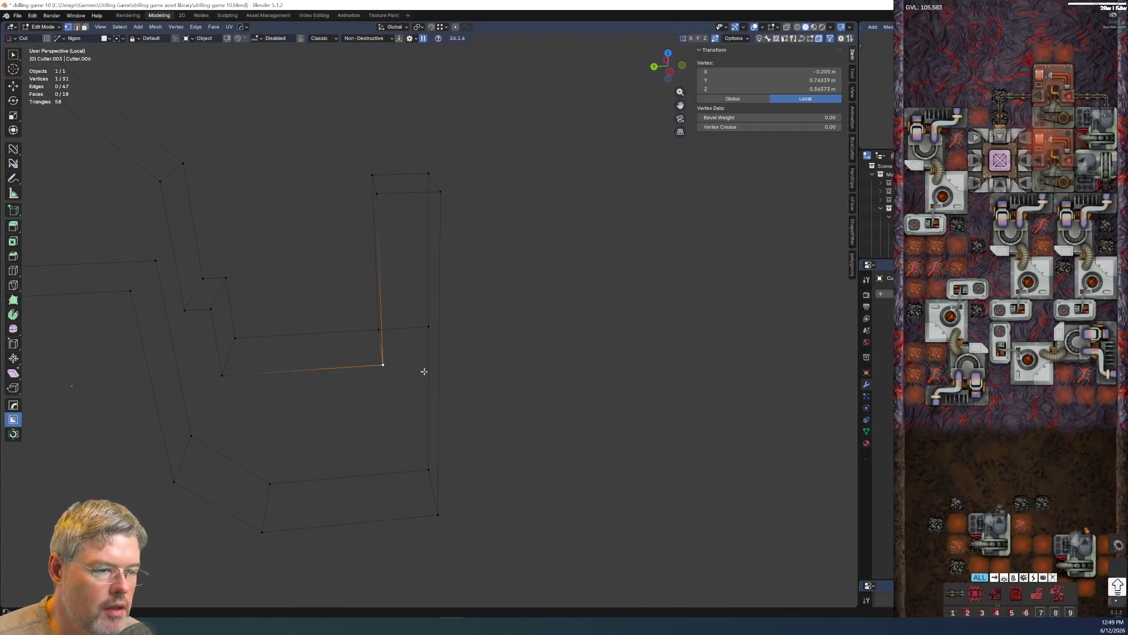
{"action": "left_click", "coordinate": [438, 325], "text": "shift"}
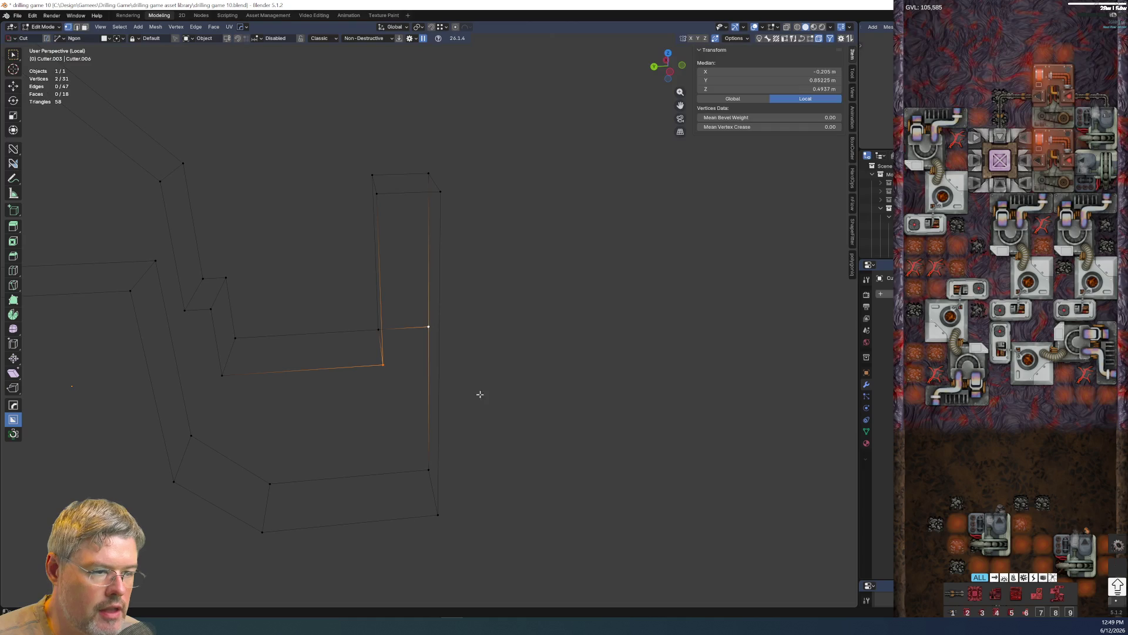
{"action": "key", "text": "j"}
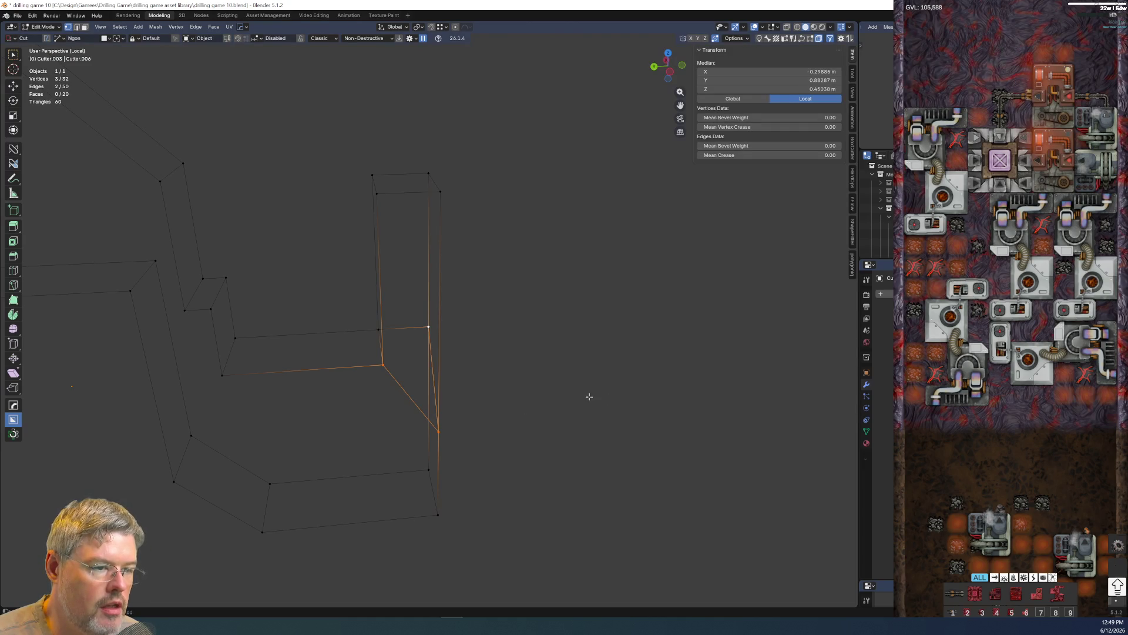
- Move the lower new notch vertex along Z to reshape the angled corner
{"action": "middle_click_drag", "start_coordinate": [448, 410], "coordinate": [444, 94]}
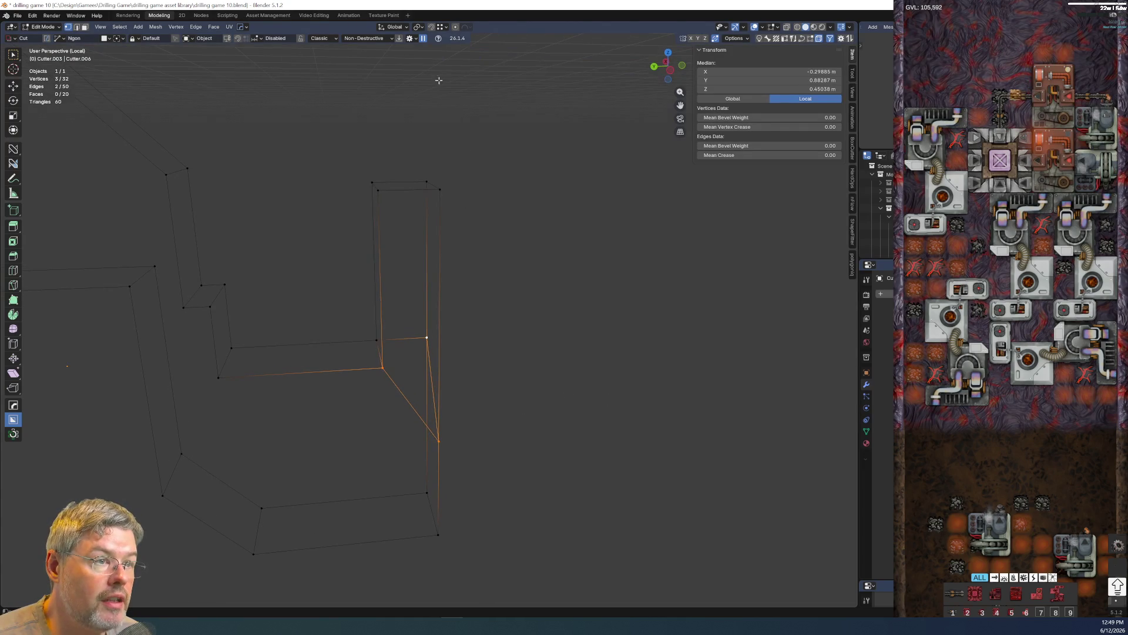
{"action": "key", "text": "g"}
{"action": "key", "text": "z"}
{"action": "key", "text": "Escape"}
{"action": "left_click_drag", "start_coordinate": [438, 438], "coordinate": [442, 444]}
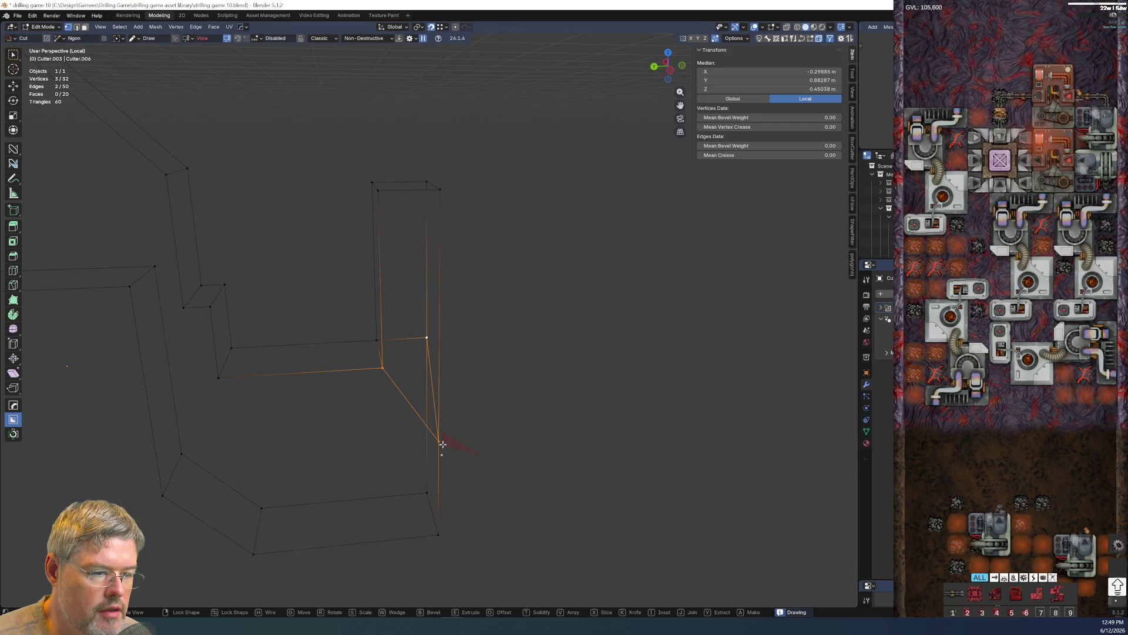
{"action": "key", "text": "Escape"}
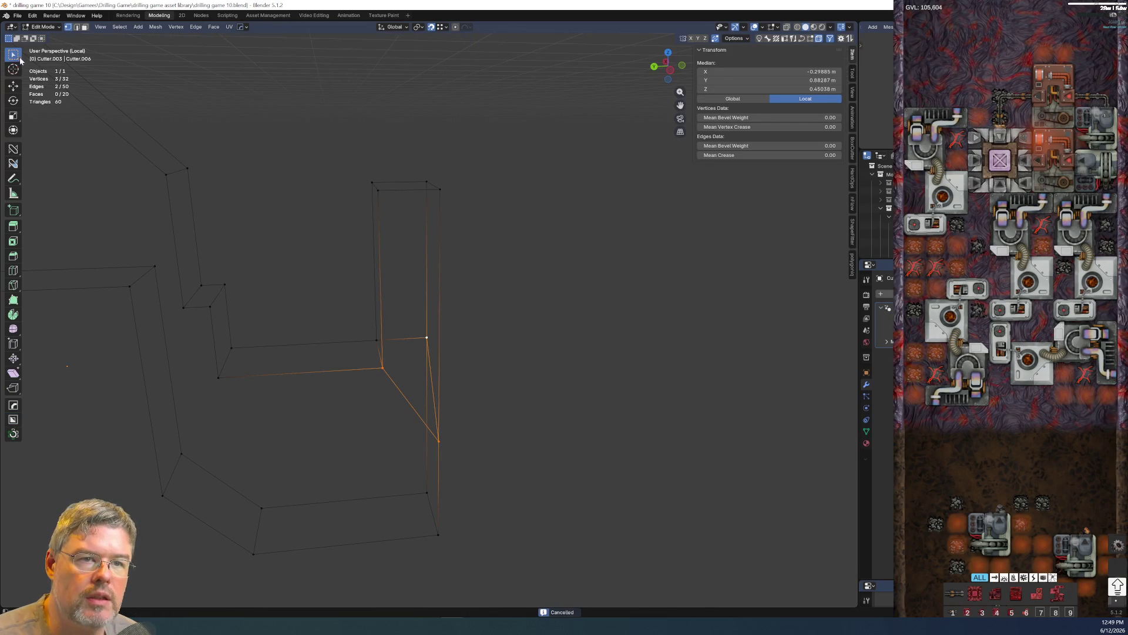
{"action": "left_click", "coordinate": [457, 445]}
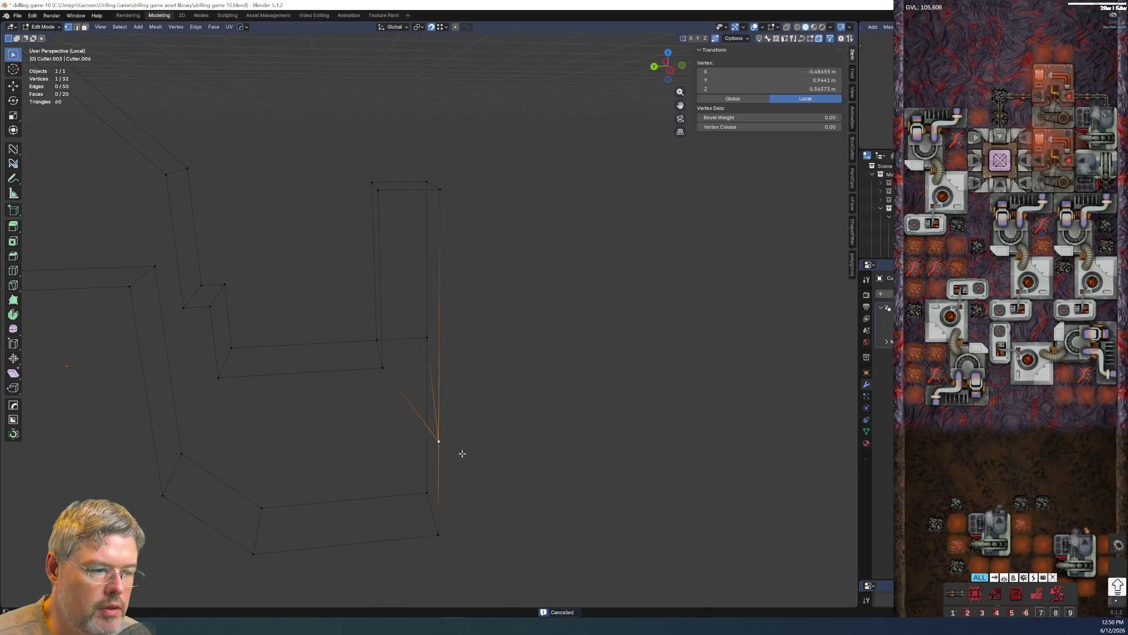
{"action": "key", "text": "g"}
{"action": "key", "text": "z"}
{"action": "left_click", "coordinate": [385, 369]}
- Back in solid shading, select the cutter's two front faces
{"action": "mouse_move", "coordinate": [411, 433]}
{"action": "middle_mouse_down"}
{"action": "mouse_move", "coordinate": [567, 444]}
{"action": "mouse_move", "coordinate": [541, 458]}
{"action": "mouse_move", "coordinate": [511, 433]}
{"action": "mouse_move", "coordinate": [320, 403]}
{"action": "middle_mouse_up"}
{"action": "key", "text": "shift+z"}
{"action": "left_click", "coordinate": [553, 434]}
{"action": "left_click", "coordinate": [327, 415], "text": "shift"}
{"action": "key", "text": "alt+z"}
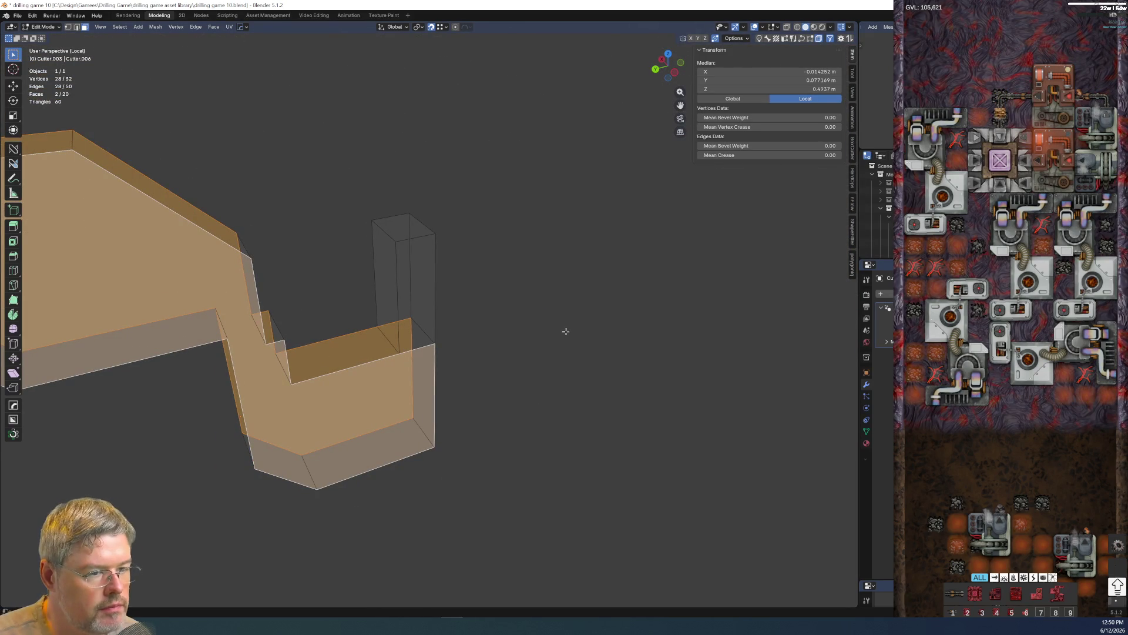
- Inset the two front faces with a narrow border and leave local view to see the whole model
{"action": "key", "text": "i"}
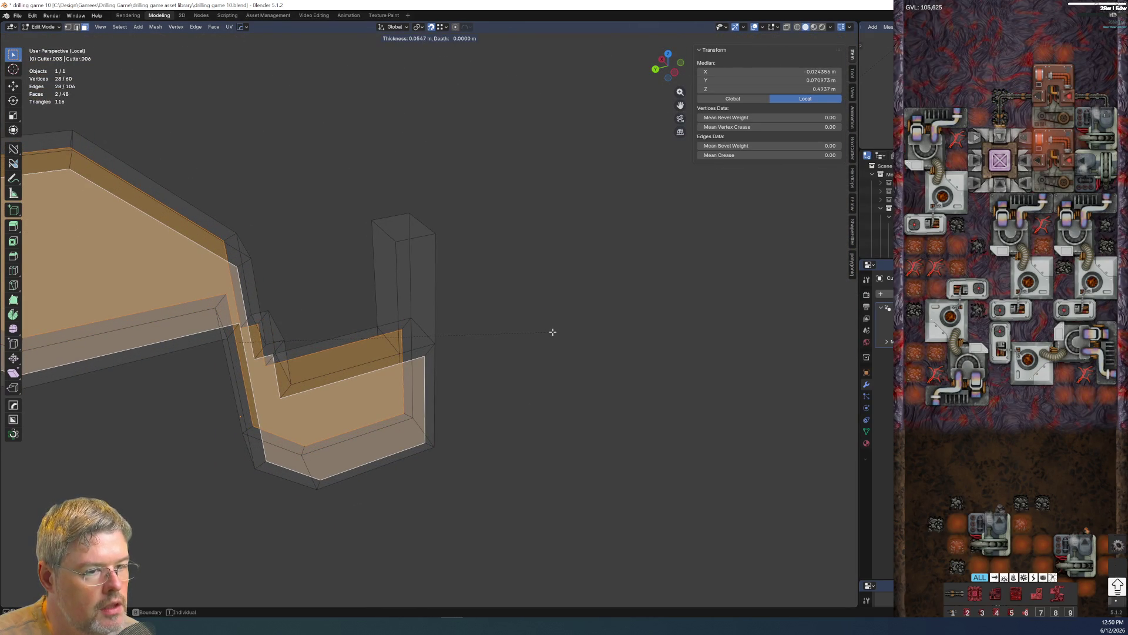
{"action": "left_click", "coordinate": [553, 331]}
{"action": "key", "text": "KP_3"}
{"action": "scroll", "coordinate": [695, 279], "scroll_direction": "up", "scroll_amount": 2}
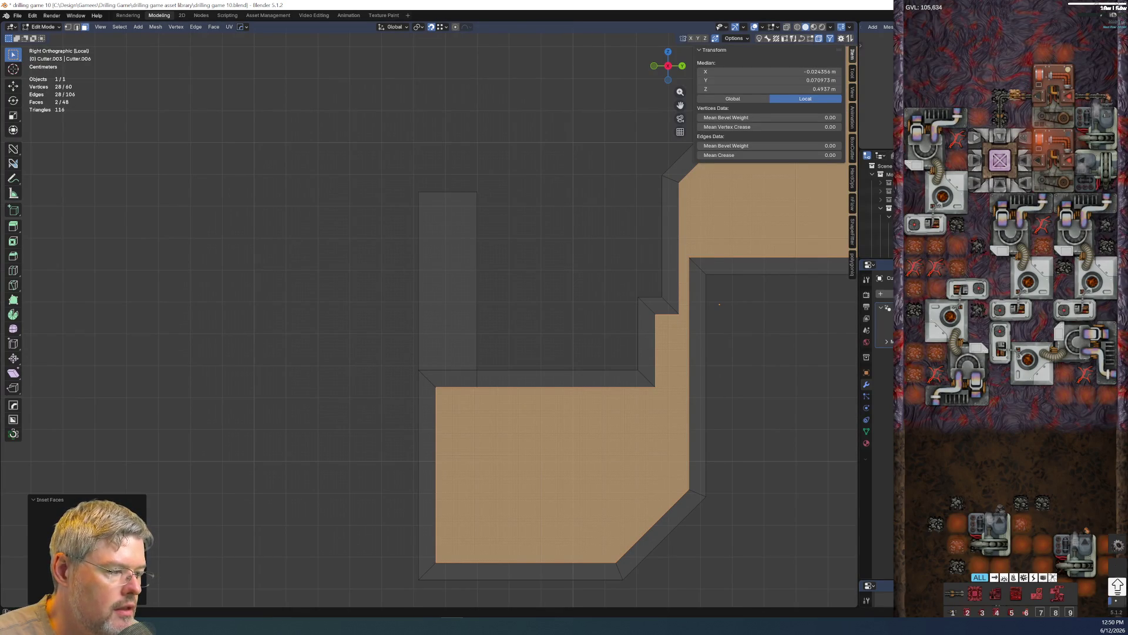
{"action": "key", "text": "KP_Divide"}
{"action": "middle_click_drag", "start_coordinate": [815, 477], "coordinate": [629, 355]}
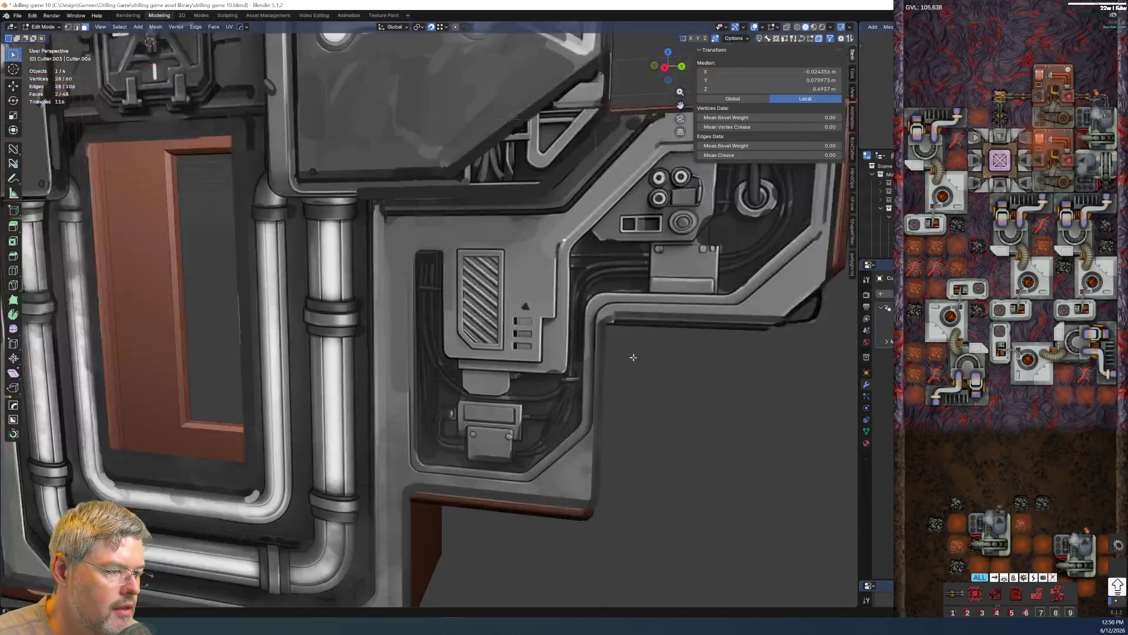
{"action": "scroll", "coordinate": [627, 355], "scroll_direction": "down", "scroll_amount": 3}
{"action": "middle_click_drag", "start_coordinate": [563, 304], "coordinate": [529, 297], "text": "shift"}
{"action": "scroll", "coordinate": [523, 294], "scroll_direction": "up", "scroll_amount": 2}
- Review the cutter in solid and X-ray shading, return to Object Mode and start moving it along X
{"action": "key", "text": "z"}
{"action": "key", "text": "8"}
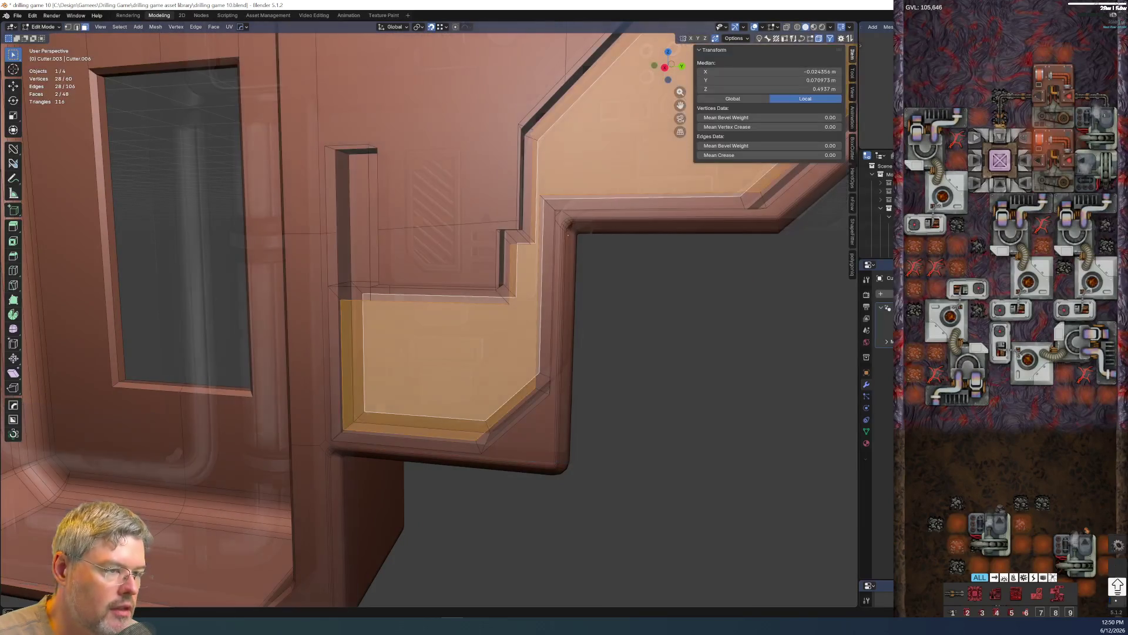
{"action": "middle_click_drag", "start_coordinate": [618, 301], "coordinate": [522, 256]}
{"action": "key", "text": "alt+z"}
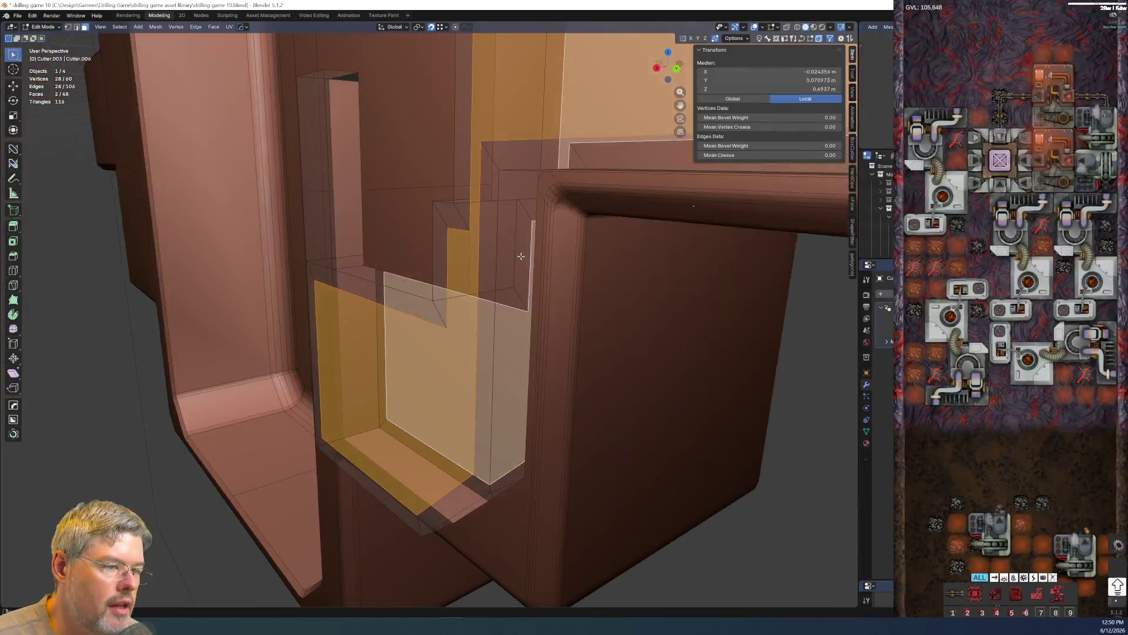
{"action": "mouse_move", "coordinate": [473, 326]}
{"action": "middle_mouse_down"}
{"action": "mouse_move", "coordinate": [609, 333]}
{"action": "mouse_move", "coordinate": [556, 358]}
{"action": "mouse_move", "coordinate": [584, 370]}
{"action": "mouse_move", "coordinate": [560, 365]}
{"action": "mouse_move", "coordinate": [518, 381]}
{"action": "middle_mouse_up"}
{"action": "key", "text": "alt+z"}
{"action": "key", "text": "alt+z"}
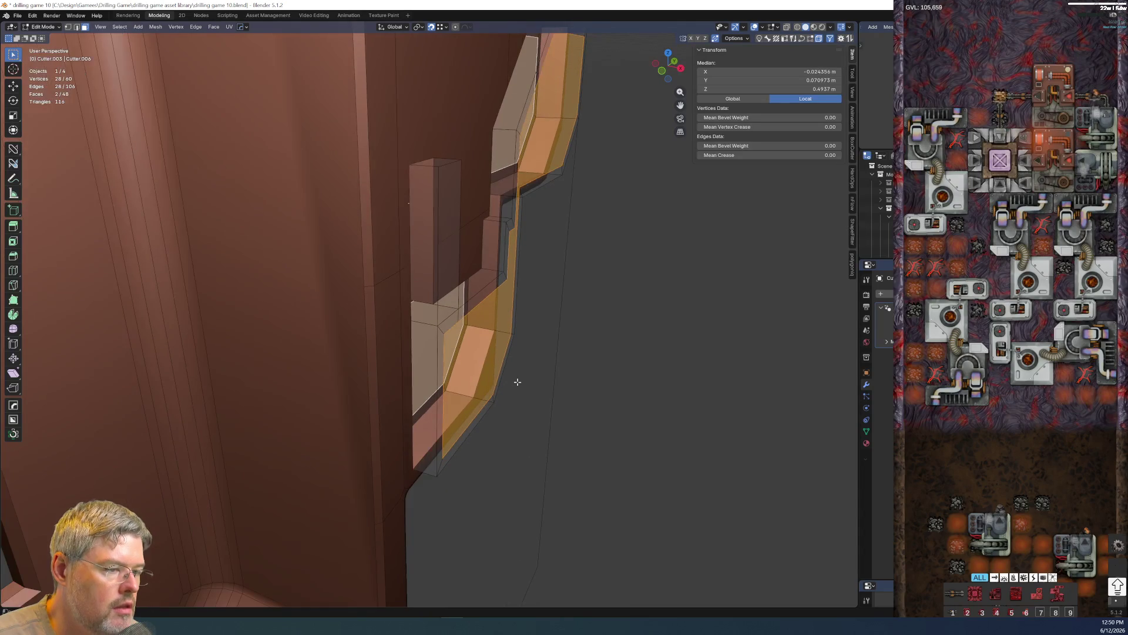
{"action": "key", "text": "ctrl+Tab"}
{"action": "left_click", "coordinate": [529, 339]}
{"action": "key", "text": "g"}
{"action": "key", "text": "x"}
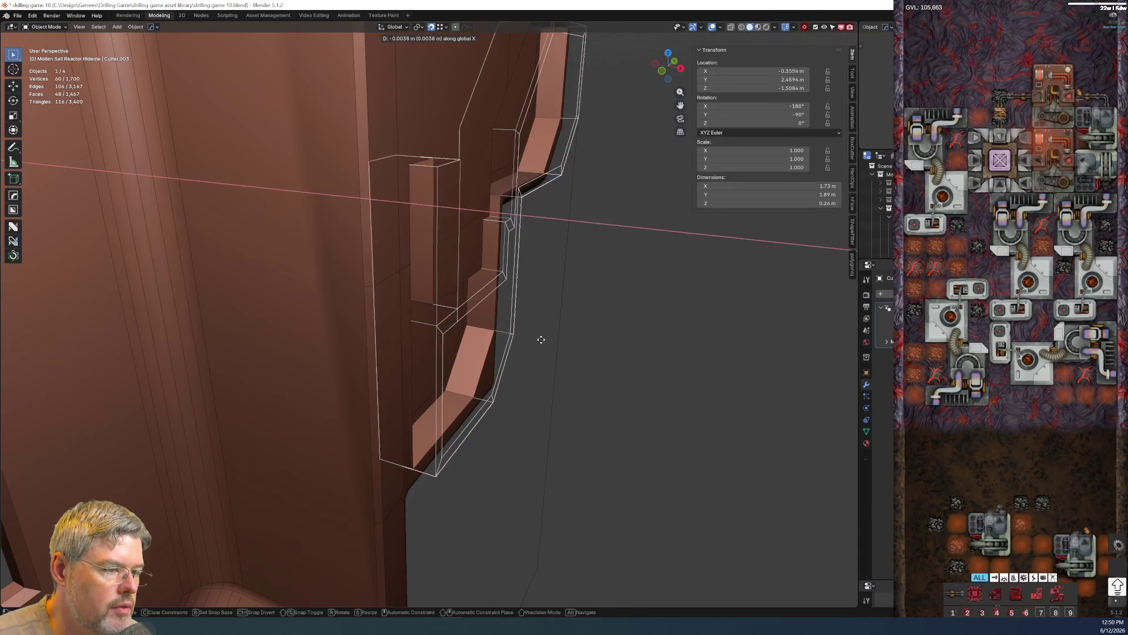
- Select the cutter and start editing its mesh, framed in view with X-ray shading
{"action": "left_click", "coordinate": [636, 359]}
{"action": "mouse_move", "coordinate": [641, 368]}
{"action": "middle_mouse_down"}
{"action": "mouse_move", "coordinate": [629, 389]}
{"action": "mouse_move", "coordinate": [584, 378]}
{"action": "mouse_move", "coordinate": [373, 381]}
{"action": "middle_mouse_up"}
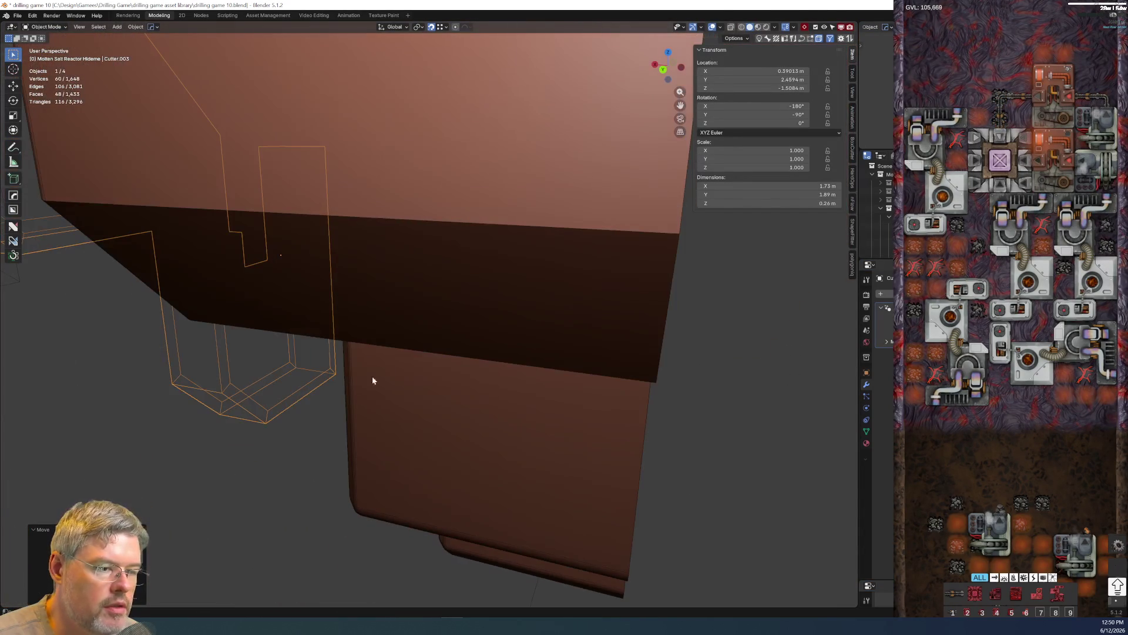
{"action": "left_click", "coordinate": [375, 321]}
{"action": "left_click", "coordinate": [288, 387]}
{"action": "left_click", "coordinate": [281, 412]}
{"action": "key", "text": "Tab"}
{"action": "left_click", "coordinate": [284, 347]}
{"action": "key", "text": "KP_Decimal"}
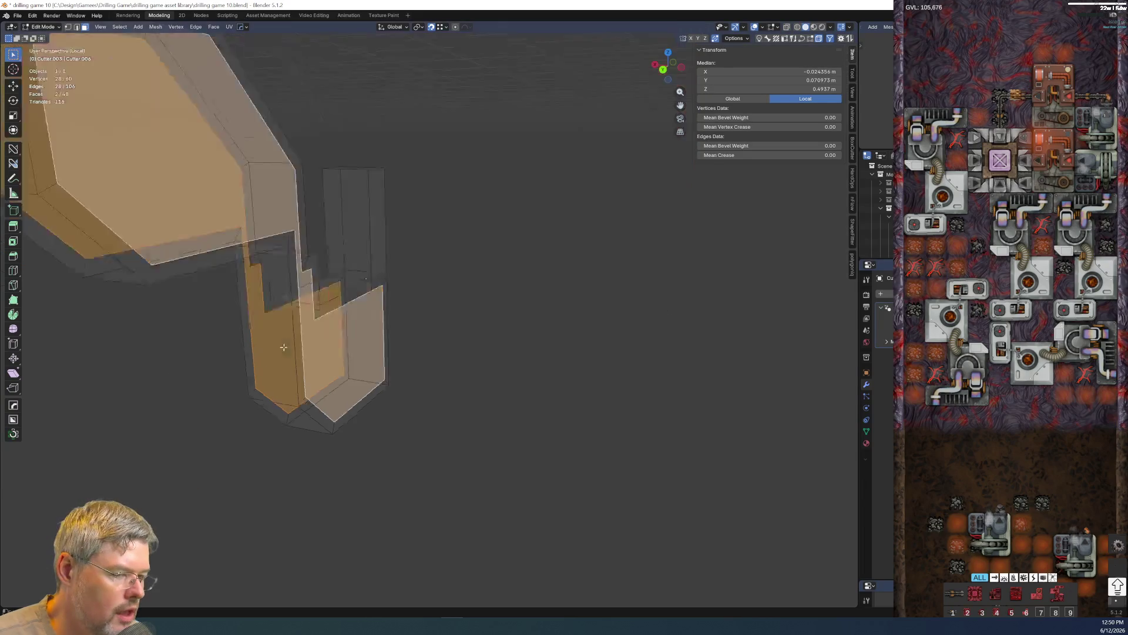
{"action": "scroll", "coordinate": [483, 352], "scroll_direction": "up", "scroll_amount": 3}
{"action": "key", "text": "alt+z"}
{"action": "middle_click_drag", "start_coordinate": [499, 428], "coordinate": [514, 472]}
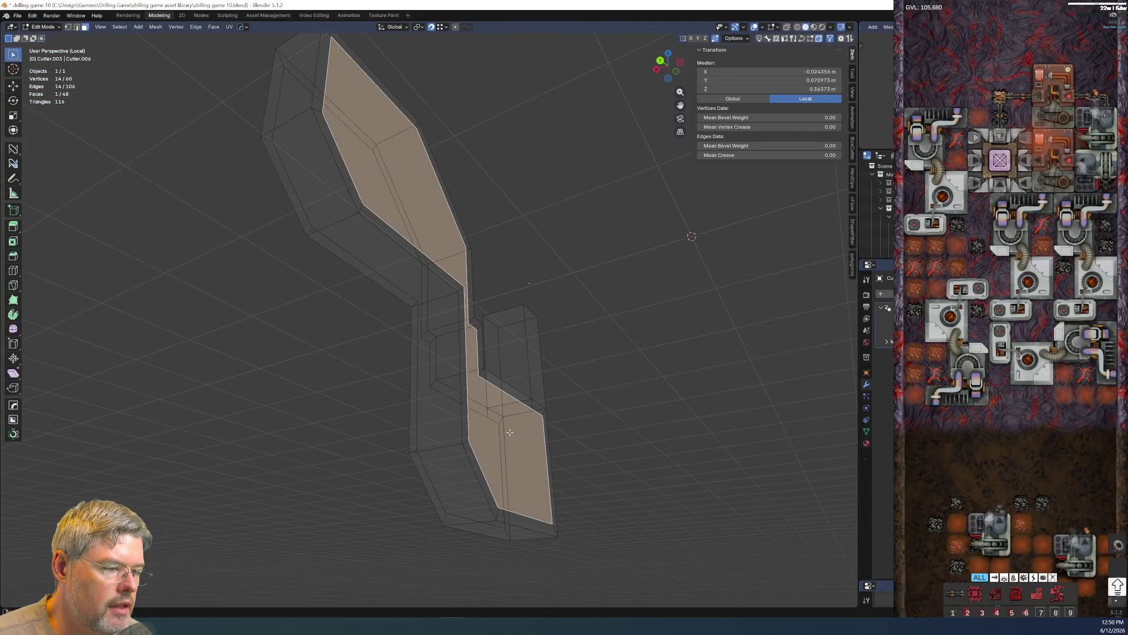
- Trial-extrude the cutter's front face along its normal, then undo it
{"action": "left_click", "coordinate": [514, 470]}
{"action": "key", "text": "e"}
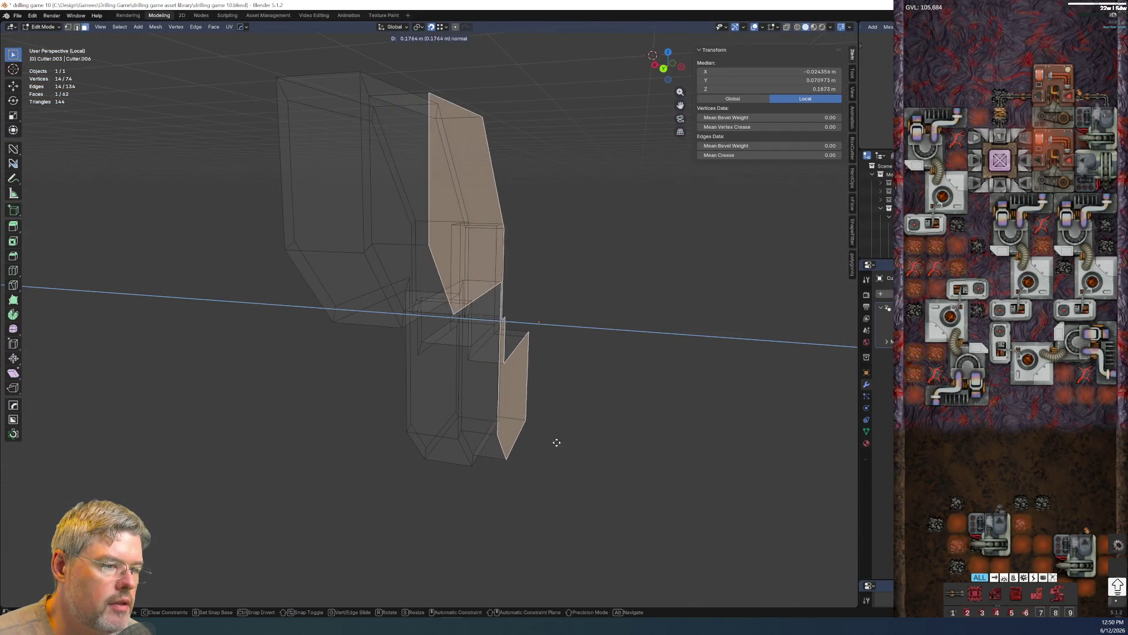
{"action": "left_click", "coordinate": [555, 443]}
{"action": "mouse_move", "coordinate": [554, 444]}
{"action": "middle_mouse_down"}
{"action": "mouse_move", "coordinate": [508, 393]}
{"action": "mouse_move", "coordinate": [548, 417]}
{"action": "middle_mouse_up"}
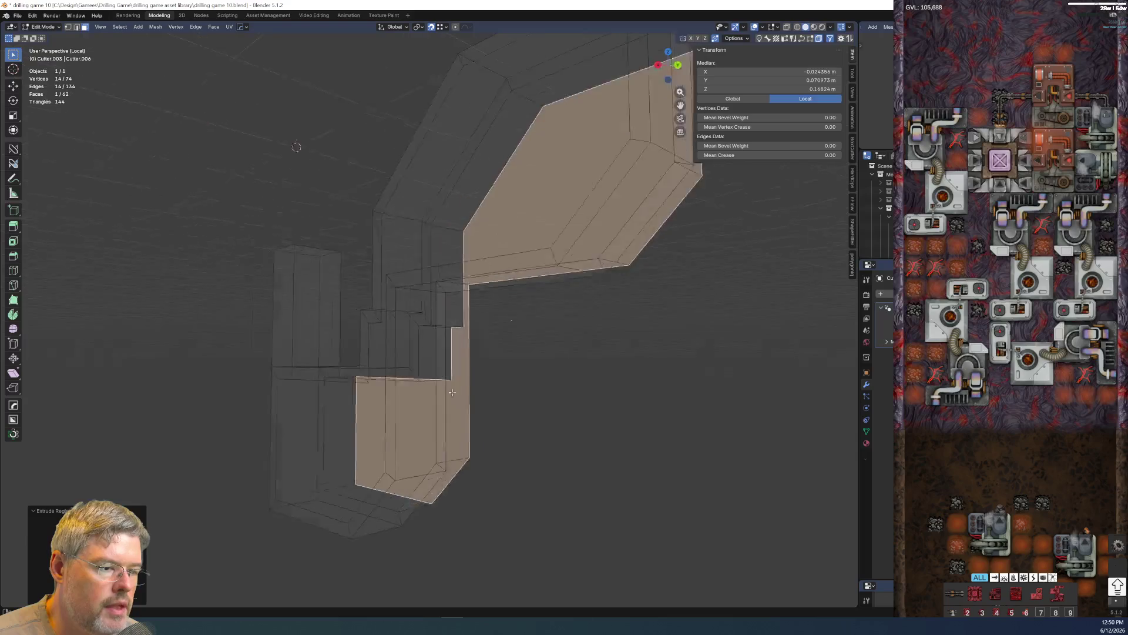
{"action": "key", "text": "ctrl+z"}
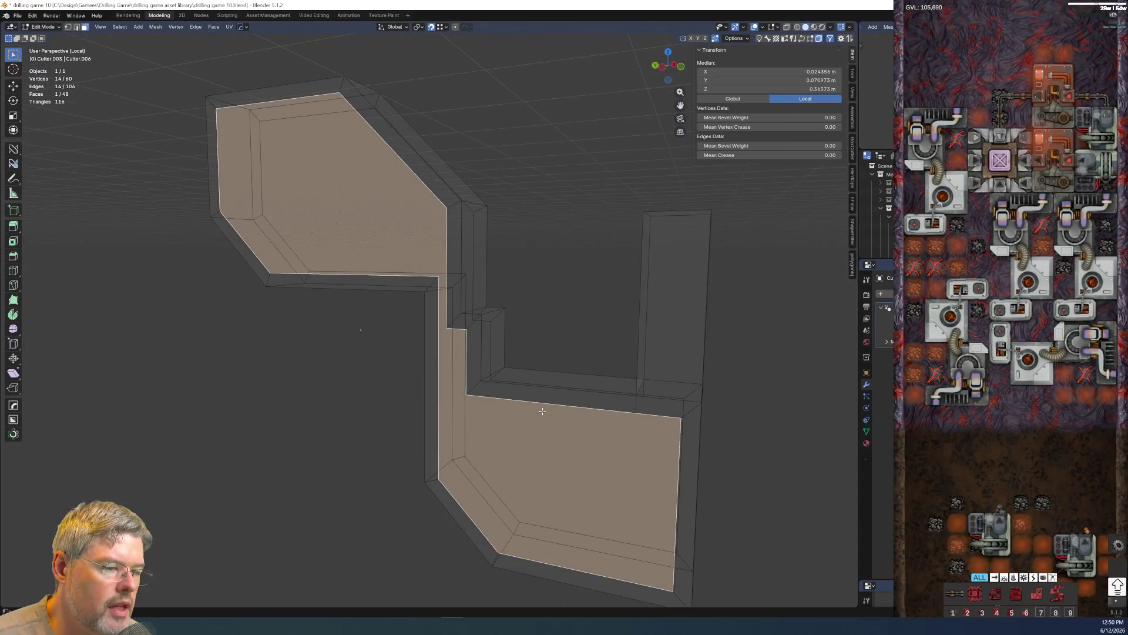
{"action": "scroll", "coordinate": [565, 405], "scroll_direction": "up", "scroll_amount": 4}
- Inspect the notch-corner vertex from several orthographic side views
{"action": "middle_click_drag", "start_coordinate": [585, 395], "coordinate": [466, 360]}
{"action": "key", "text": "a"}
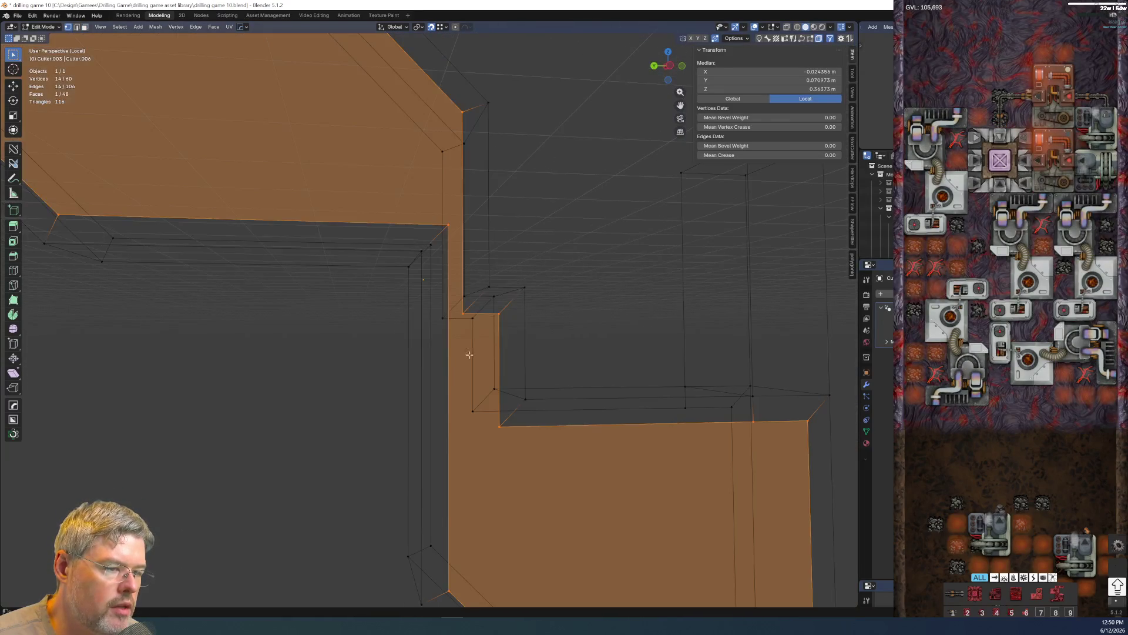
{"action": "left_click", "coordinate": [466, 318]}
{"action": "middle_click_drag", "start_coordinate": [466, 319], "coordinate": [456, 315]}
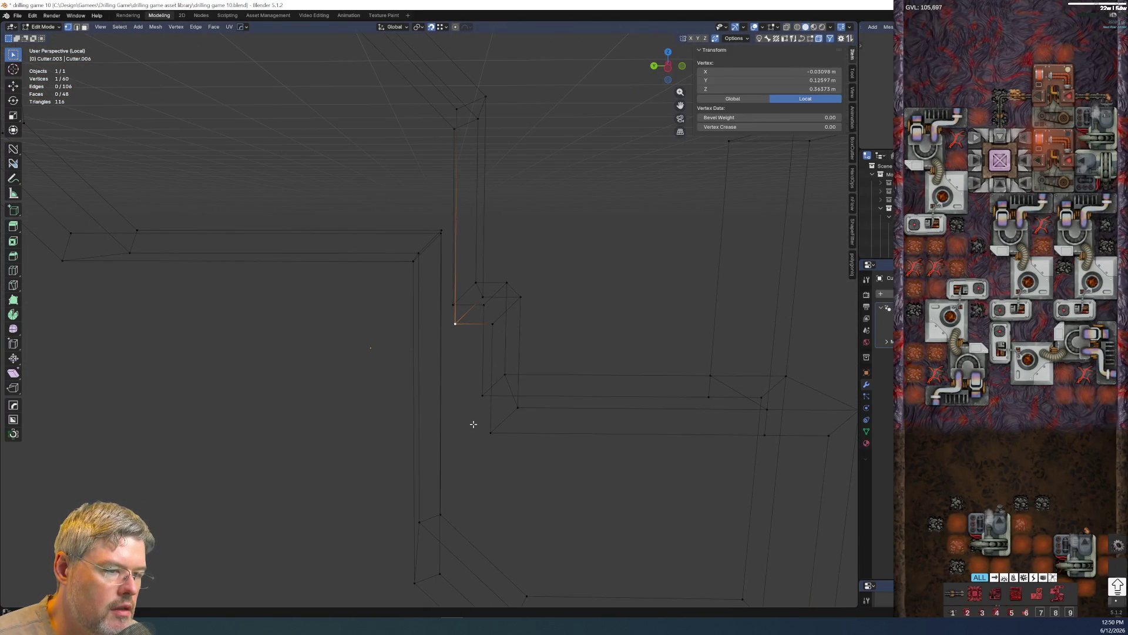
{"action": "mouse_move", "coordinate": [529, 443]}
{"action": "middle_mouse_down"}
{"action": "mouse_move", "coordinate": [466, 373]}
{"action": "mouse_move", "coordinate": [453, 379]}
{"action": "middle_mouse_up"}
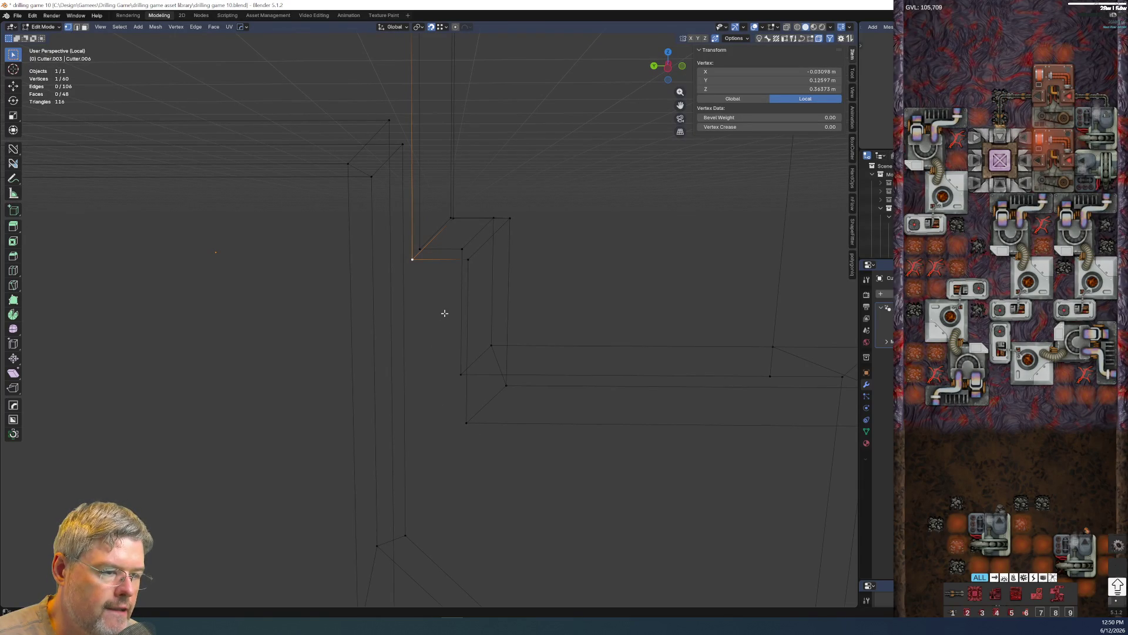
{"action": "key", "text": "KP_3"}
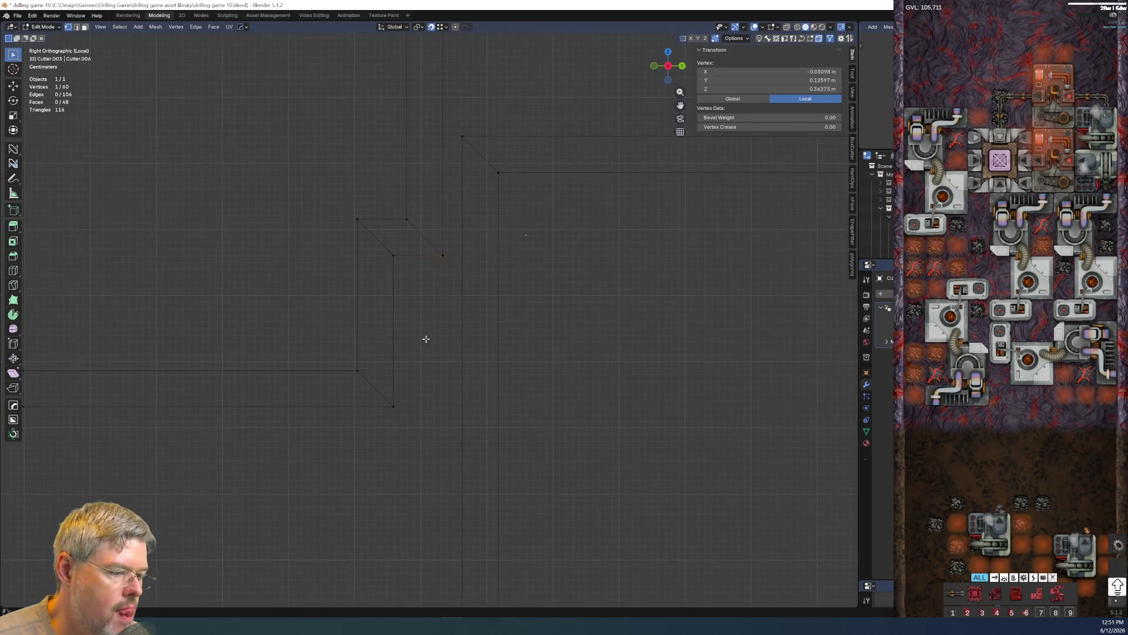
{"action": "key", "text": "KP_7"}
{"action": "key", "text": "KP_1"}
{"action": "key", "text": "KP_3"}
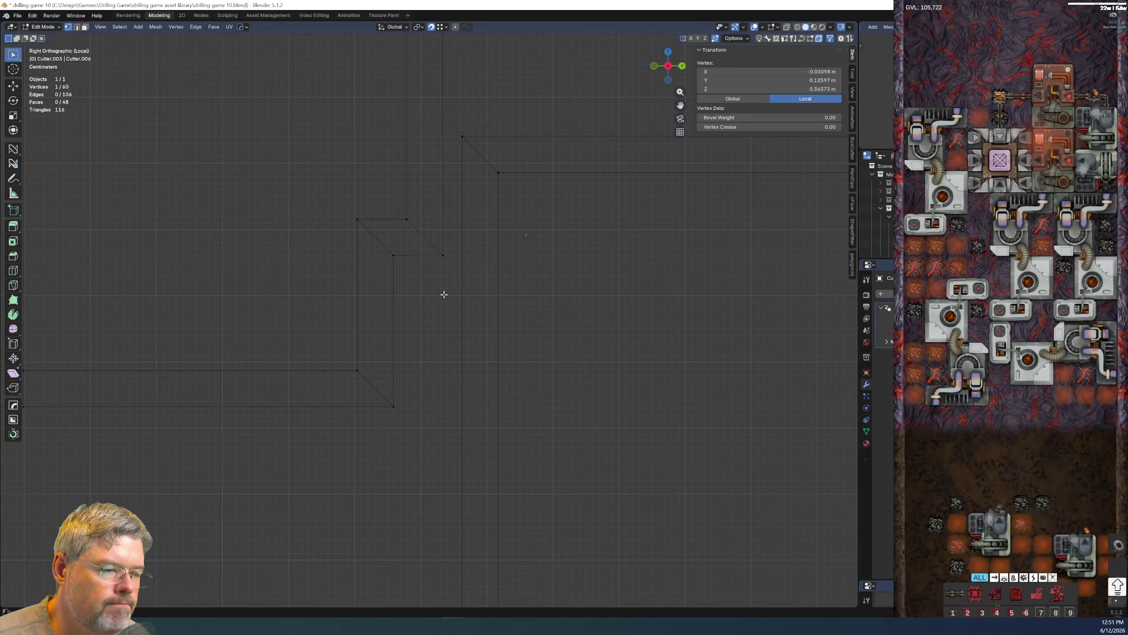
- Delete the large cutter face and switch to wireframe display
{"action": "left_click", "coordinate": [443, 297]}
{"action": "middle_click_drag", "start_coordinate": [444, 297], "coordinate": [491, 438]}
{"action": "key", "text": "x"}
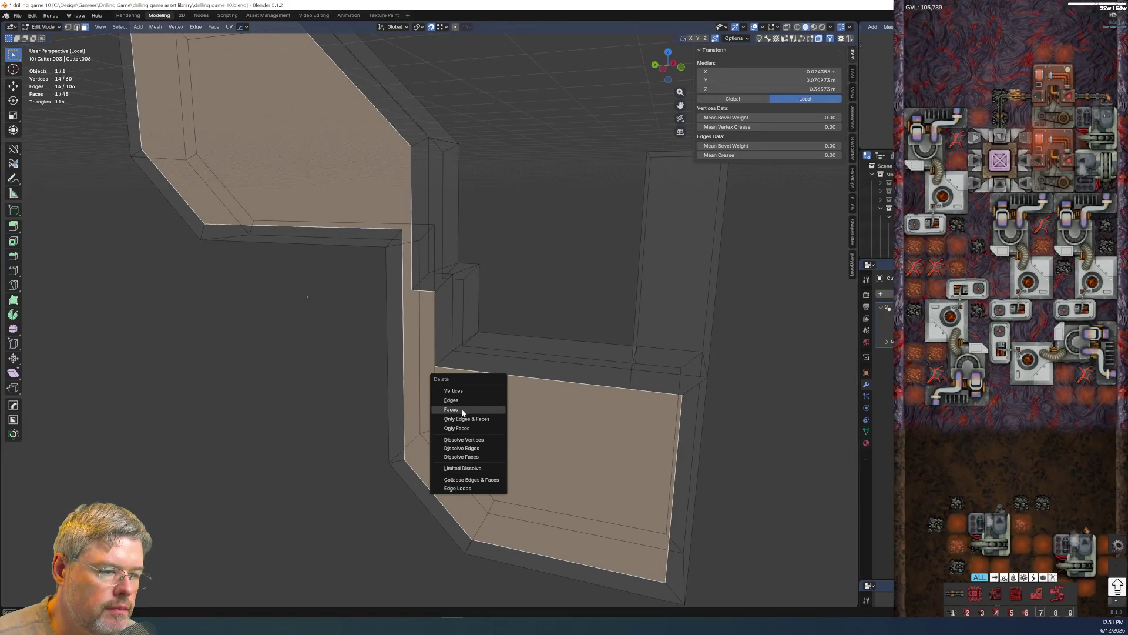
{"action": "left_click", "coordinate": [463, 413]}
{"action": "key", "text": "shift+z"}
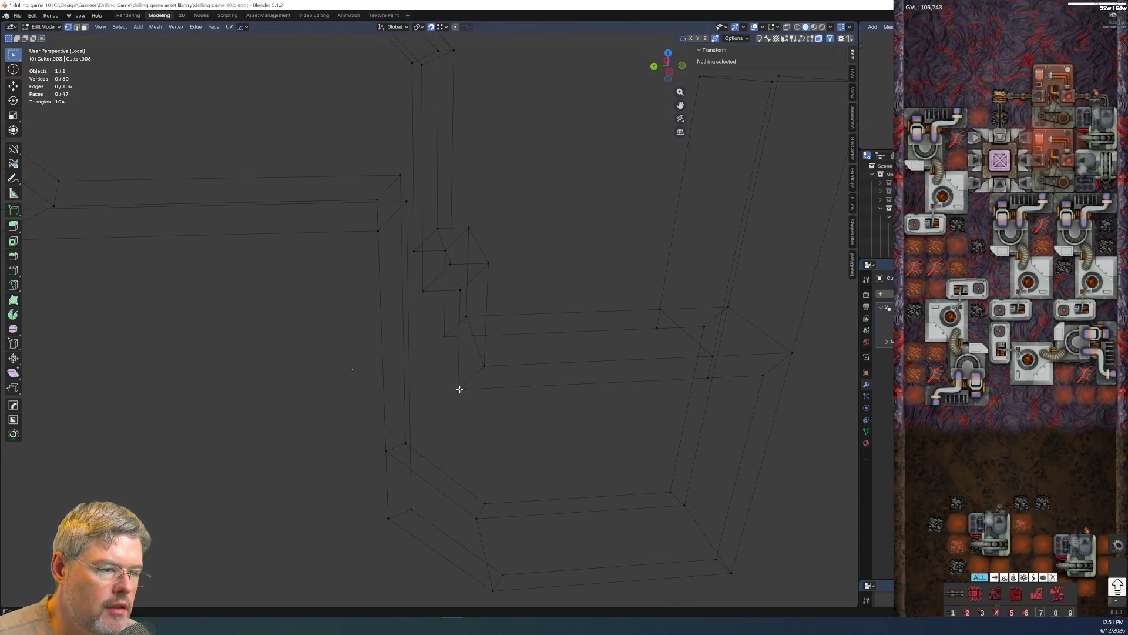
- Select the border of the opening and fill it with a new face (F)
{"action": "left_click", "coordinate": [457, 386]}
{"action": "left_click", "coordinate": [421, 297], "text": "shift"}
{"action": "middle_click_drag", "start_coordinate": [423, 353], "coordinate": [454, 402]}
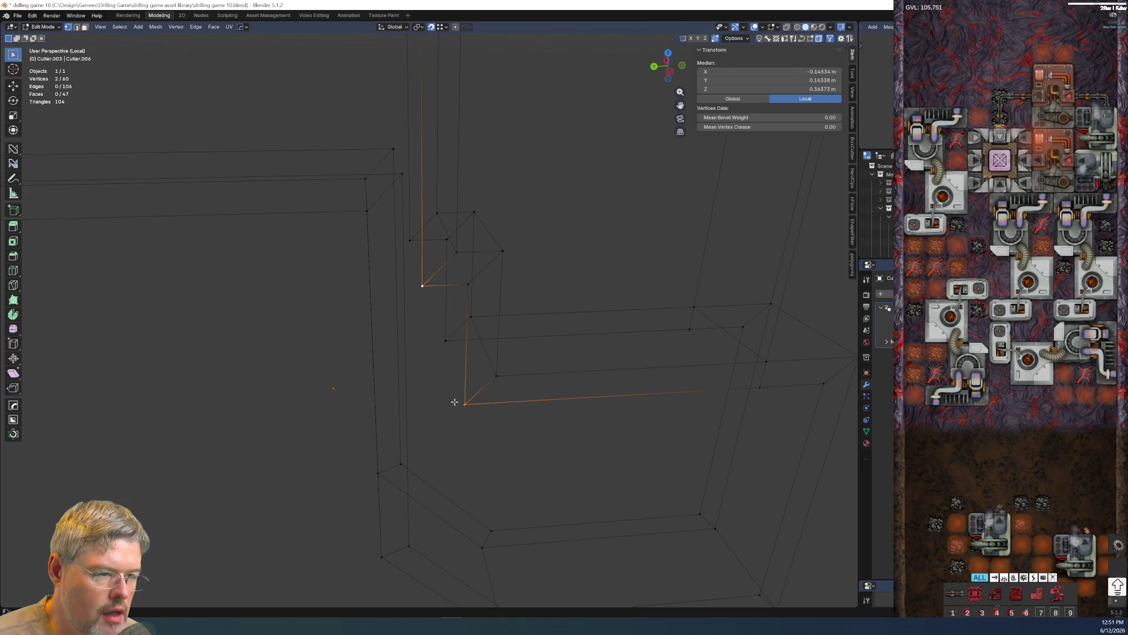
{"action": "key", "text": "alt+a"}
{"action": "key", "text": "shift+z"}
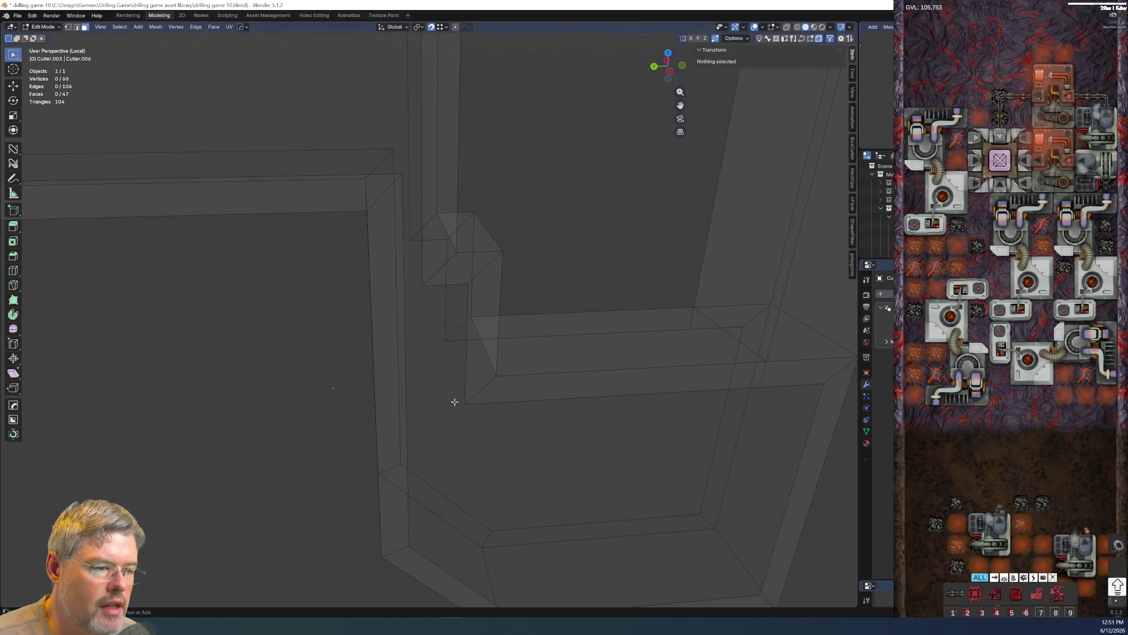
{"action": "left_click", "coordinate": [454, 402], "text": "alt"}
{"action": "key", "text": "f"}
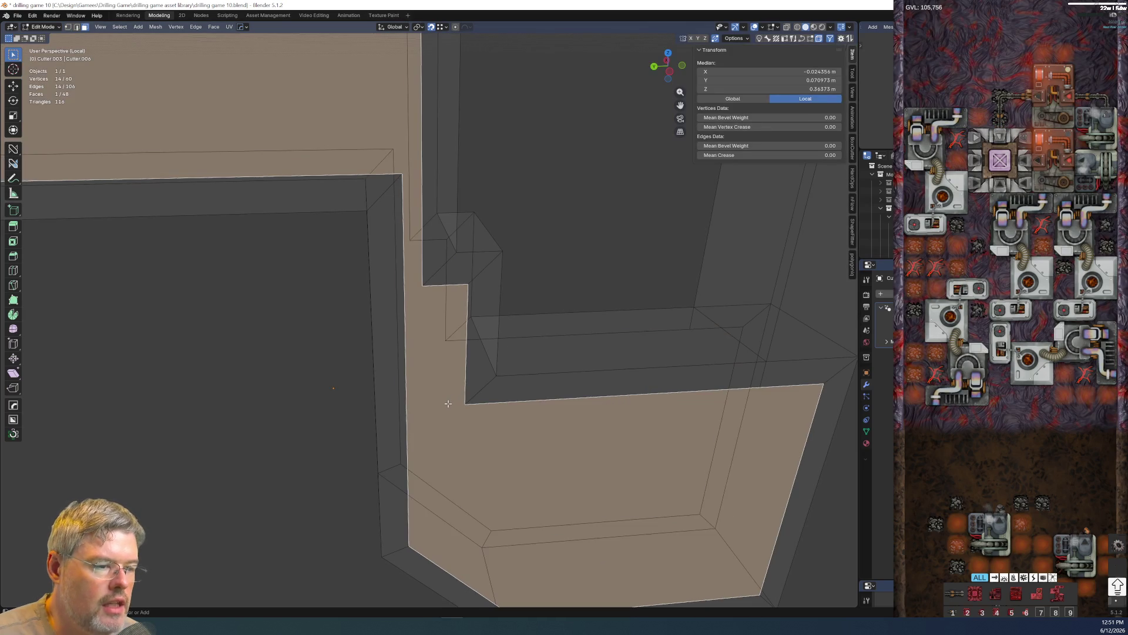
- Connect two opposite vertices with a new edge (J) and subdivide it
{"action": "left_click", "coordinate": [448, 322]}
{"action": "key", "text": "shift+z"}
{"action": "left_click", "coordinate": [464, 403], "text": "shift"}
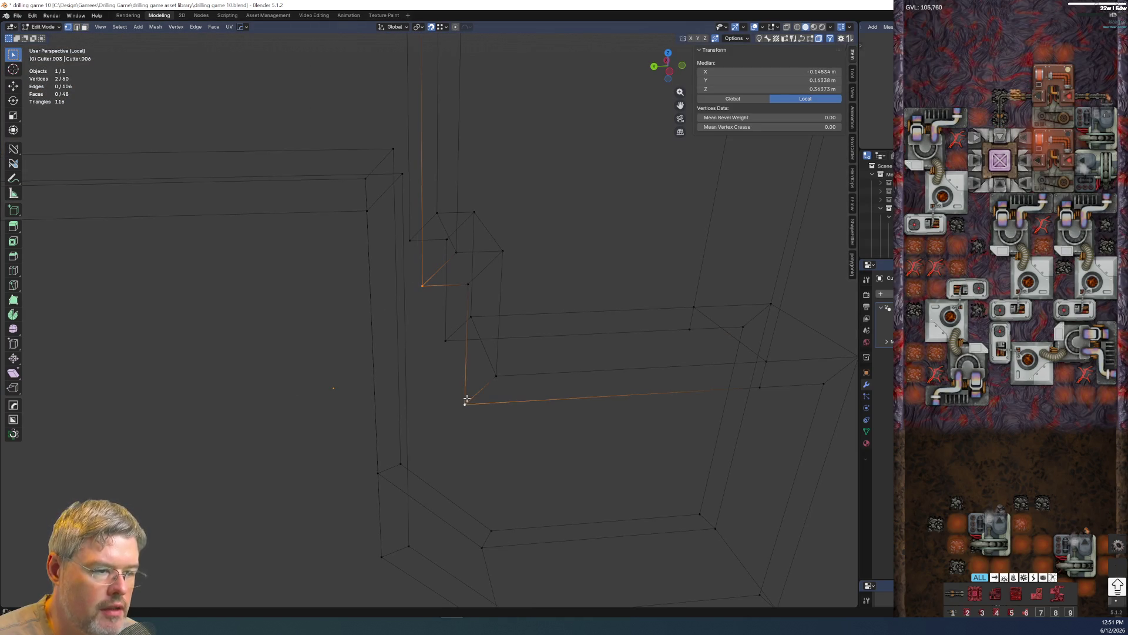
{"action": "key", "text": "j"}
{"action": "right_click", "coordinate": [449, 365]}
{"action": "left_click", "coordinate": [447, 364]}
- Move the new middle vertex along the Y axis to reshape the panel face
{"action": "left_click", "coordinate": [444, 344]}
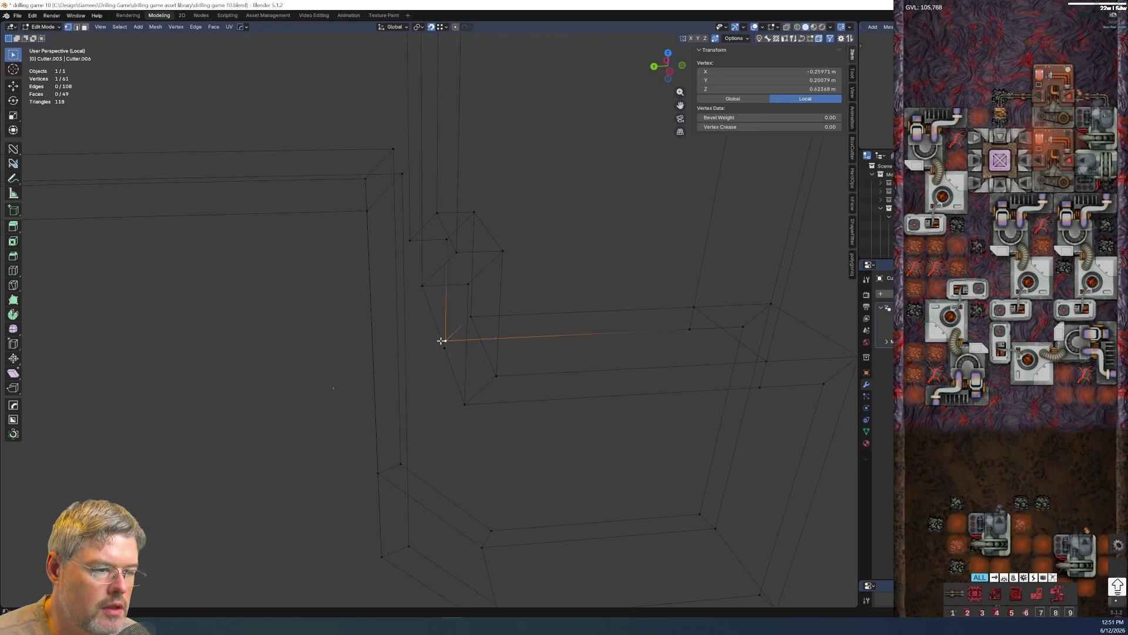
{"action": "mouse_move", "coordinate": [441, 341]}
{"action": "middle_mouse_down"}
{"action": "mouse_move", "coordinate": [425, 316]}
{"action": "mouse_move", "coordinate": [432, 335]}
{"action": "middle_mouse_up"}
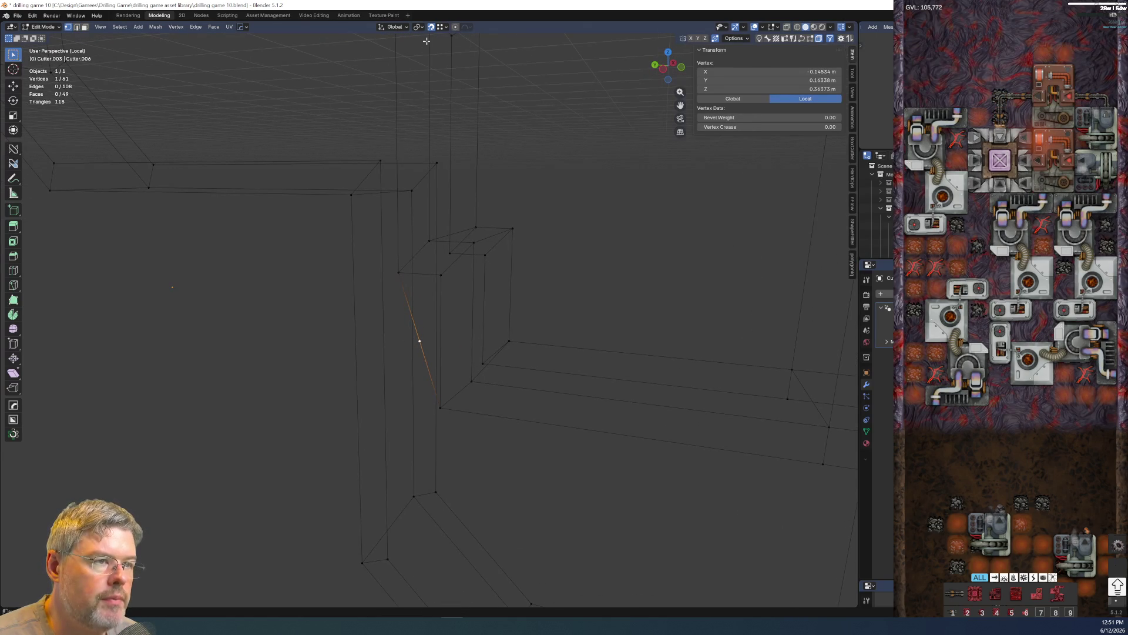
{"action": "key", "text": "g"}
{"action": "key", "text": "z"}
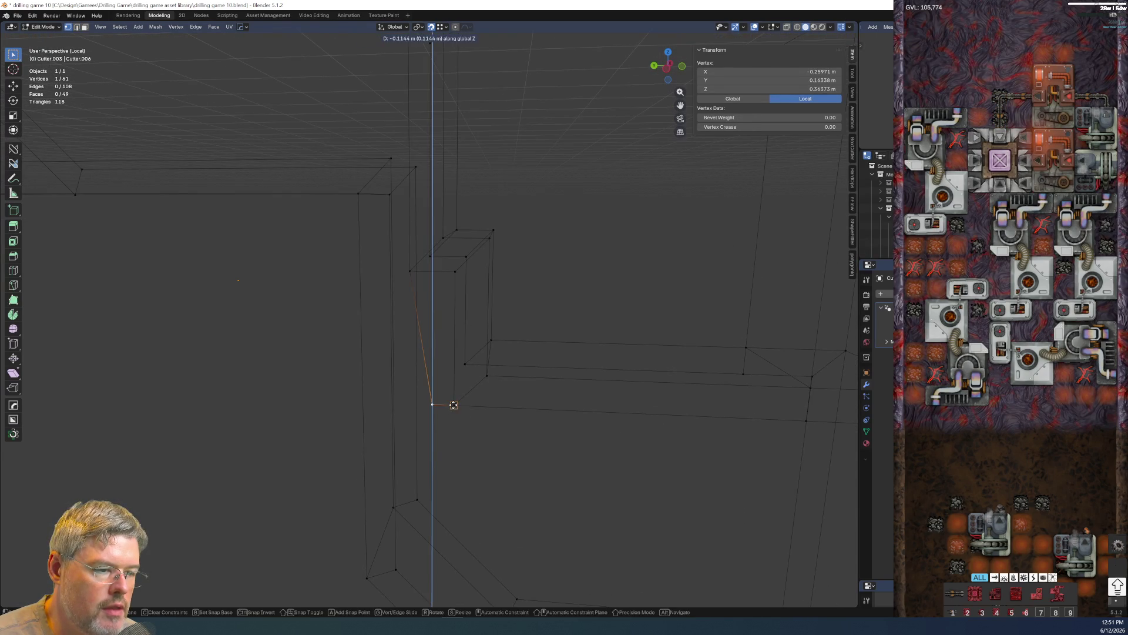
{"action": "key", "text": "z"}
{"action": "key", "text": "y"}
{"action": "left_click", "coordinate": [407, 274]}
{"action": "mouse_move", "coordinate": [405, 273]}
{"action": "middle_mouse_down"}
{"action": "mouse_move", "coordinate": [463, 435]}
{"action": "mouse_move", "coordinate": [485, 454]}
{"action": "mouse_move", "coordinate": [418, 411]}
{"action": "middle_mouse_up"}
{"action": "left_click", "coordinate": [458, 419]}
{"action": "scroll", "coordinate": [484, 453], "scroll_direction": "up", "scroll_amount": 2}
- Extrude the large panel face to give the cutter depth
{"action": "key", "text": "shift+z"}
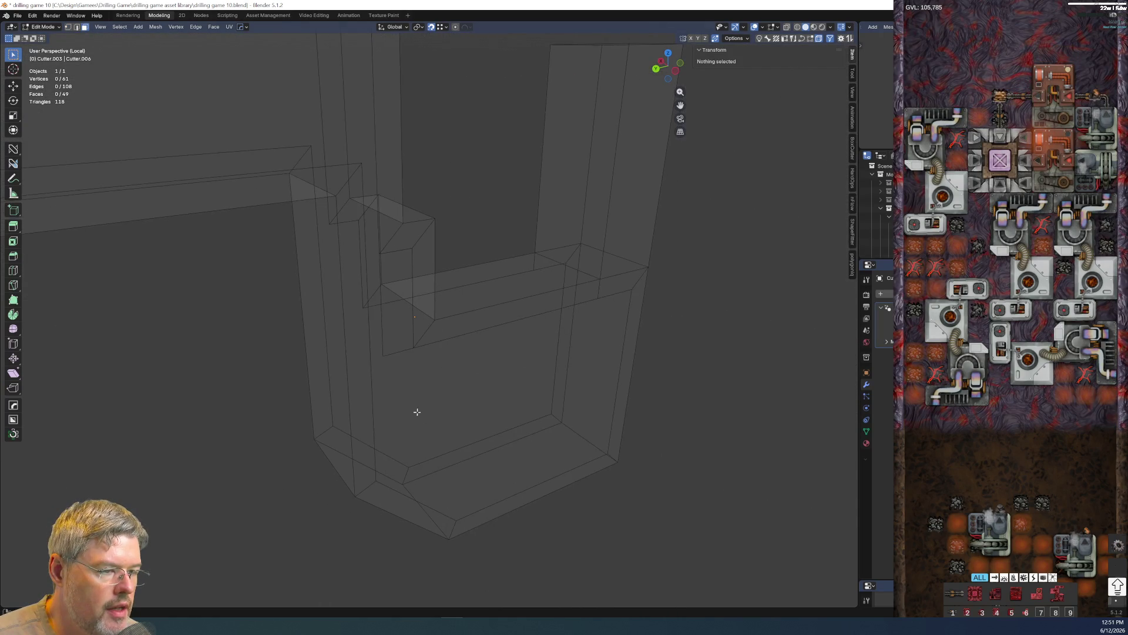
{"action": "left_click", "coordinate": [383, 335]}
{"action": "left_click", "coordinate": [423, 385], "text": "shift"}
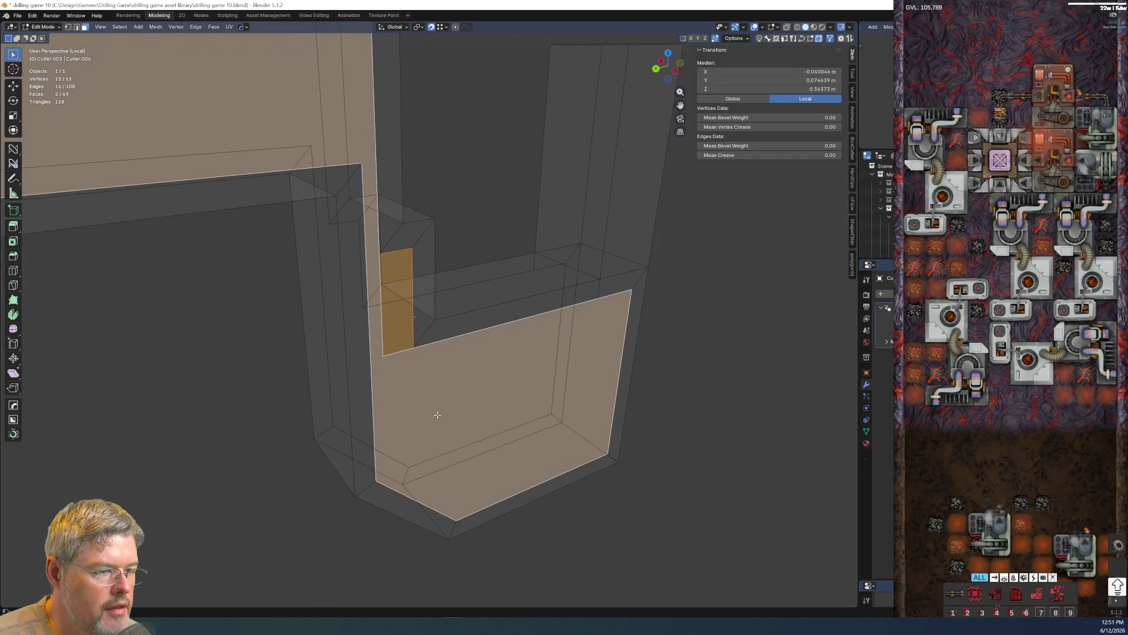
{"action": "key", "text": "ctrl+z"}
{"action": "mouse_move", "coordinate": [438, 415]}
{"action": "middle_mouse_down"}
{"action": "mouse_move", "coordinate": [535, 403]}
{"action": "mouse_move", "coordinate": [494, 397]}
{"action": "mouse_move", "coordinate": [471, 403]}
{"action": "mouse_move", "coordinate": [561, 399]}
{"action": "mouse_move", "coordinate": [602, 376]}
{"action": "mouse_move", "coordinate": [560, 412]}
{"action": "mouse_move", "coordinate": [623, 424]}
{"action": "mouse_move", "coordinate": [610, 433]}
{"action": "middle_mouse_up"}
{"action": "key", "text": "e"}
{"action": "left_click", "coordinate": [526, 407]}
- Leave local view and slide the cutter along X into the reactor body in Object Mode
{"action": "key", "text": "KP_Divide"}
{"action": "mouse_move", "coordinate": [597, 385]}
{"action": "middle_mouse_down"}
{"action": "mouse_move", "coordinate": [494, 371]}
{"action": "mouse_move", "coordinate": [330, 378]}
{"action": "middle_mouse_up"}
{"action": "key", "text": "ctrl+Tab"}
{"action": "key", "text": "8"}
{"action": "key", "text": "g"}
{"action": "key", "text": "x"}
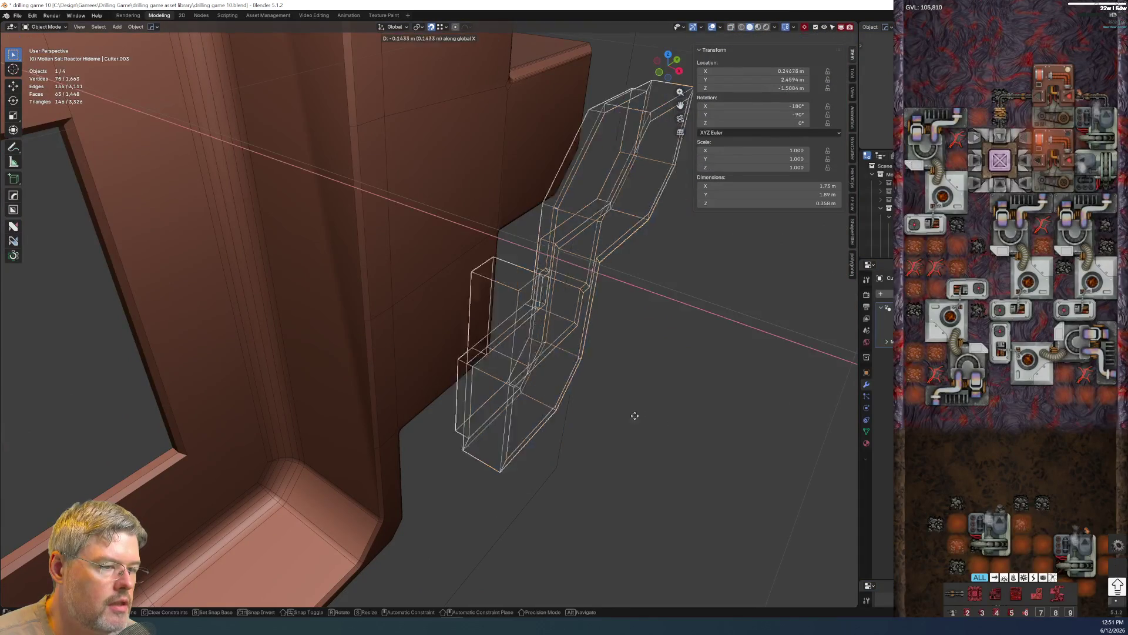
{"action": "left_click", "coordinate": [558, 389]}
{"action": "mouse_move", "coordinate": [558, 389]}
{"action": "middle_mouse_down"}
{"action": "mouse_move", "coordinate": [471, 334]}
{"action": "mouse_move", "coordinate": [453, 297]}
{"action": "mouse_move", "coordinate": [458, 241]}
{"action": "mouse_move", "coordinate": [493, 254]}
{"action": "mouse_move", "coordinate": [476, 244]}
{"action": "mouse_move", "coordinate": [546, 253]}
{"action": "mouse_move", "coordinate": [504, 296]}
{"action": "mouse_move", "coordinate": [533, 305]}
{"action": "mouse_move", "coordinate": [379, 283]}
{"action": "middle_mouse_up"}
- Save the blend file and select the panel cutter object
{"action": "left_click", "coordinate": [17, 15]}
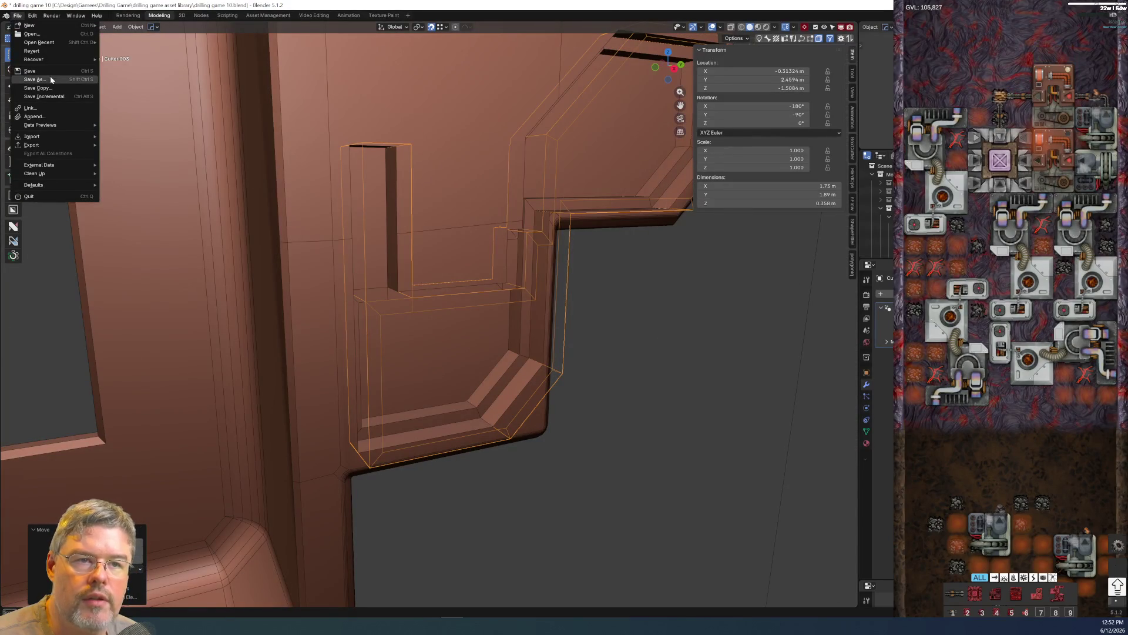
{"action": "left_click", "coordinate": [31, 70]}
{"action": "scroll", "coordinate": [372, 240], "scroll_direction": "down", "scroll_amount": 2}
{"action": "scroll", "coordinate": [452, 314], "scroll_direction": "up", "scroll_amount": 2}
{"action": "scroll", "coordinate": [453, 314], "scroll_direction": "up", "scroll_amount": 2}
{"action": "scroll", "coordinate": [457, 365], "scroll_direction": "up", "scroll_amount": 2}
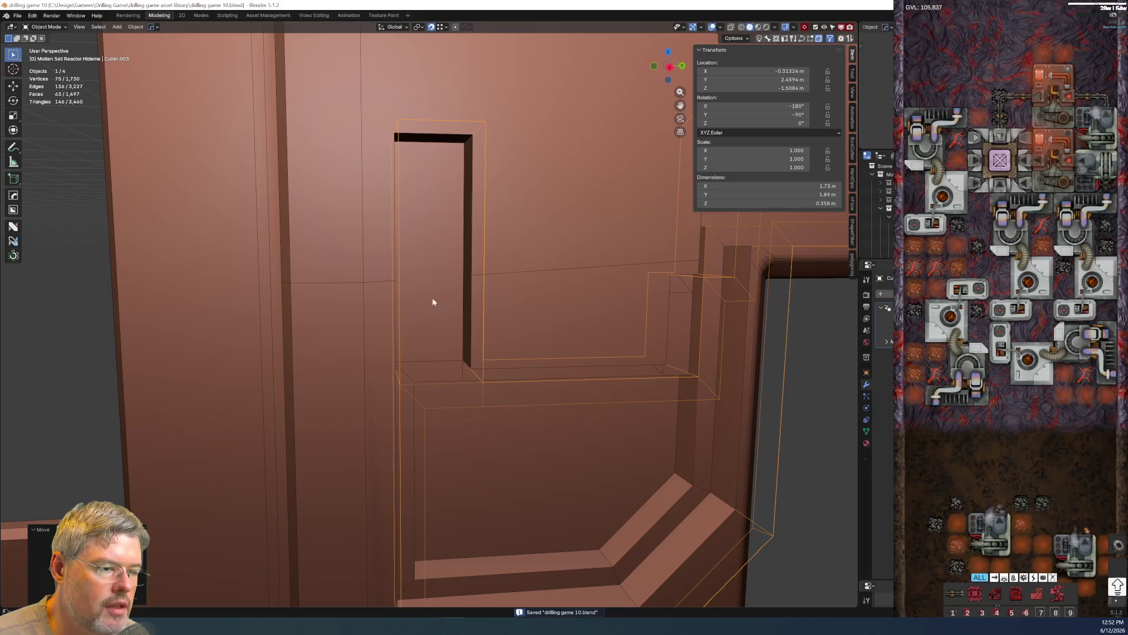
{"action": "left_click", "coordinate": [436, 399]}
- Nudge the cutter along X against the body in Object Mode
{"action": "key", "text": "Tab"}
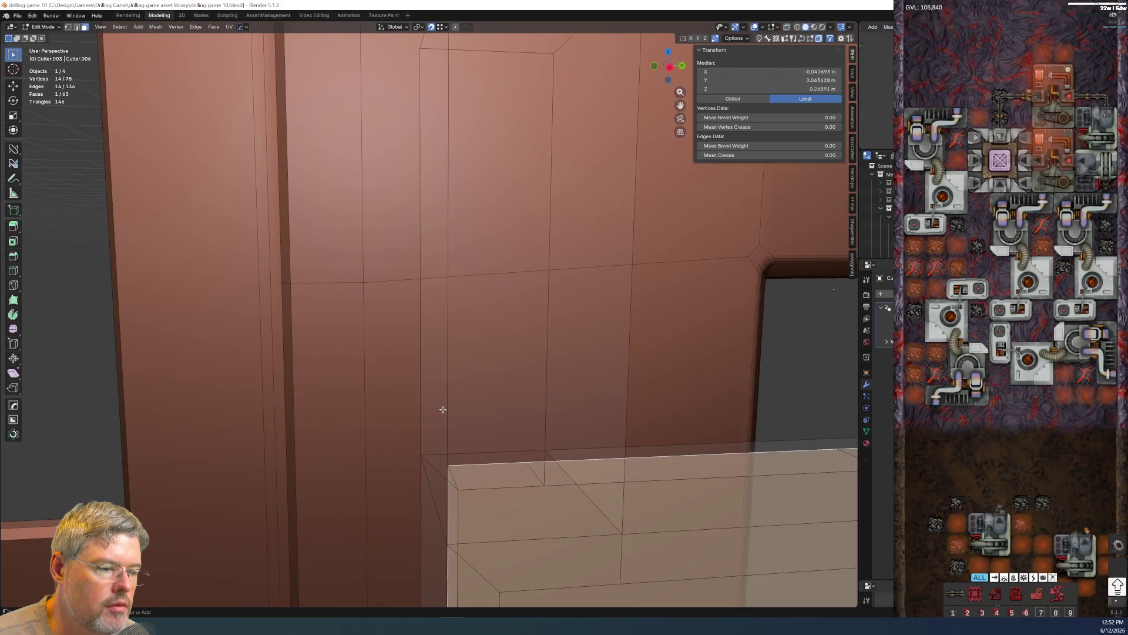
{"action": "mouse_move", "coordinate": [443, 409]}
{"action": "middle_mouse_down"}
{"action": "mouse_move", "coordinate": [511, 415]}
{"action": "mouse_move", "coordinate": [619, 398]}
{"action": "middle_mouse_up"}
{"action": "key", "text": "ctrl+Tab"}
{"action": "left_click", "coordinate": [662, 432]}
{"action": "key", "text": "g"}
{"action": "key", "text": "x"}
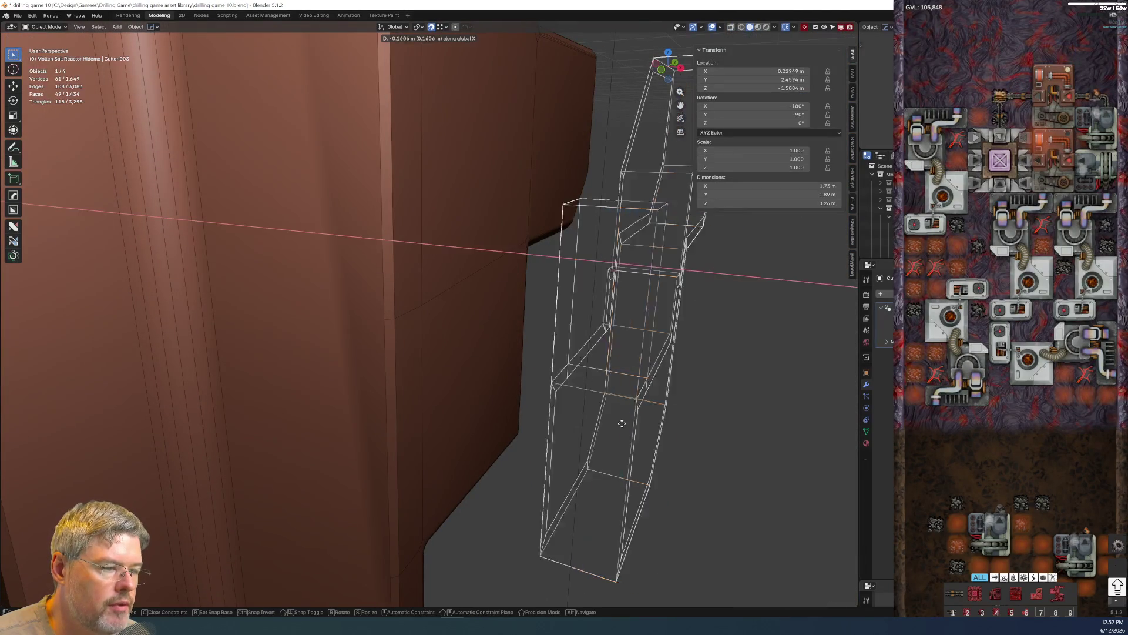
{"action": "left_click", "coordinate": [529, 391]}
{"action": "middle_click_drag", "start_coordinate": [529, 391], "coordinate": [465, 374]}
- Edit the cutter in local view and select a loop of faces around it
{"action": "key", "text": "ctrl+Tab"}
{"action": "left_click", "coordinate": [464, 332]}
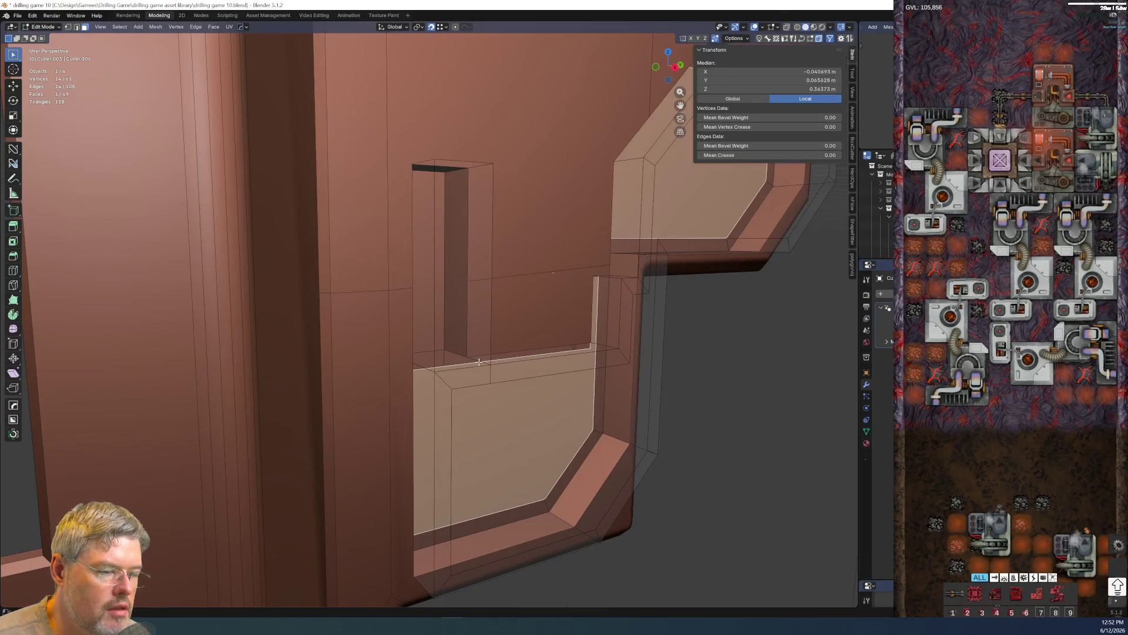
{"action": "key", "text": "slash"}
{"action": "mouse_move", "coordinate": [524, 270]}
{"action": "middle_mouse_down"}
{"action": "mouse_move", "coordinate": [506, 423]}
{"action": "mouse_move", "coordinate": [625, 409]}
{"action": "middle_mouse_up"}
{"action": "scroll", "coordinate": [626, 409], "scroll_direction": "up", "scroll_amount": 2}
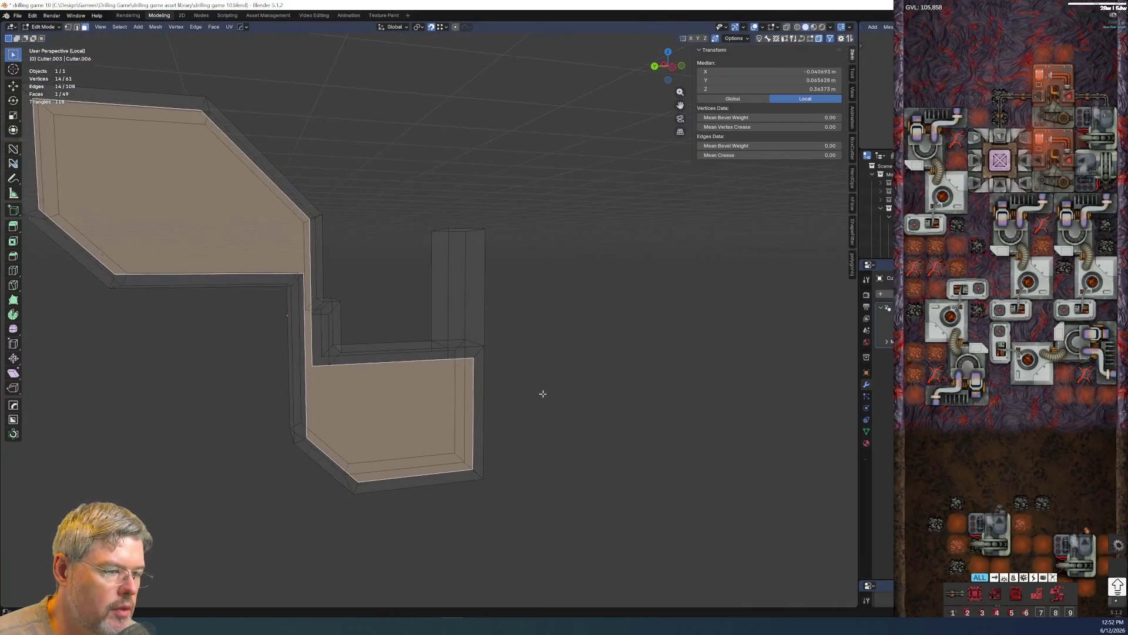
{"action": "scroll", "coordinate": [608, 397], "scroll_direction": "up", "scroll_amount": 3}
{"action": "left_click", "coordinate": [592, 391]}
{"action": "scroll", "coordinate": [538, 385], "scroll_direction": "up", "scroll_amount": 1}
{"action": "left_click", "coordinate": [500, 382]}
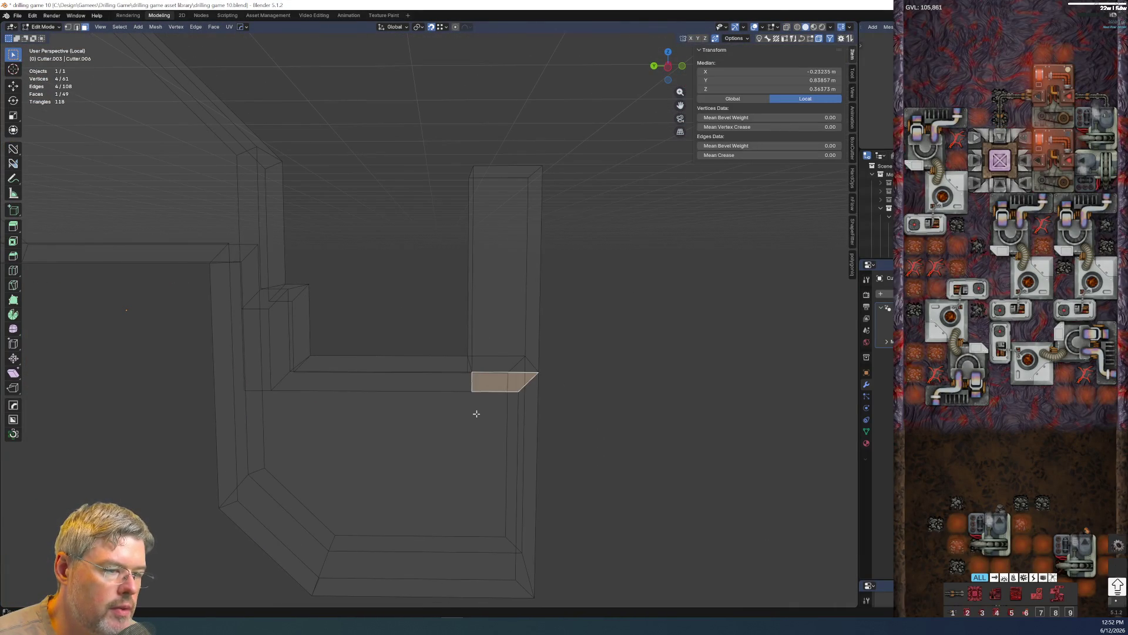
{"action": "left_click", "coordinate": [503, 315], "text": "alt"}
{"action": "mouse_move", "coordinate": [503, 315]}
{"action": "middle_mouse_down"}
{"action": "mouse_move", "coordinate": [413, 367]}
{"action": "mouse_move", "coordinate": [335, 370]}
{"action": "mouse_move", "coordinate": [358, 332]}
{"action": "mouse_move", "coordinate": [493, 370]}
{"action": "mouse_move", "coordinate": [600, 420]}
{"action": "middle_mouse_up"}
{"action": "key", "text": "KP_Divide"}
- Extrude the selected faces along their normal, undoing and redoing for a better depth
{"action": "key", "text": "e"}
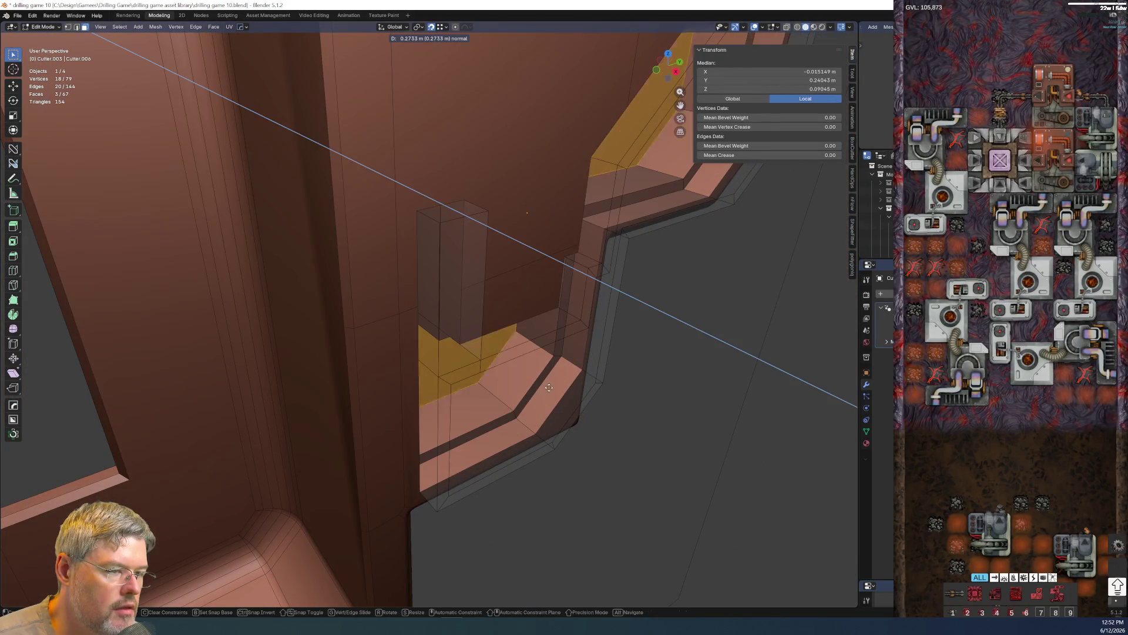
{"action": "left_click", "coordinate": [499, 329]}
{"action": "key", "text": "ctrl+z"}
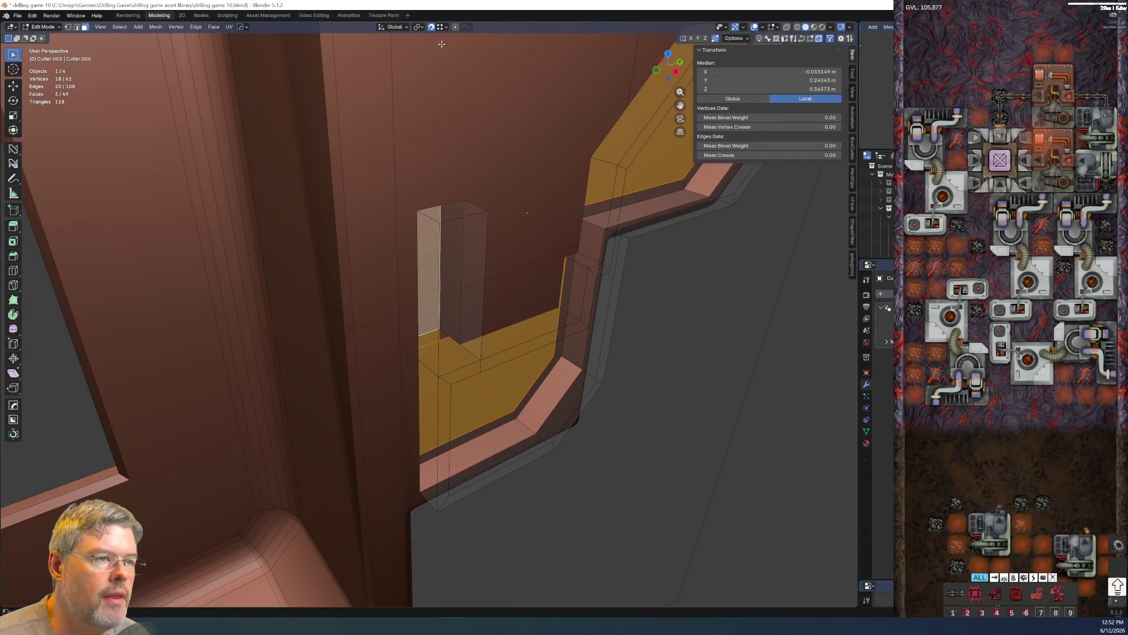
{"action": "key", "text": "e"}
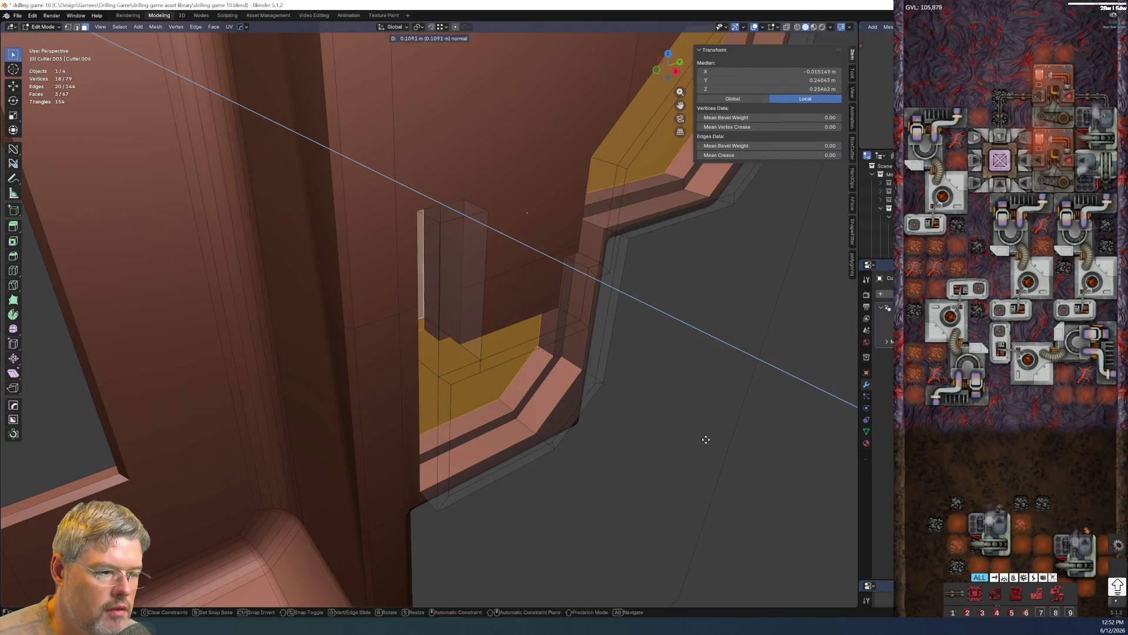
{"action": "left_click", "coordinate": [696, 441]}
{"action": "mouse_move", "coordinate": [695, 441]}
{"action": "middle_mouse_down"}
{"action": "mouse_move", "coordinate": [572, 350]}
{"action": "mouse_move", "coordinate": [553, 312]}
{"action": "mouse_move", "coordinate": [559, 391]}
{"action": "mouse_move", "coordinate": [564, 353]}
{"action": "mouse_move", "coordinate": [529, 358]}
{"action": "middle_mouse_up"}
- Raise one cutter face along the Z axis
{"action": "left_click", "coordinate": [561, 383]}
{"action": "scroll", "coordinate": [549, 396], "scroll_direction": "up", "scroll_amount": 2}
{"action": "left_click", "coordinate": [549, 396]}
{"action": "key", "text": "g"}
{"action": "key", "text": "z"}
{"action": "left_click", "coordinate": [561, 381]}
- Inspect the cutout in Object Mode, re-isolate the cutter for editing, and reach for File before the crash
{"action": "key", "text": "ctrl+Tab"}
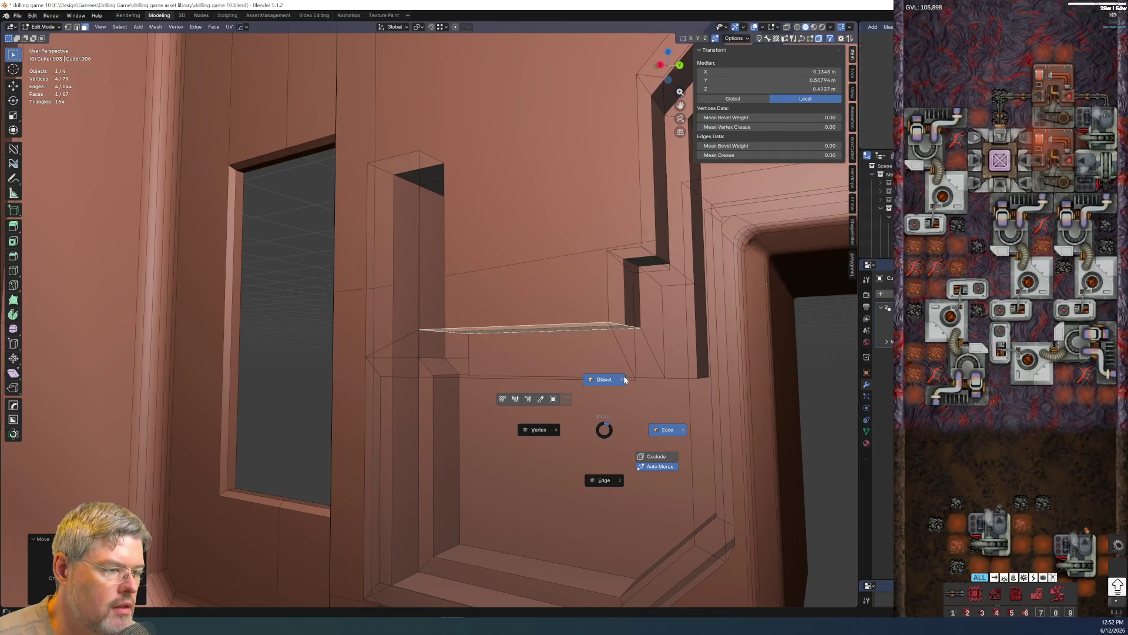
{"action": "left_click", "coordinate": [520, 428]}
{"action": "scroll", "coordinate": [531, 421], "scroll_direction": "up", "scroll_amount": 3}
{"action": "mouse_move", "coordinate": [535, 411]}
{"action": "middle_mouse_down"}
{"action": "mouse_move", "coordinate": [525, 448]}
{"action": "mouse_move", "coordinate": [577, 379]}
{"action": "mouse_move", "coordinate": [595, 374]}
{"action": "mouse_move", "coordinate": [485, 350]}
{"action": "mouse_move", "coordinate": [493, 401]}
{"action": "middle_mouse_up"}
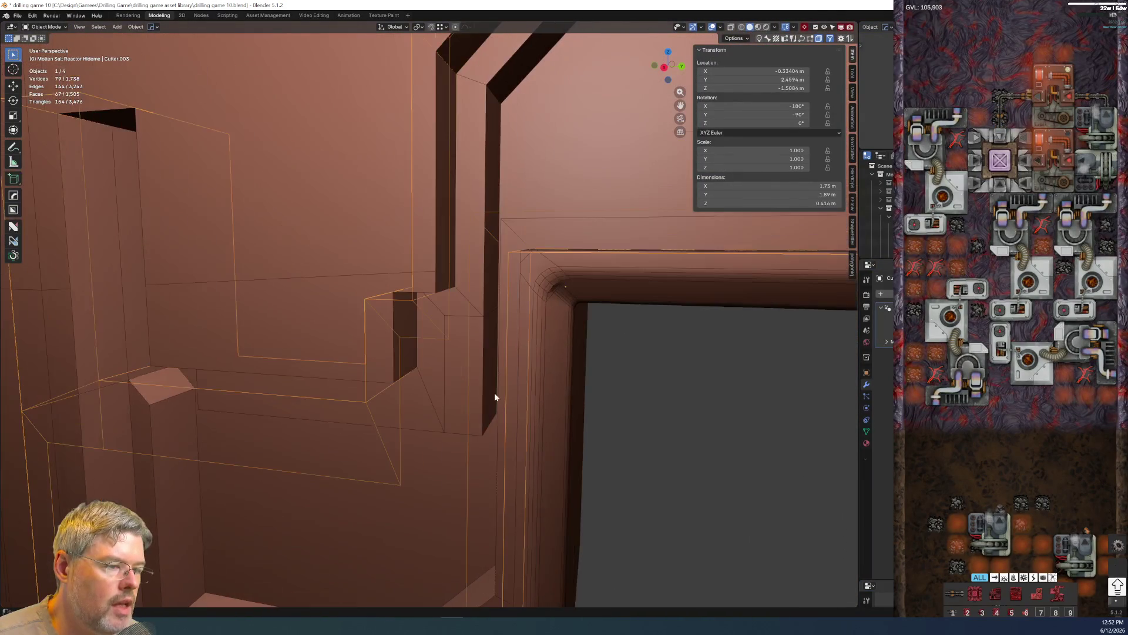
{"action": "key", "text": "ctrl+Tab"}
{"action": "left_click", "coordinate": [453, 323]}
{"action": "mouse_move", "coordinate": [453, 323]}
{"action": "middle_mouse_down"}
{"action": "mouse_move", "coordinate": [513, 379]}
{"action": "mouse_move", "coordinate": [378, 323]}
{"action": "mouse_move", "coordinate": [267, 341]}
{"action": "mouse_move", "coordinate": [292, 312]}
{"action": "mouse_move", "coordinate": [287, 285]}
{"action": "mouse_move", "coordinate": [274, 322]}
{"action": "mouse_move", "coordinate": [818, 469]}
{"action": "middle_mouse_up"}
{"action": "key", "text": "KP_Divide"}
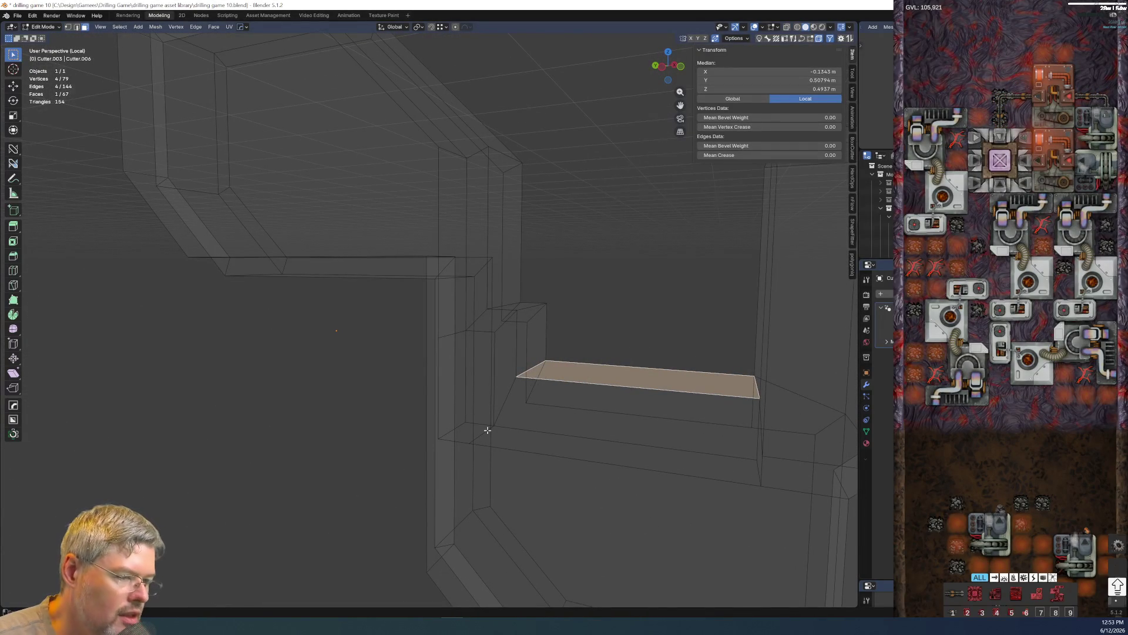
{"action": "middle_click_drag", "start_coordinate": [486, 429], "coordinate": [504, 463]}
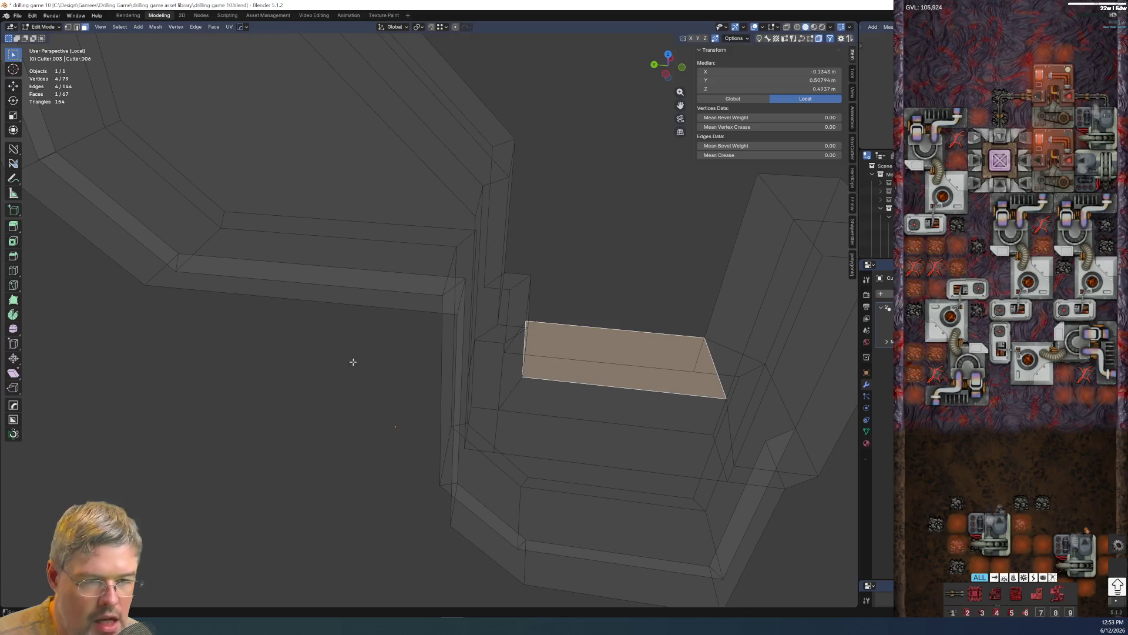
{"action": "left_click", "coordinate": [11, 15]}
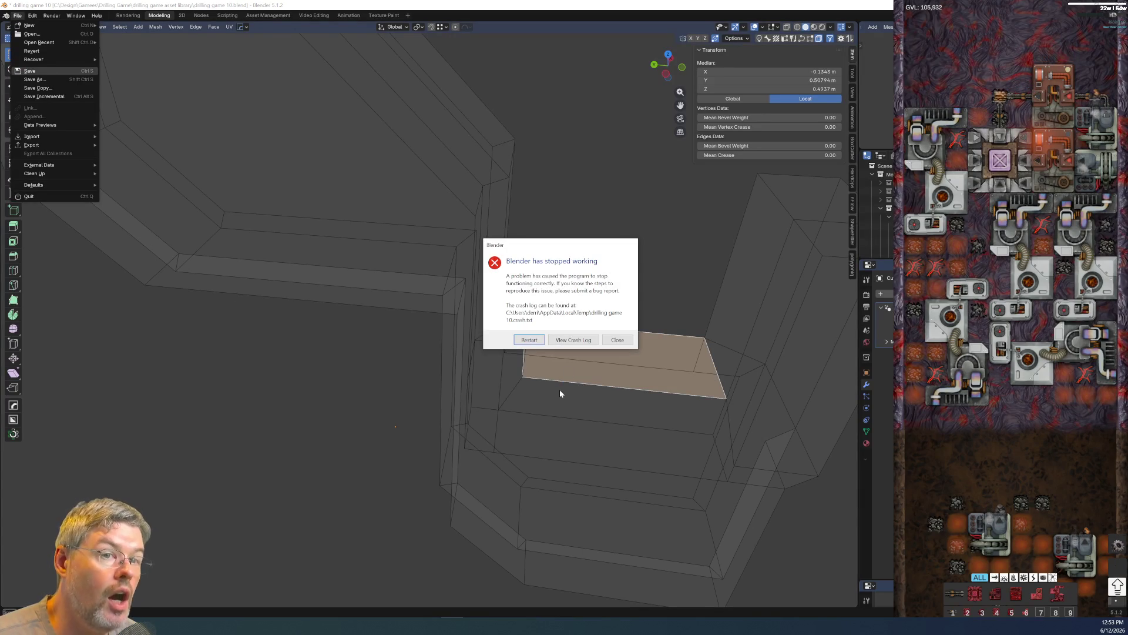
- Move the crash dialog aside and restart Blender
{"action": "left_click_drag", "start_coordinate": [545, 244], "coordinate": [167, 34]}
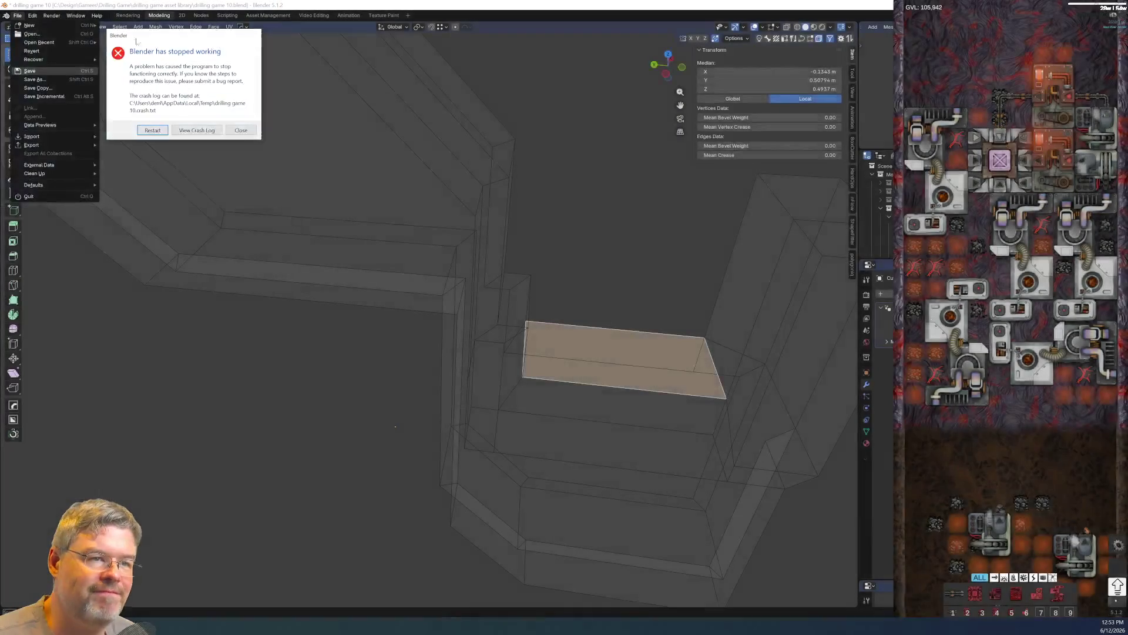
{"action": "left_click", "coordinate": [153, 131]}
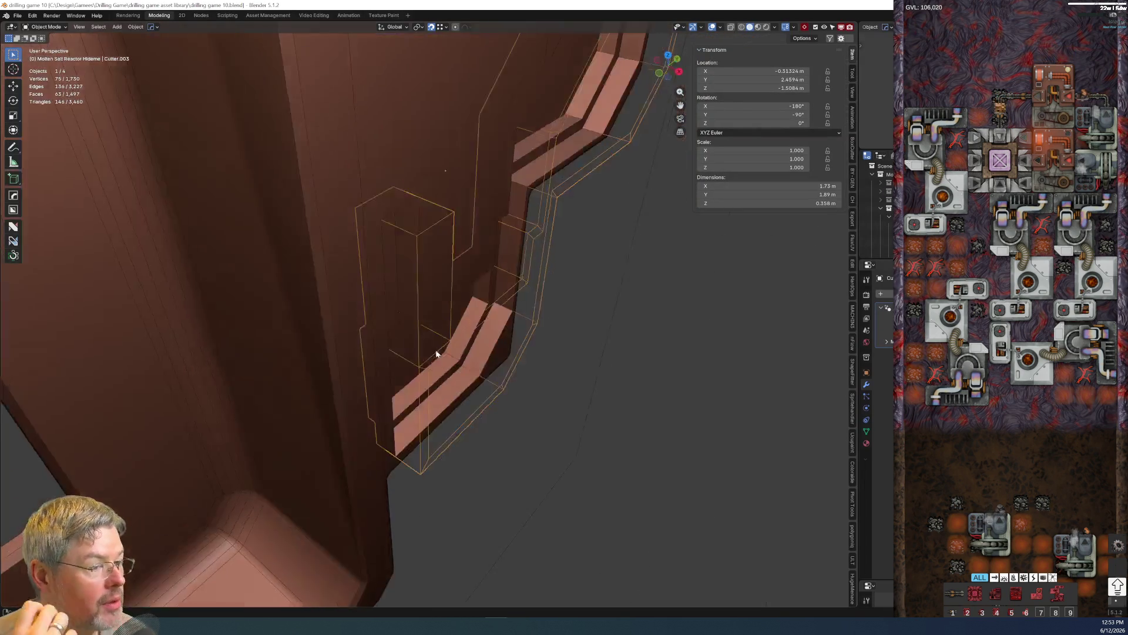
- Enter Edit Mode on the cutter and isolate it in local view
{"action": "middle_click_drag", "start_coordinate": [415, 321], "coordinate": [396, 306]}
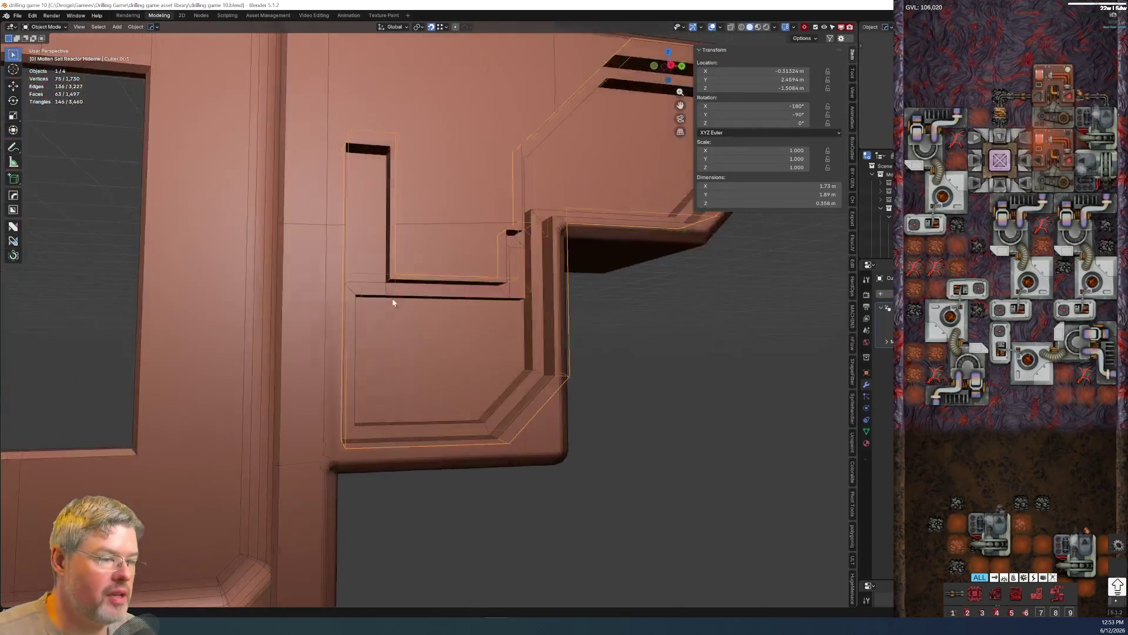
{"action": "scroll", "coordinate": [390, 252], "scroll_direction": "up", "scroll_amount": 3}
{"action": "mouse_move", "coordinate": [390, 252]}
{"action": "middle_mouse_down"}
{"action": "mouse_move", "coordinate": [366, 235]}
{"action": "mouse_move", "coordinate": [403, 245]}
{"action": "mouse_move", "coordinate": [443, 291]}
{"action": "mouse_move", "coordinate": [472, 342]}
{"action": "mouse_move", "coordinate": [446, 348]}
{"action": "middle_mouse_up"}
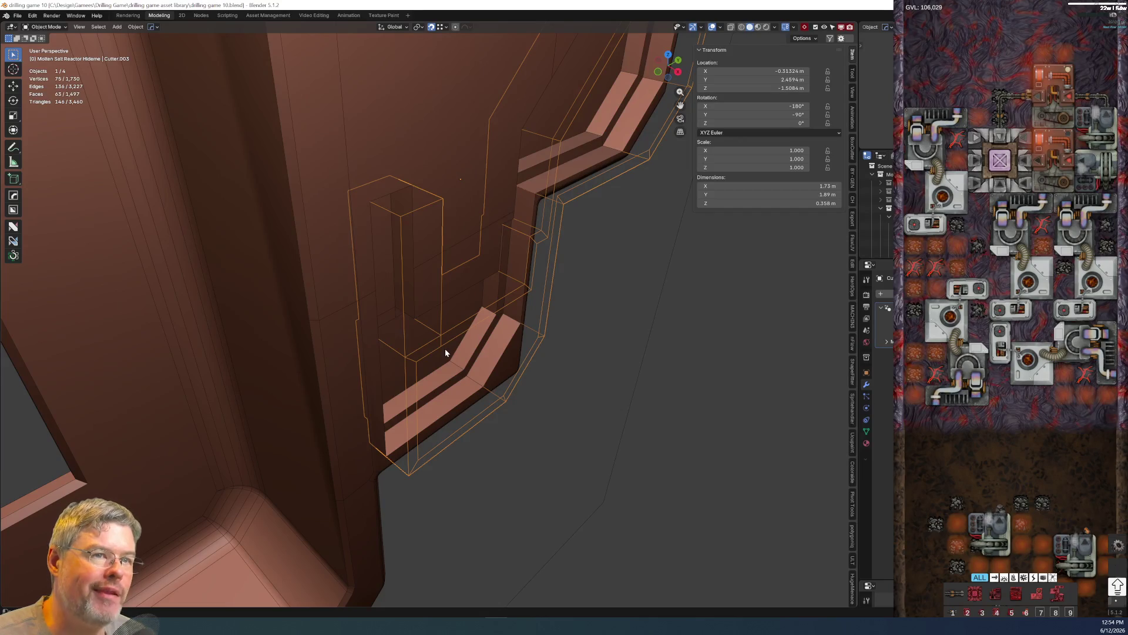
{"action": "key", "text": "ctrl+Tab"}
{"action": "left_click", "coordinate": [506, 289]}
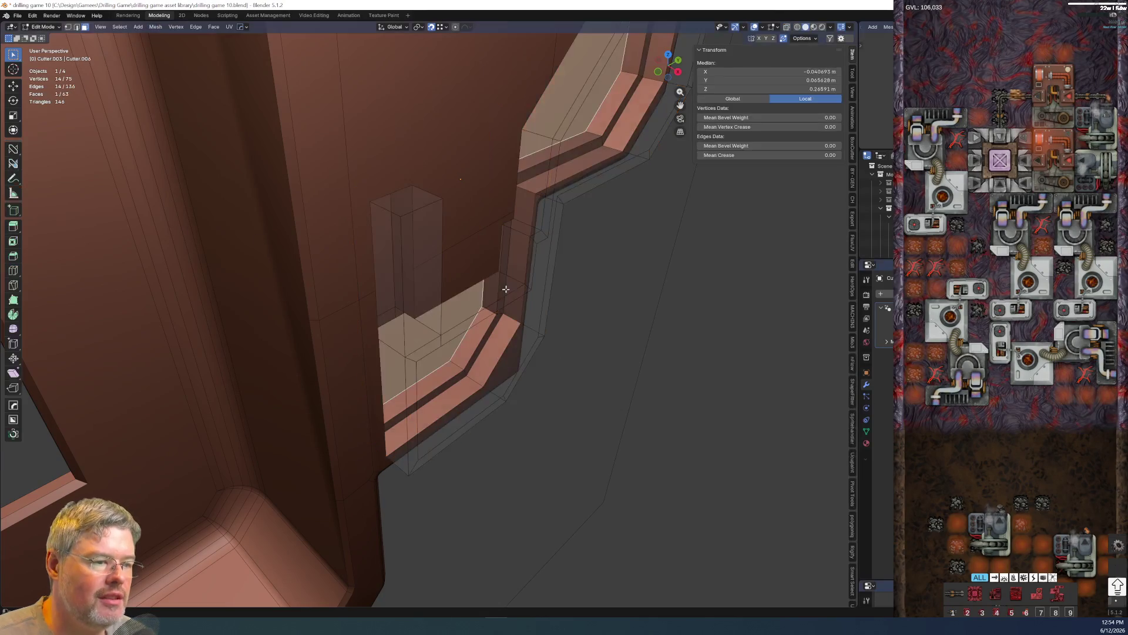
{"action": "mouse_move", "coordinate": [500, 325]}
{"action": "middle_mouse_down"}
{"action": "mouse_move", "coordinate": [447, 333]}
{"action": "mouse_move", "coordinate": [542, 380]}
{"action": "mouse_move", "coordinate": [418, 327]}
{"action": "mouse_move", "coordinate": [450, 426]}
{"action": "middle_mouse_up"}
{"action": "key", "text": "KP_Divide"}
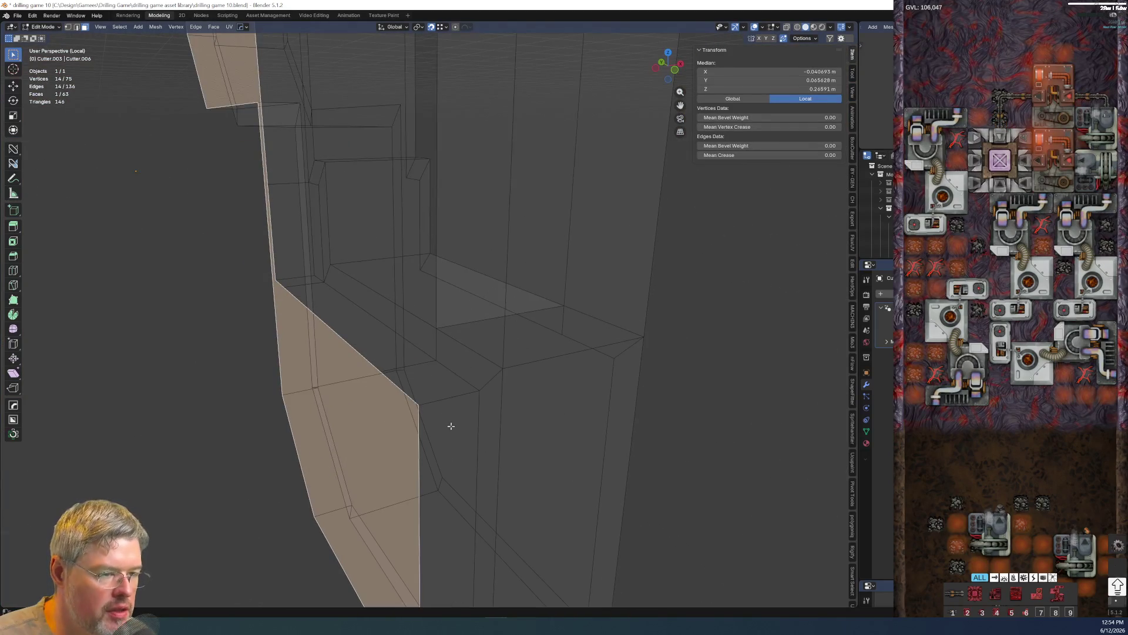
- Slide the selected faces along X, select all faces, and hide the sidebar
{"action": "key", "text": "g"}
{"action": "key", "text": "x"}
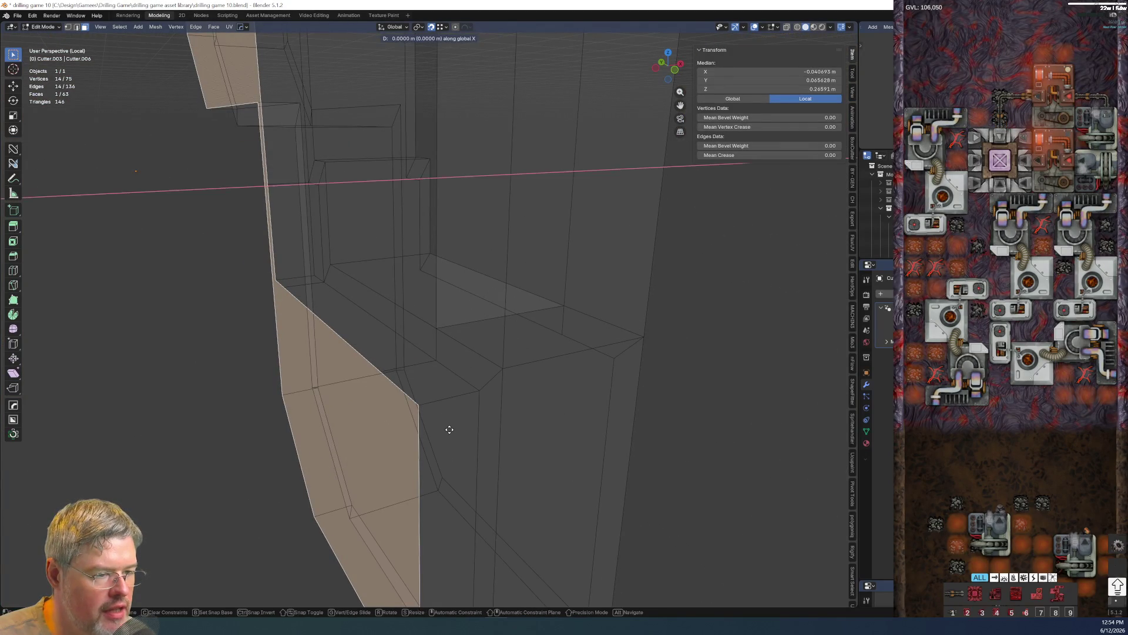
{"action": "left_click", "coordinate": [480, 391]}
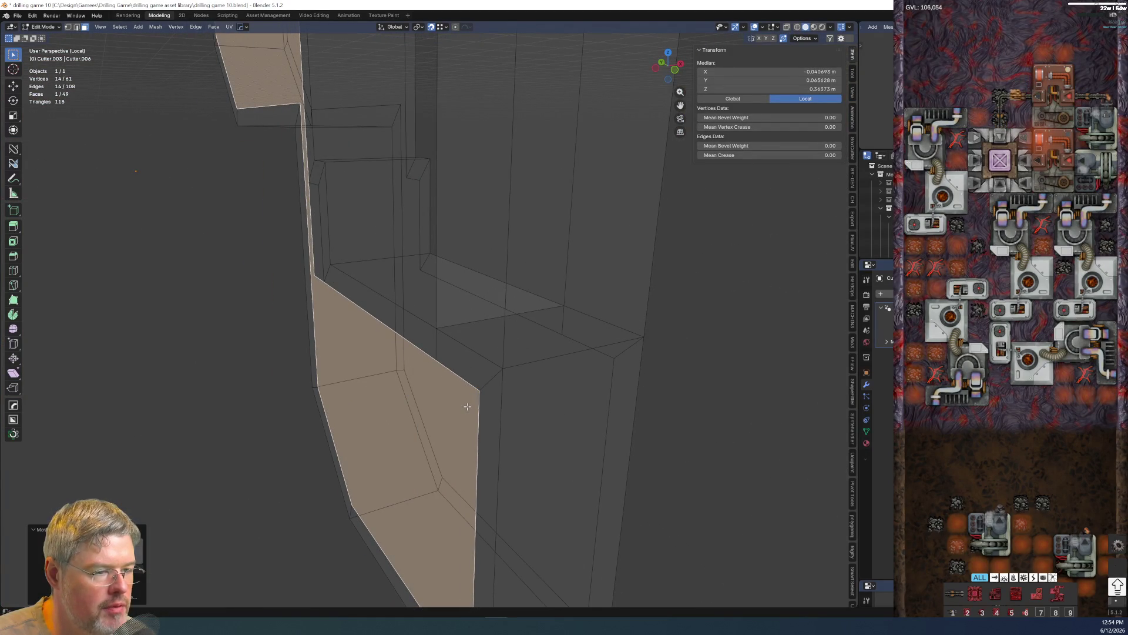
{"action": "key", "text": "shift+g"}
{"action": "left_click", "coordinate": [467, 406]}
{"action": "key", "text": "n"}
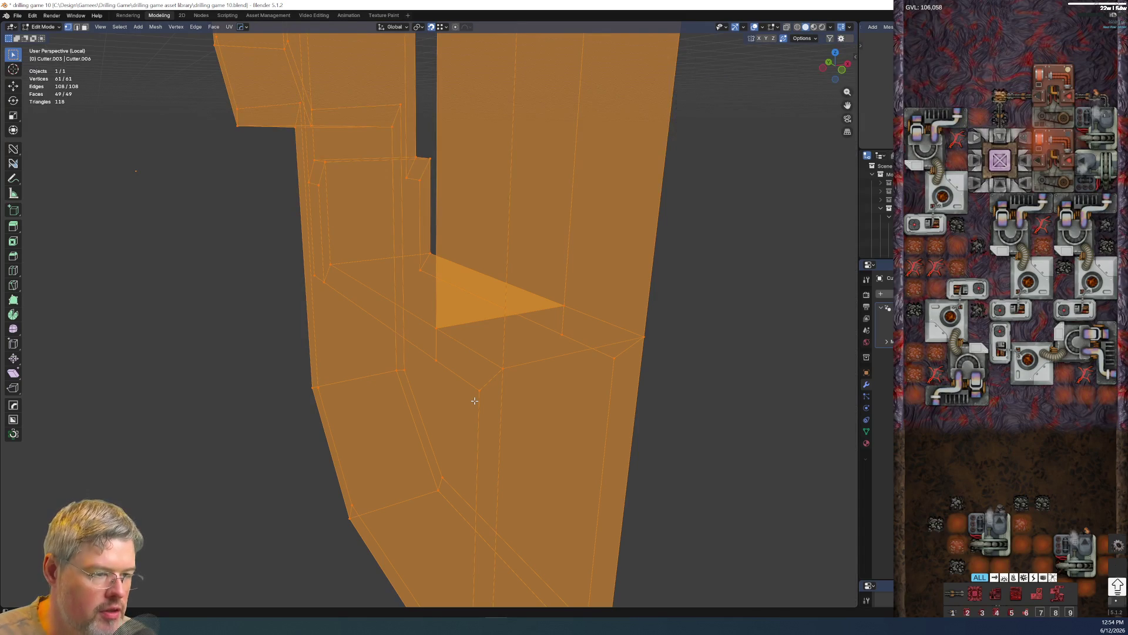
- Merge overlapping cutter vertices by distance and return to solid shading
{"action": "key", "text": "n"}
{"action": "key", "text": "m"}
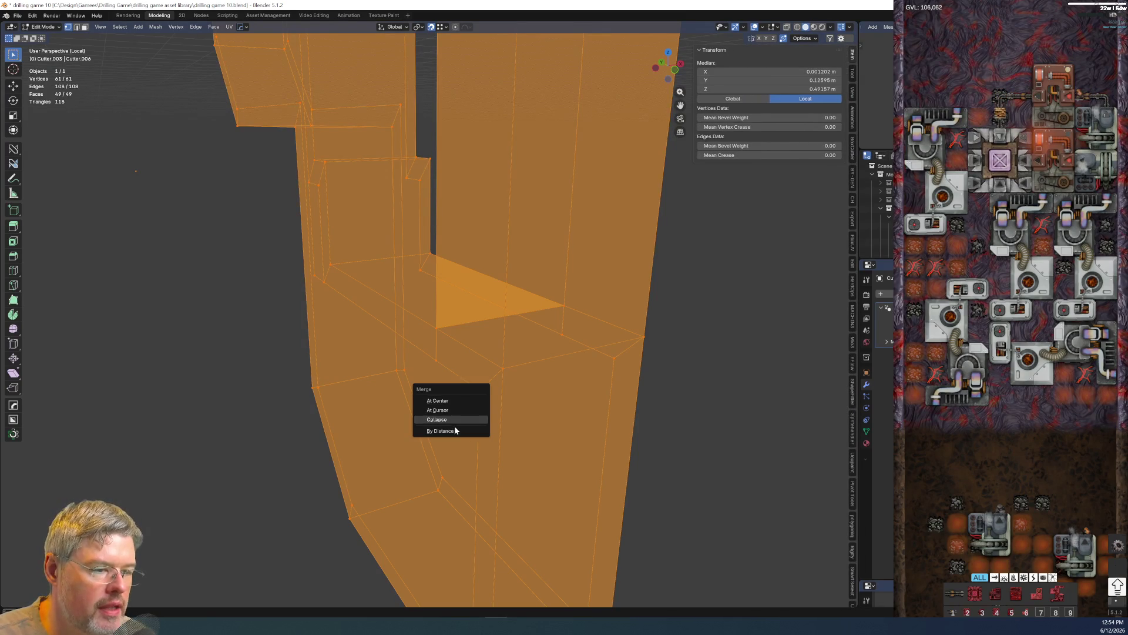
{"action": "left_click", "coordinate": [452, 429]}
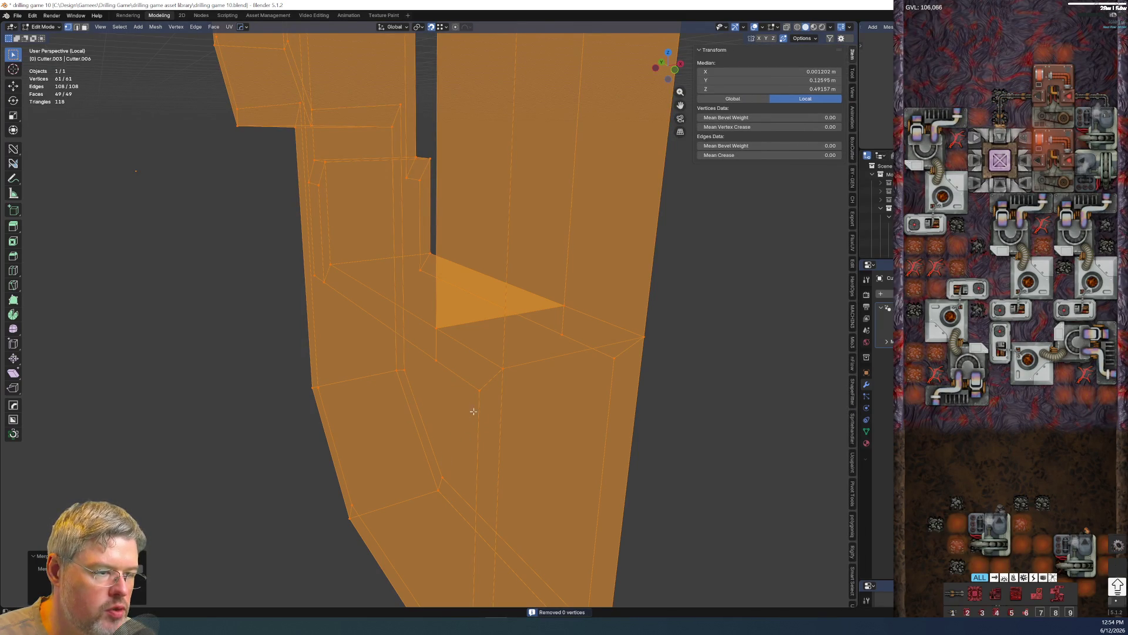
{"action": "left_click", "coordinate": [479, 390]}
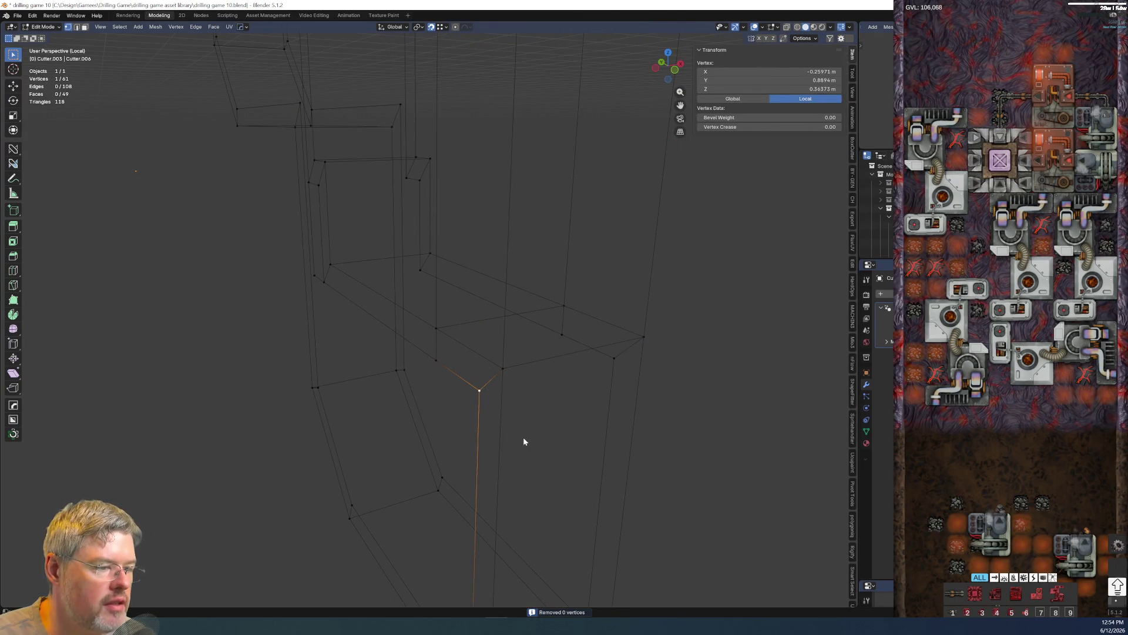
{"action": "key", "text": "shift+z"}
{"action": "scroll", "coordinate": [458, 423], "scroll_direction": "up", "scroll_amount": 3}
- Extrude the cutter's large face and pillar face outward along their normals
{"action": "left_click", "coordinate": [463, 406]}
{"action": "mouse_move", "coordinate": [454, 402]}
{"action": "middle_mouse_down"}
{"action": "mouse_move", "coordinate": [672, 309]}
{"action": "mouse_move", "coordinate": [556, 352]}
{"action": "mouse_move", "coordinate": [501, 305]}
{"action": "middle_mouse_up"}
{"action": "left_click", "coordinate": [557, 297], "text": "shift"}
{"action": "left_click", "coordinate": [547, 315], "text": "shift"}
{"action": "key", "text": "e"}
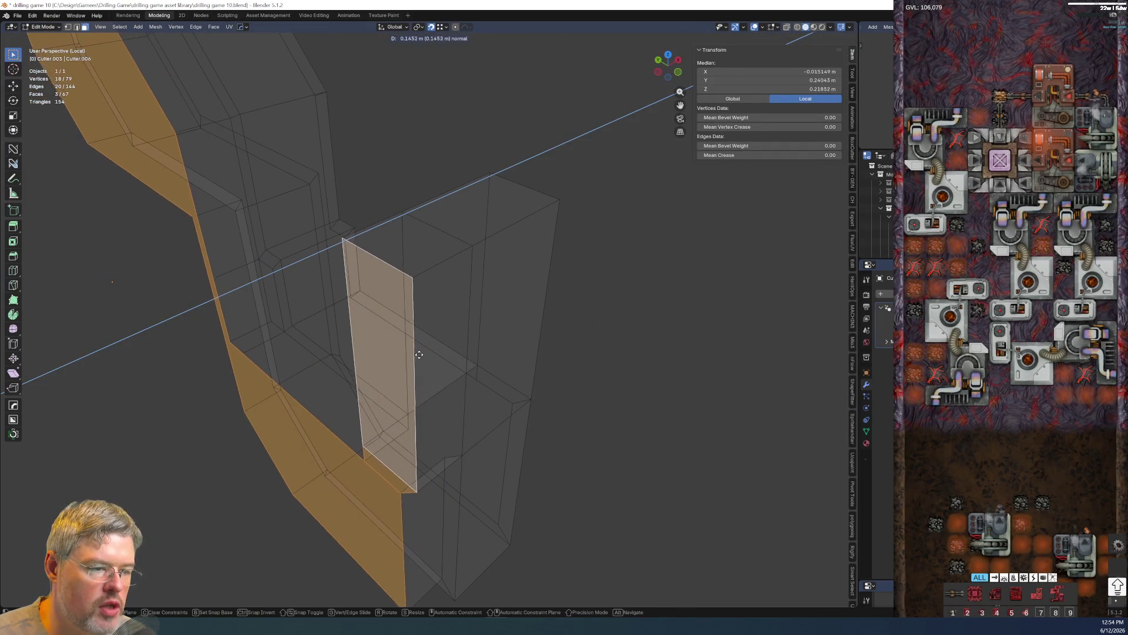
{"action": "left_click", "coordinate": [419, 355]}
- Move the cutter's flat face to a new height along Z
{"action": "mouse_move", "coordinate": [419, 355]}
{"action": "middle_mouse_down"}
{"action": "mouse_move", "coordinate": [303, 293]}
{"action": "mouse_move", "coordinate": [288, 378]}
{"action": "middle_mouse_up"}
{"action": "left_click", "coordinate": [295, 341]}
{"action": "mouse_move", "coordinate": [295, 341]}
{"action": "middle_mouse_down"}
{"action": "mouse_move", "coordinate": [311, 300]}
{"action": "mouse_move", "coordinate": [340, 289]}
{"action": "mouse_move", "coordinate": [283, 302]}
{"action": "mouse_move", "coordinate": [315, 342]}
{"action": "middle_mouse_up"}
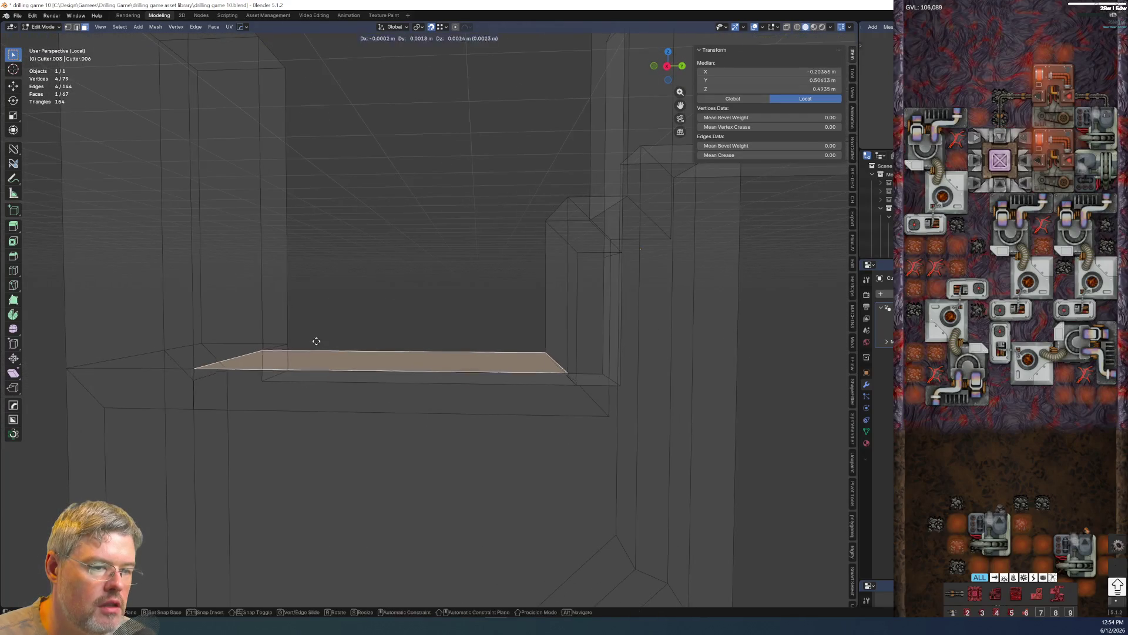
{"action": "key", "text": "g"}
{"action": "key", "text": "z"}
{"action": "left_click", "coordinate": [323, 283]}
- Shift two cutter faces along Y to fit the recess
{"action": "mouse_move", "coordinate": [323, 282]}
{"action": "middle_mouse_down"}
{"action": "mouse_move", "coordinate": [360, 386]}
{"action": "mouse_move", "coordinate": [411, 378]}
{"action": "mouse_move", "coordinate": [459, 388]}
{"action": "mouse_move", "coordinate": [312, 388]}
{"action": "mouse_move", "coordinate": [499, 390]}
{"action": "mouse_move", "coordinate": [457, 401]}
{"action": "mouse_move", "coordinate": [396, 520]}
{"action": "mouse_move", "coordinate": [474, 275]}
{"action": "middle_mouse_up"}
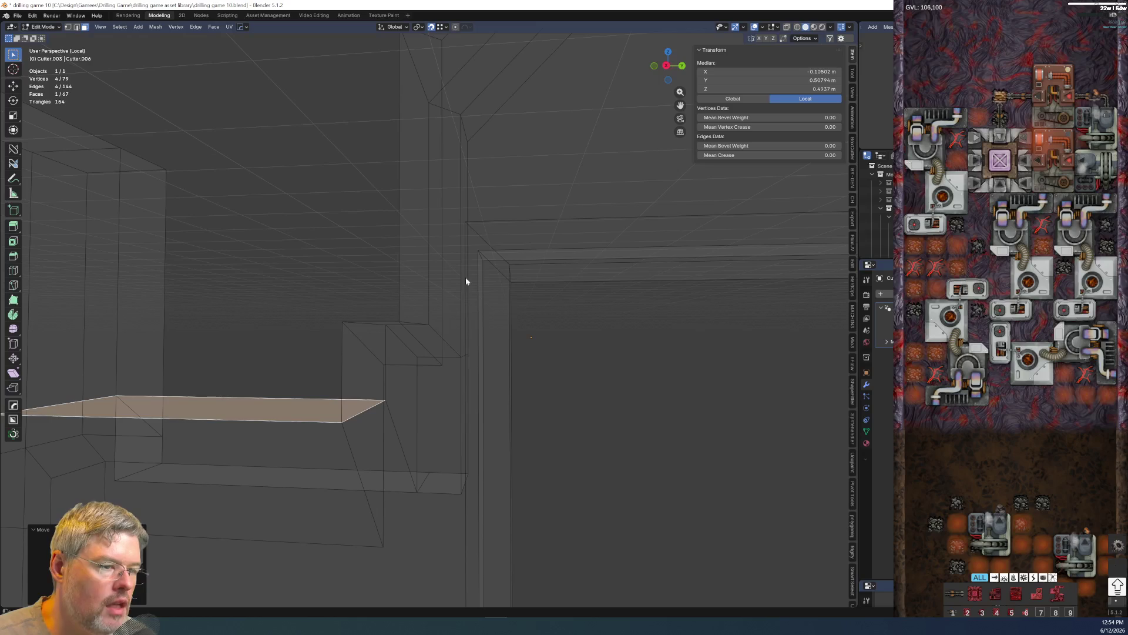
{"action": "left_click", "coordinate": [447, 319], "text": "alt"}
{"action": "middle_click_drag", "start_coordinate": [446, 319], "coordinate": [495, 387]}
{"action": "left_click", "coordinate": [380, 289]}
{"action": "mouse_move", "coordinate": [379, 290]}
{"action": "middle_mouse_down"}
{"action": "mouse_move", "coordinate": [506, 289]}
{"action": "mouse_move", "coordinate": [550, 268]}
{"action": "mouse_move", "coordinate": [548, 250]}
{"action": "mouse_move", "coordinate": [484, 259]}
{"action": "mouse_move", "coordinate": [504, 238]}
{"action": "mouse_move", "coordinate": [470, 192]}
{"action": "mouse_move", "coordinate": [485, 176]}
{"action": "mouse_move", "coordinate": [396, 211]}
{"action": "mouse_move", "coordinate": [373, 356]}
{"action": "mouse_move", "coordinate": [401, 403]}
{"action": "middle_mouse_up"}
{"action": "left_click", "coordinate": [395, 211]}
{"action": "left_click", "coordinate": [401, 404], "text": "shift"}
{"action": "key", "text": "g"}
{"action": "key", "text": "x"}
{"action": "key", "text": "y"}
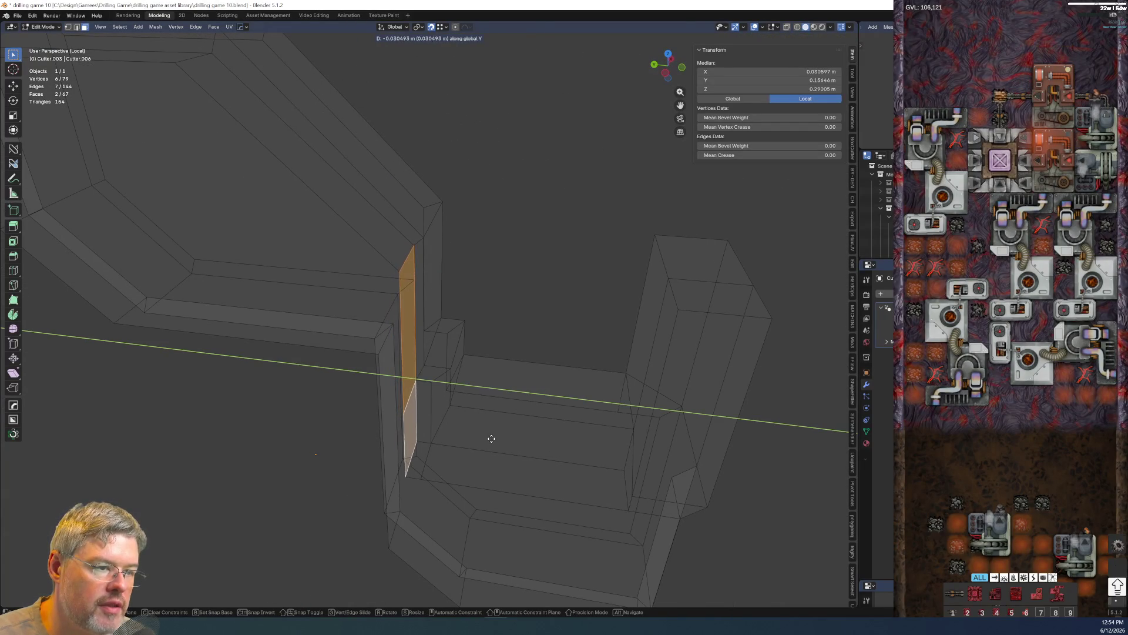
{"action": "left_click", "coordinate": [497, 441]}
- In X-ray view, slide a face along X and an edge along Y into position
{"action": "mouse_move", "coordinate": [500, 446]}
{"action": "middle_mouse_down"}
{"action": "mouse_move", "coordinate": [335, 338]}
{"action": "mouse_move", "coordinate": [410, 375]}
{"action": "mouse_move", "coordinate": [401, 323]}
{"action": "mouse_move", "coordinate": [345, 215]}
{"action": "mouse_move", "coordinate": [452, 354]}
{"action": "middle_mouse_up"}
{"action": "key", "text": "alt+z"}
{"action": "left_click", "coordinate": [332, 199], "text": "shift"}
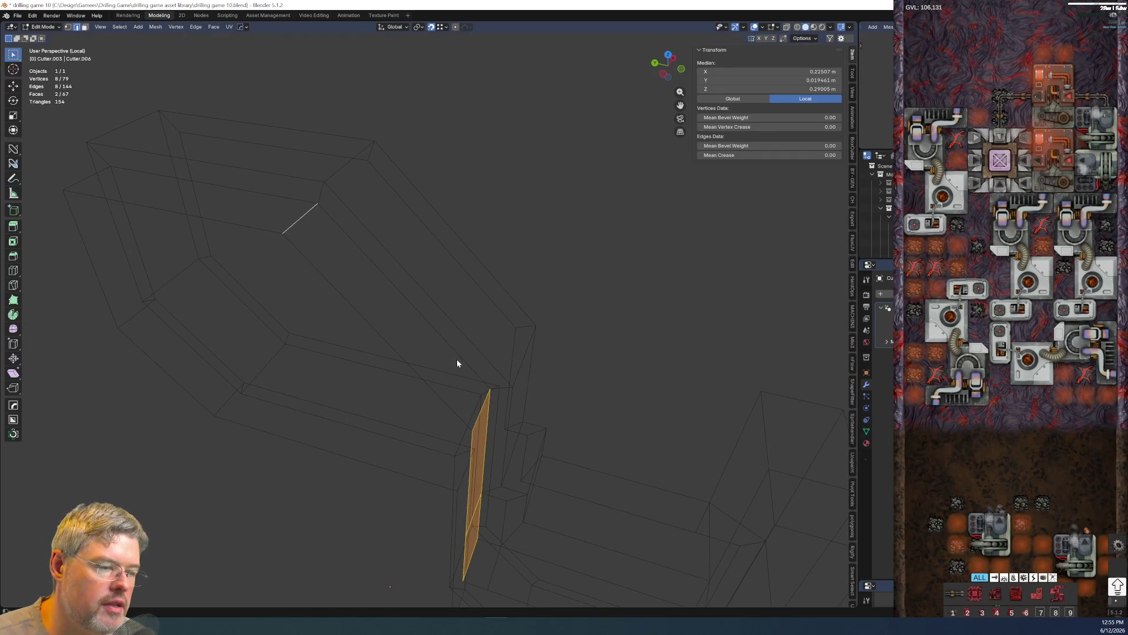
{"action": "key", "text": "g"}
{"action": "key", "text": "x"}
{"action": "key", "text": "x"}
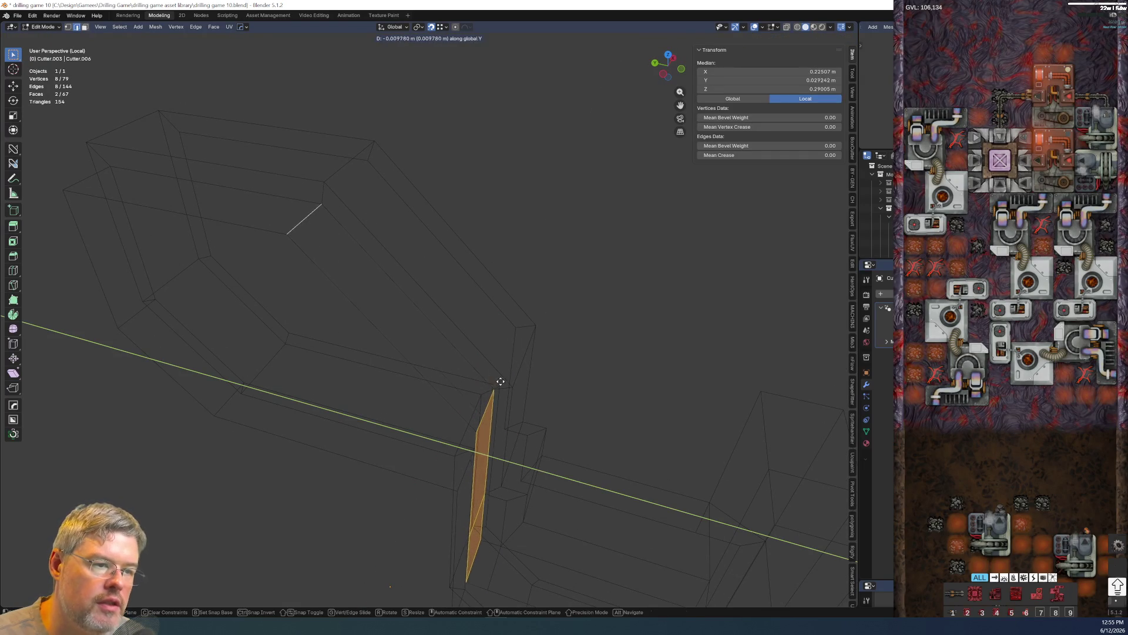
{"action": "left_click", "coordinate": [465, 380]}
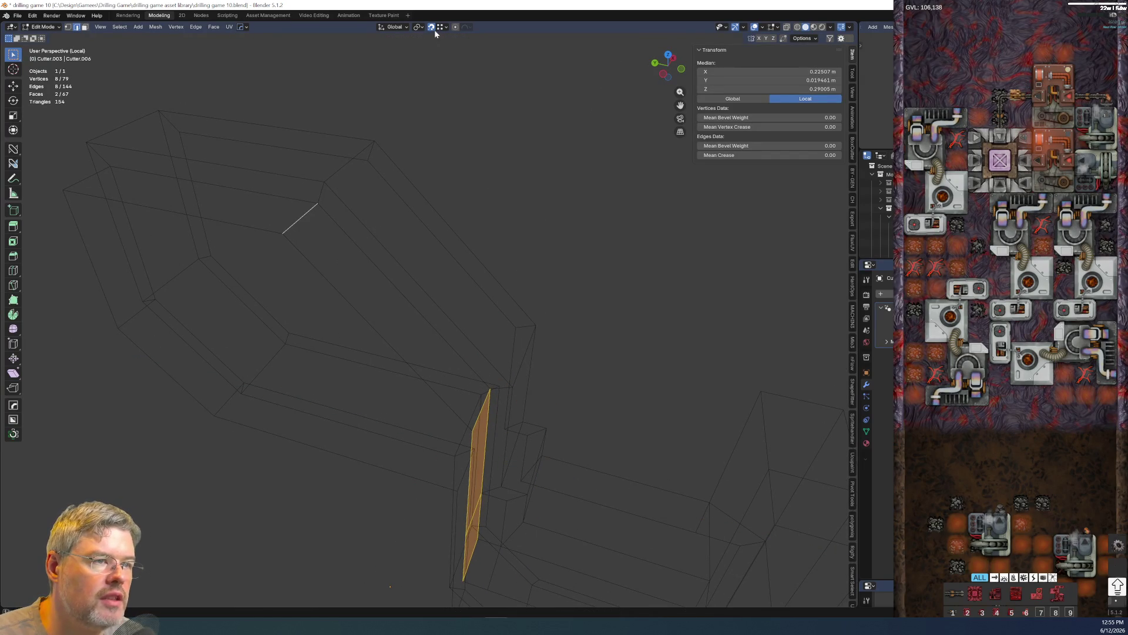
{"action": "scroll", "coordinate": [497, 209], "scroll_direction": "up", "scroll_amount": 5}
{"action": "mouse_move", "coordinate": [496, 209]}
{"action": "middle_mouse_down"}
{"action": "mouse_move", "coordinate": [532, 290]}
{"action": "mouse_move", "coordinate": [486, 246]}
{"action": "middle_mouse_up"}
{"action": "key", "text": "g"}
{"action": "key", "text": "y"}
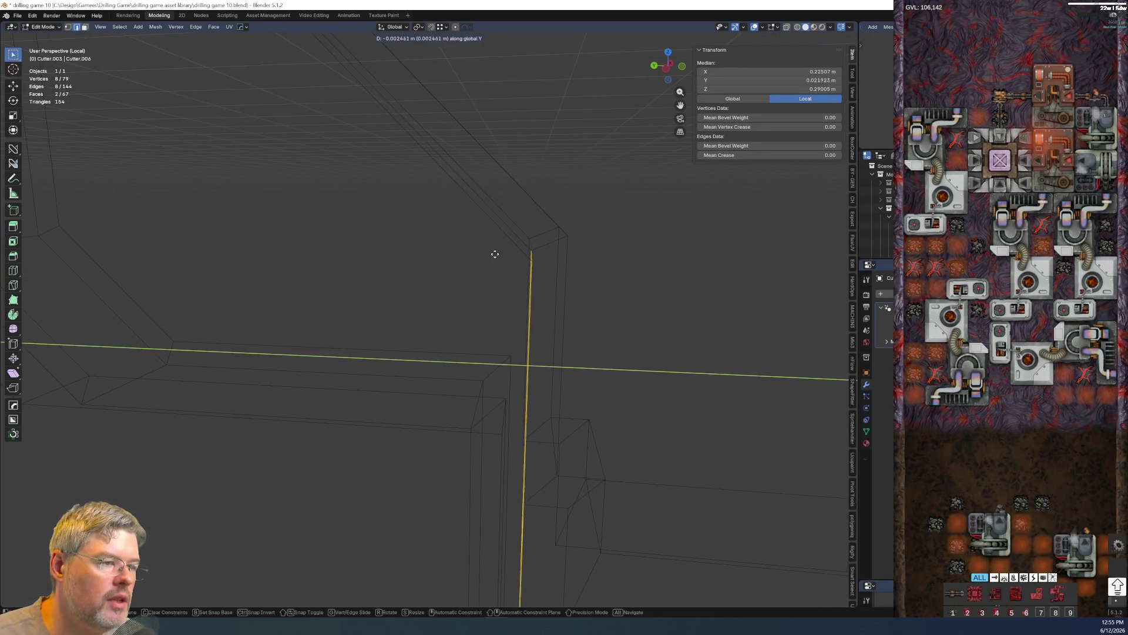
{"action": "left_click", "coordinate": [650, 290]}
{"action": "mouse_move", "coordinate": [509, 206]}
{"action": "middle_mouse_down"}
{"action": "mouse_move", "coordinate": [570, 380]}
{"action": "mouse_move", "coordinate": [506, 302]}
{"action": "mouse_move", "coordinate": [615, 307]}
{"action": "mouse_move", "coordinate": [503, 315]}
{"action": "middle_mouse_up"}
{"action": "scroll", "coordinate": [351, 320], "scroll_direction": "down", "scroll_amount": 5}
{"action": "mouse_move", "coordinate": [351, 319]}
{"action": "middle_mouse_down"}
{"action": "mouse_move", "coordinate": [375, 329]}
{"action": "mouse_move", "coordinate": [396, 376]}
{"action": "middle_mouse_up"}
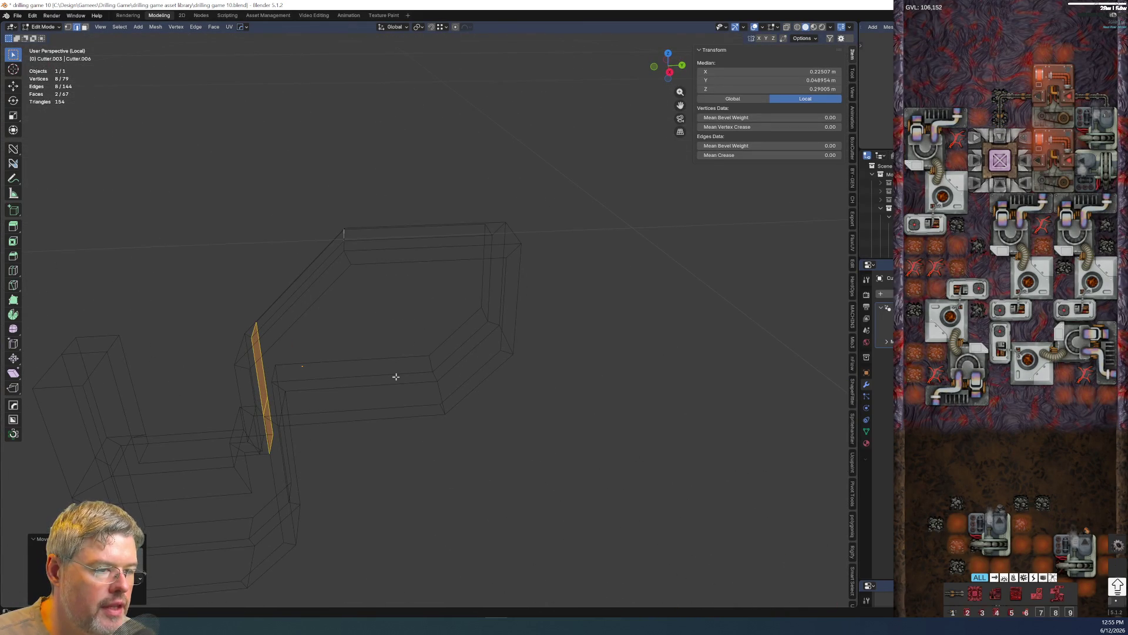
- Leave local view to see the notch in the hull, then bring up the panel concept-art reference
{"action": "key", "text": "KP_Divide"}
{"action": "scroll", "coordinate": [391, 335], "scroll_direction": "up", "scroll_amount": 4}
{"action": "scroll", "coordinate": [404, 345], "scroll_direction": "up", "scroll_amount": 3}
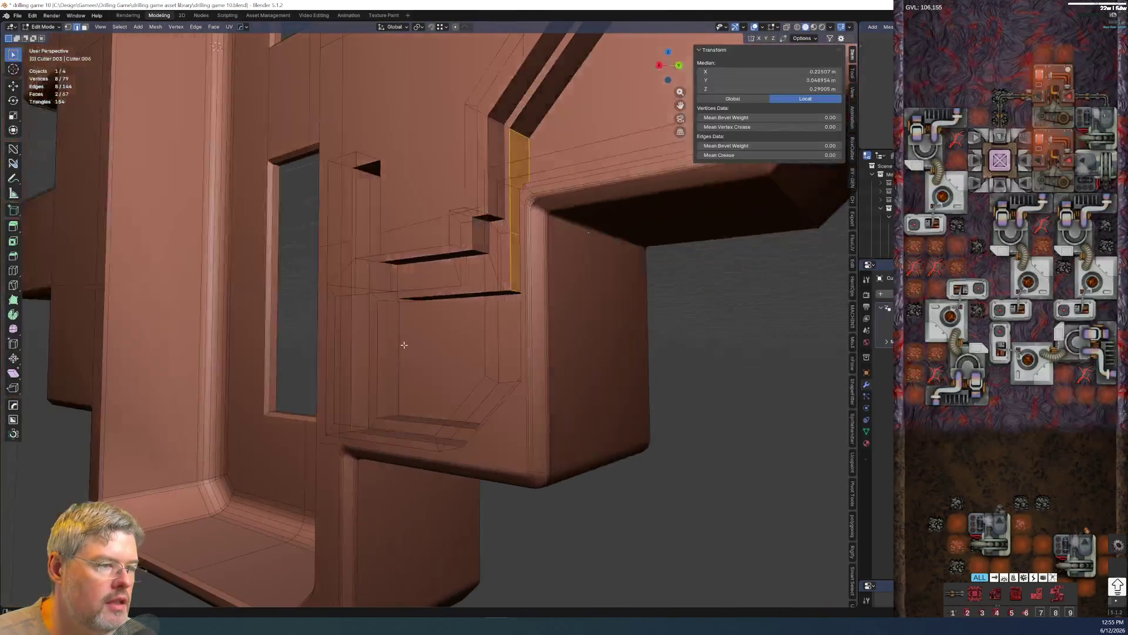
{"action": "middle_click_drag", "start_coordinate": [404, 345], "coordinate": [493, 268]}
{"action": "middle_click_drag", "start_coordinate": [540, 221], "coordinate": [528, 238]}
{"action": "scroll", "coordinate": [530, 238], "scroll_direction": "up", "scroll_amount": 2}
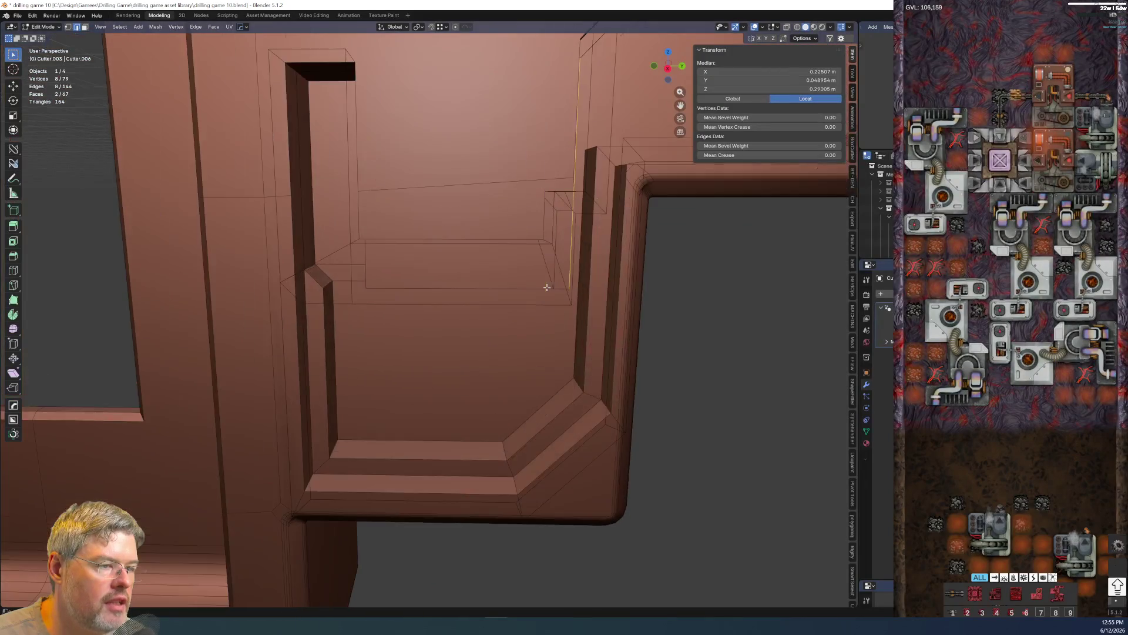
{"action": "scroll", "coordinate": [520, 254], "scroll_direction": "up", "scroll_amount": 2}
{"action": "key", "text": "alt+Tab"}
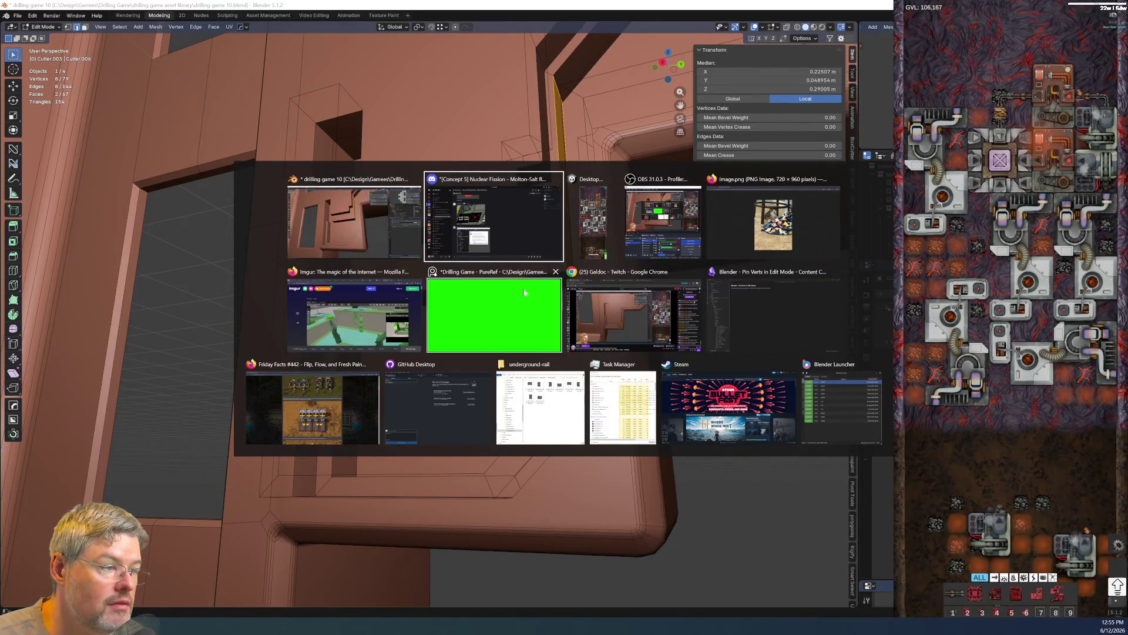
{"action": "left_click", "coordinate": [364, 255]}
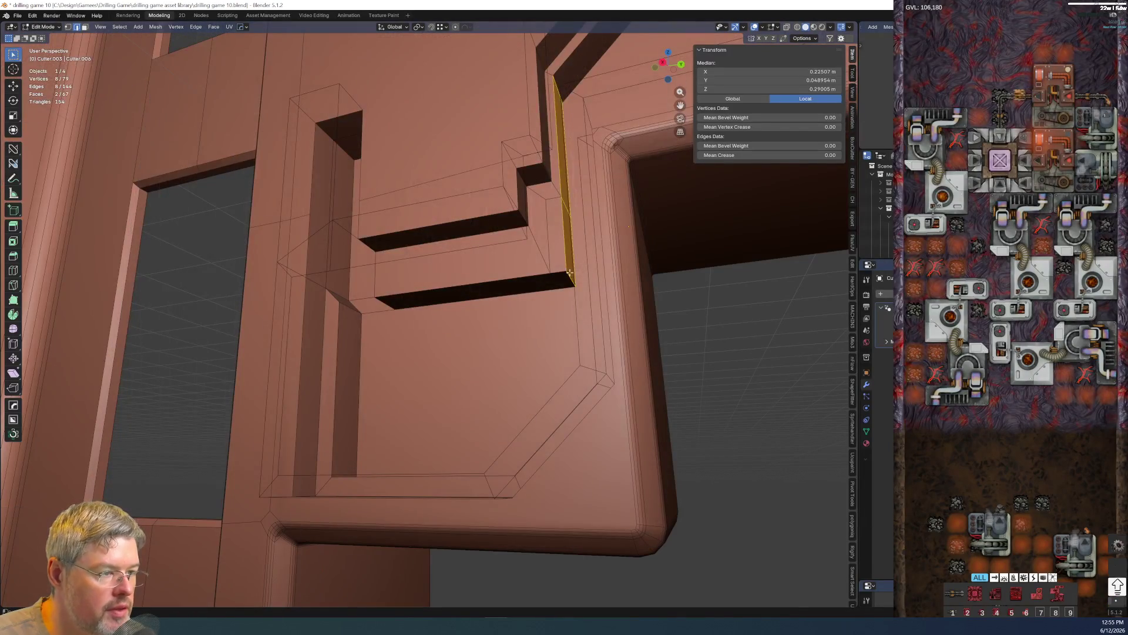
{"action": "left_click", "coordinate": [573, 283]}
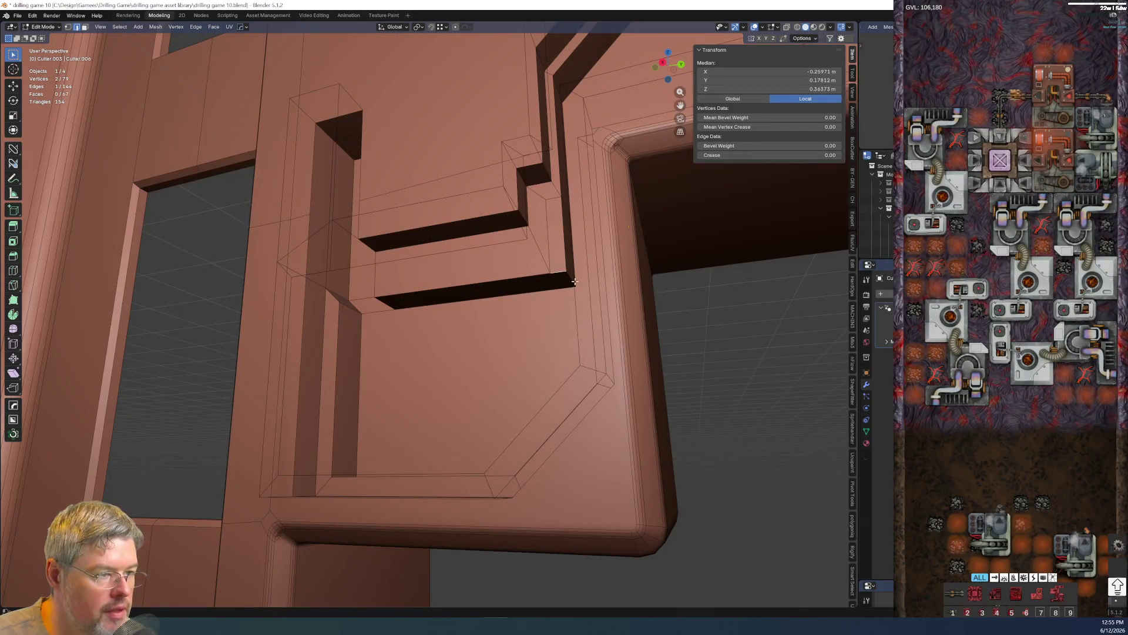
- Bevel the short corner edge of the stepped slot cutter
{"action": "key", "text": "ctrl+b"}
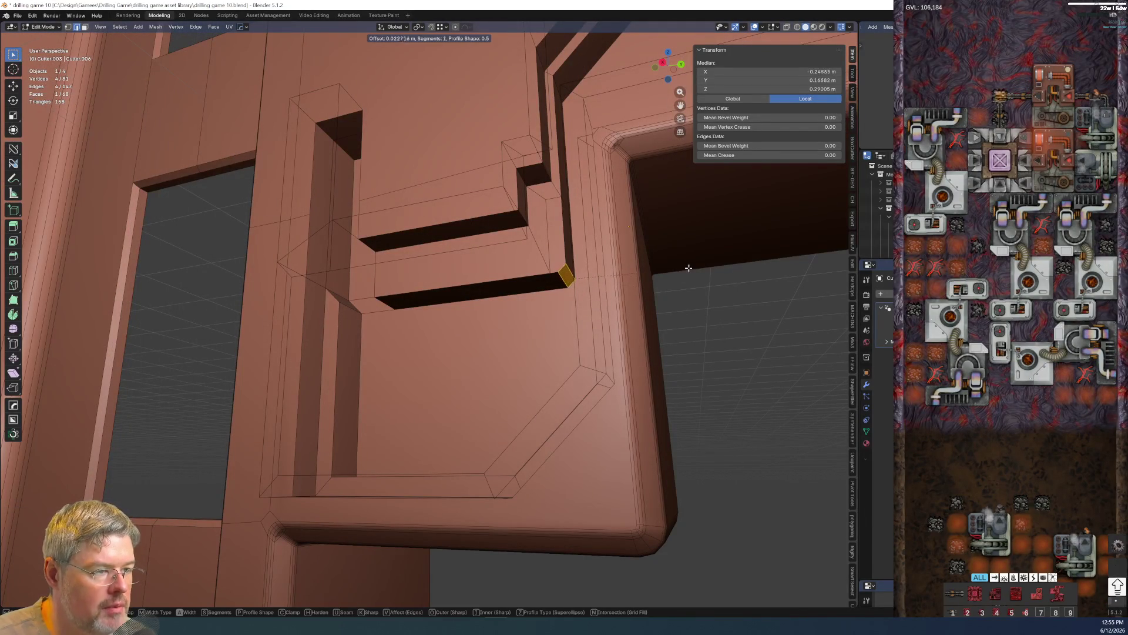
{"action": "left_click", "coordinate": [739, 235]}
{"action": "mouse_move", "coordinate": [671, 270]}
{"action": "middle_mouse_down"}
{"action": "mouse_move", "coordinate": [475, 261]}
{"action": "mouse_move", "coordinate": [413, 218]}
{"action": "mouse_move", "coordinate": [413, 285]}
{"action": "mouse_move", "coordinate": [793, 514]}
{"action": "middle_mouse_up"}
{"action": "left_click", "coordinate": [413, 218]}
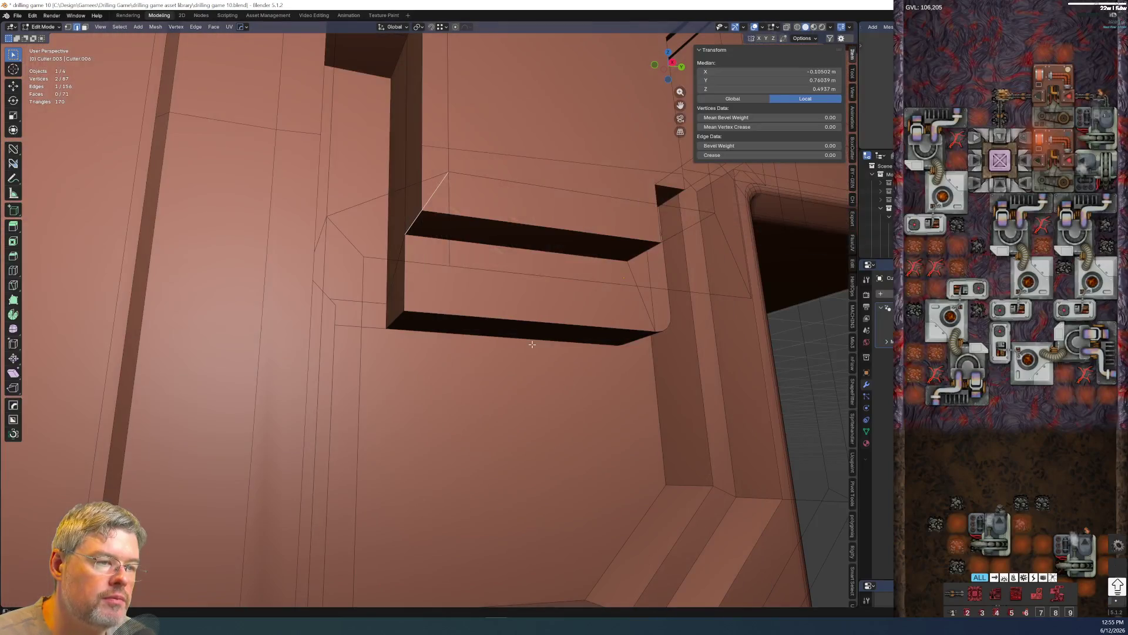
- Nudge the shelf vertices into alignment near the slot corner
{"action": "mouse_move", "coordinate": [531, 344]}
{"action": "middle_mouse_down"}
{"action": "mouse_move", "coordinate": [442, 407]}
{"action": "mouse_move", "coordinate": [360, 365]}
{"action": "middle_mouse_up"}
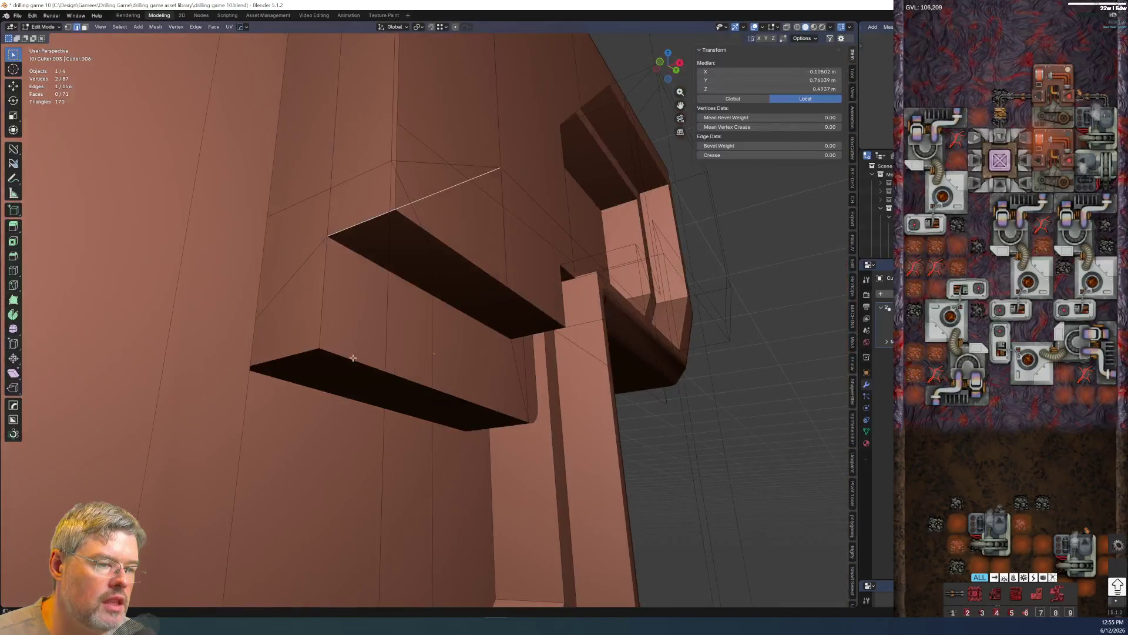
{"action": "mouse_move", "coordinate": [364, 291]}
{"action": "middle_mouse_down"}
{"action": "mouse_move", "coordinate": [301, 323]}
{"action": "mouse_move", "coordinate": [294, 360]}
{"action": "mouse_move", "coordinate": [315, 270]}
{"action": "mouse_move", "coordinate": [360, 175]}
{"action": "middle_mouse_up"}
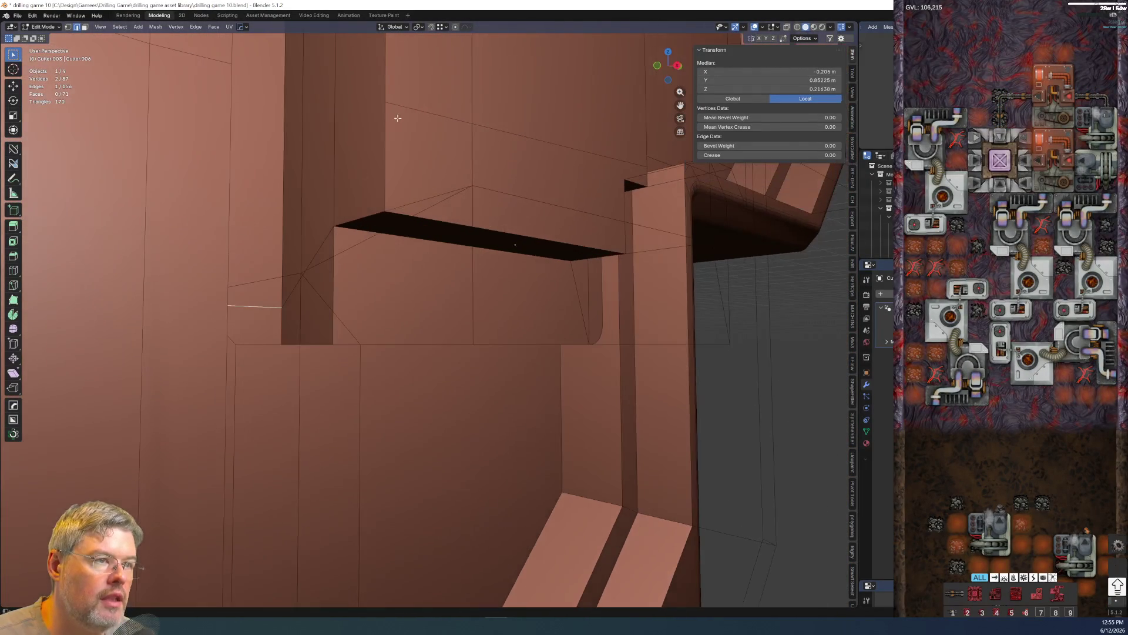
{"action": "key", "text": "g"}
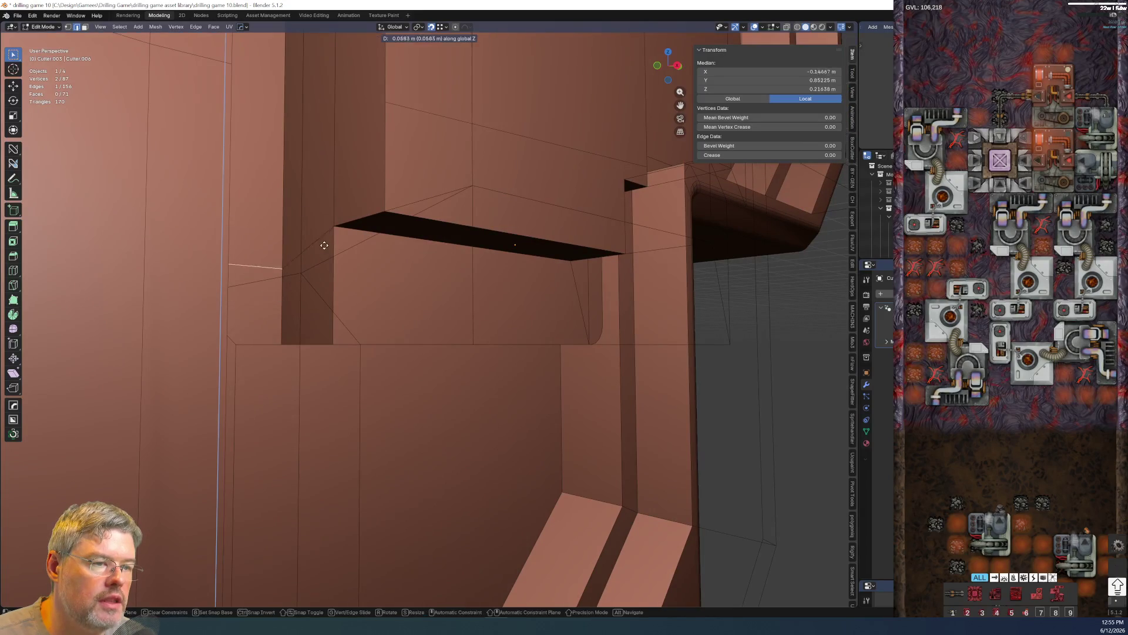
{"action": "left_click", "coordinate": [320, 233]}
{"action": "mouse_move", "coordinate": [321, 232]}
{"action": "middle_mouse_down"}
{"action": "mouse_move", "coordinate": [243, 257]}
{"action": "mouse_move", "coordinate": [265, 255]}
{"action": "mouse_move", "coordinate": [341, 312]}
{"action": "middle_mouse_up"}
{"action": "left_click", "coordinate": [313, 326]}
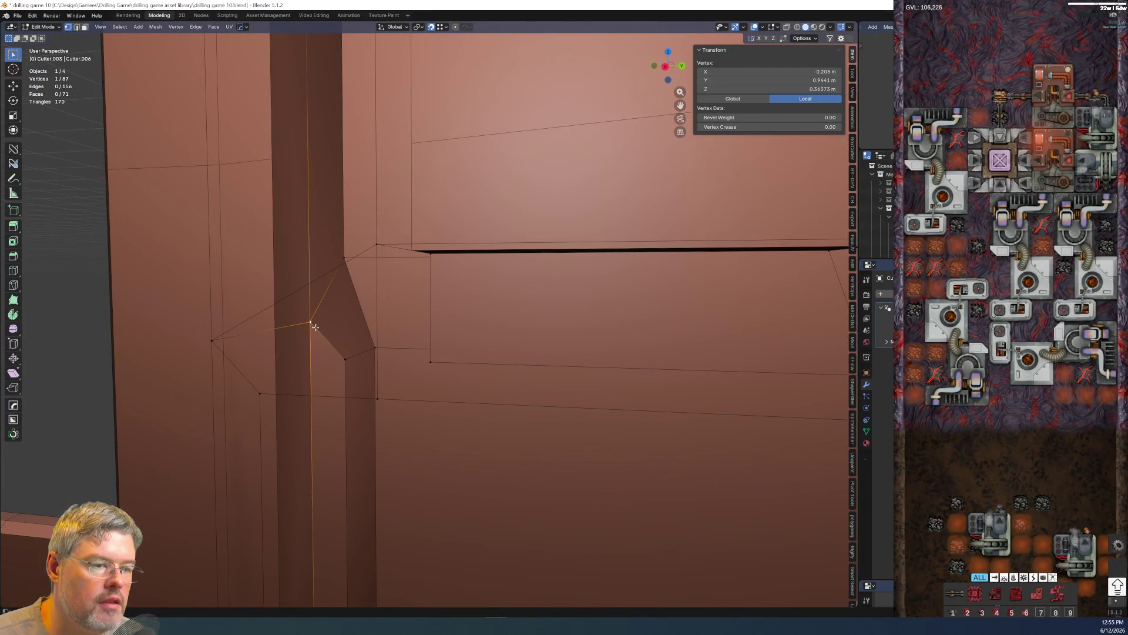
- Move the edge left of the corner vertex vertically along Z
{"action": "key", "text": "2"}
{"action": "left_click", "coordinate": [257, 330]}
{"action": "key", "text": "g"}
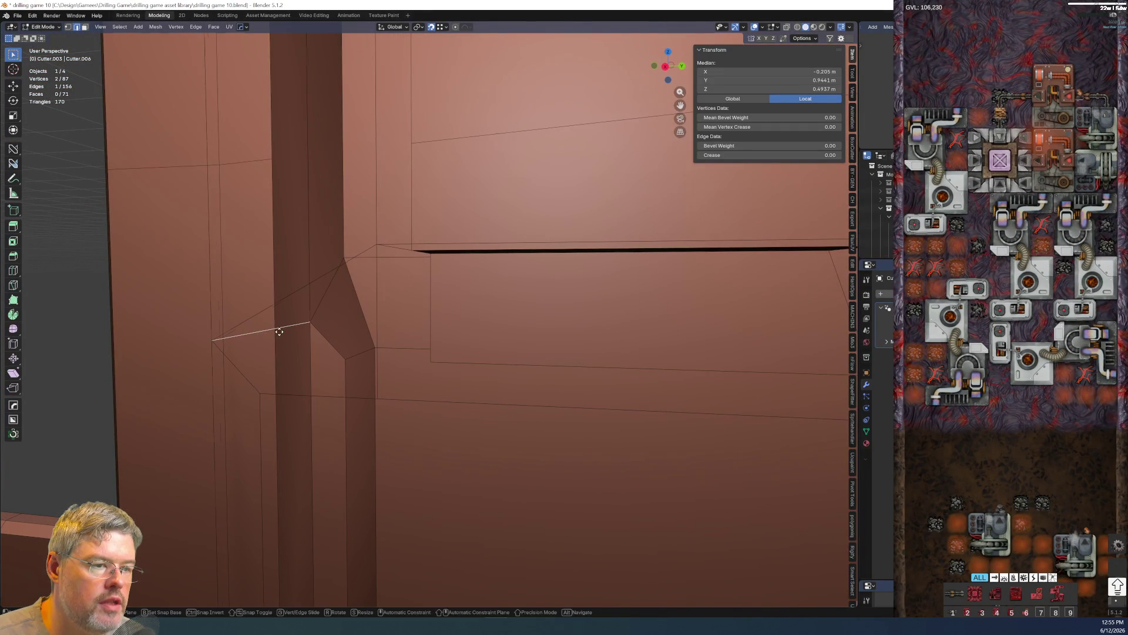
{"action": "key", "text": "z"}
{"action": "left_click", "coordinate": [333, 273]}
{"action": "mouse_move", "coordinate": [335, 270]}
{"action": "middle_mouse_down"}
{"action": "mouse_move", "coordinate": [345, 315]}
{"action": "mouse_move", "coordinate": [370, 311]}
{"action": "mouse_move", "coordinate": [356, 323]}
{"action": "mouse_move", "coordinate": [295, 320]}
{"action": "mouse_move", "coordinate": [376, 320]}
{"action": "mouse_move", "coordinate": [331, 304]}
{"action": "middle_mouse_up"}
{"action": "scroll", "coordinate": [331, 304], "scroll_direction": "up", "scroll_amount": 3}
{"action": "mouse_move", "coordinate": [503, 322]}
{"action": "middle_mouse_down"}
{"action": "mouse_move", "coordinate": [534, 336]}
{"action": "mouse_move", "coordinate": [458, 285]}
{"action": "mouse_move", "coordinate": [460, 304]}
{"action": "mouse_move", "coordinate": [496, 312]}
{"action": "mouse_move", "coordinate": [458, 322]}
{"action": "mouse_move", "coordinate": [491, 328]}
{"action": "mouse_move", "coordinate": [379, 315]}
{"action": "mouse_move", "coordinate": [453, 340]}
{"action": "mouse_move", "coordinate": [555, 348]}
{"action": "mouse_move", "coordinate": [520, 375]}
{"action": "mouse_move", "coordinate": [535, 395]}
{"action": "middle_mouse_up"}
- Select the narrow face between the slots and the joining face, starting a move
{"action": "left_click", "coordinate": [349, 336]}
{"action": "left_click", "coordinate": [351, 337]}
{"action": "left_click", "coordinate": [556, 347]}
{"action": "key", "text": "g"}
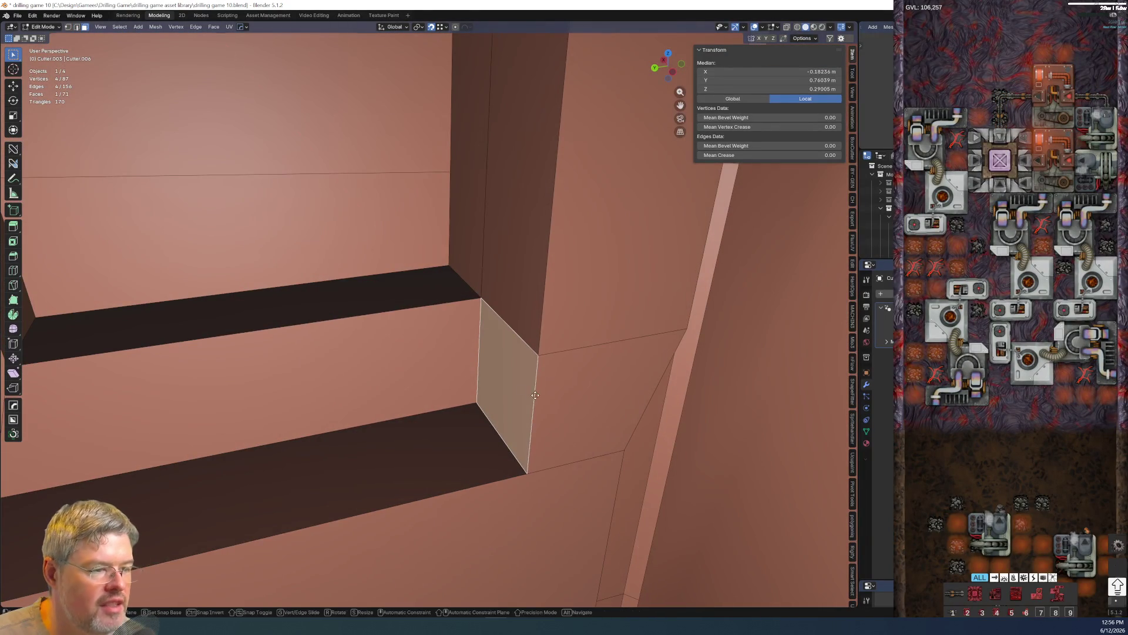
- Replace the normal extrude of the narrow face with an Extrude Manifold into the cutter
{"action": "key", "text": "y"}
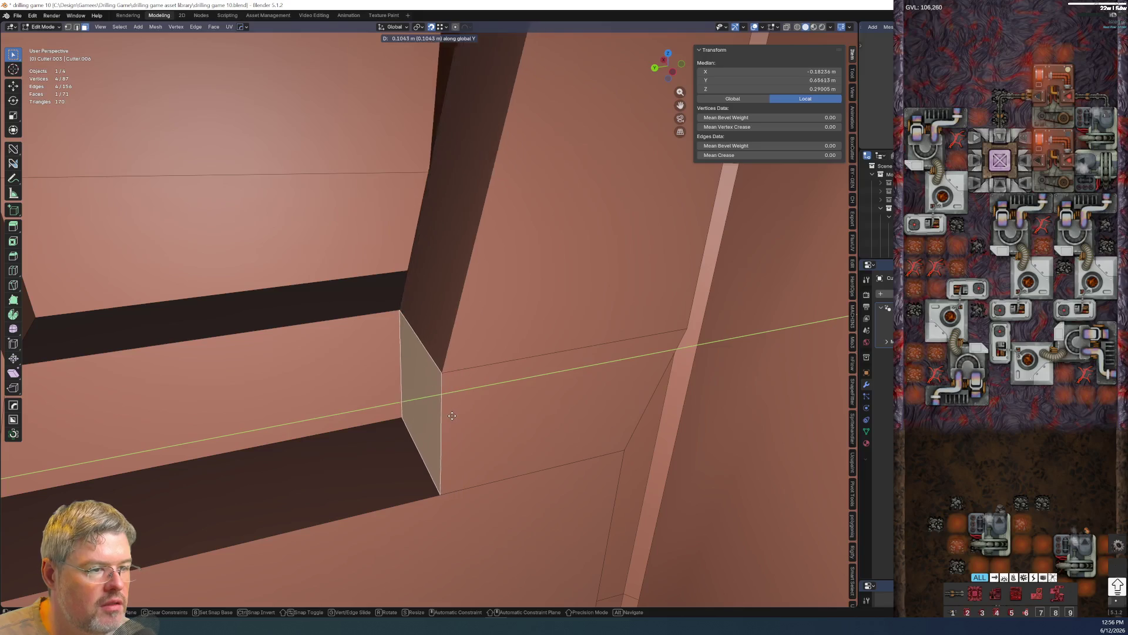
{"action": "key", "text": "y"}
{"action": "middle_click_drag", "start_coordinate": [452, 416], "coordinate": [508, 381]}
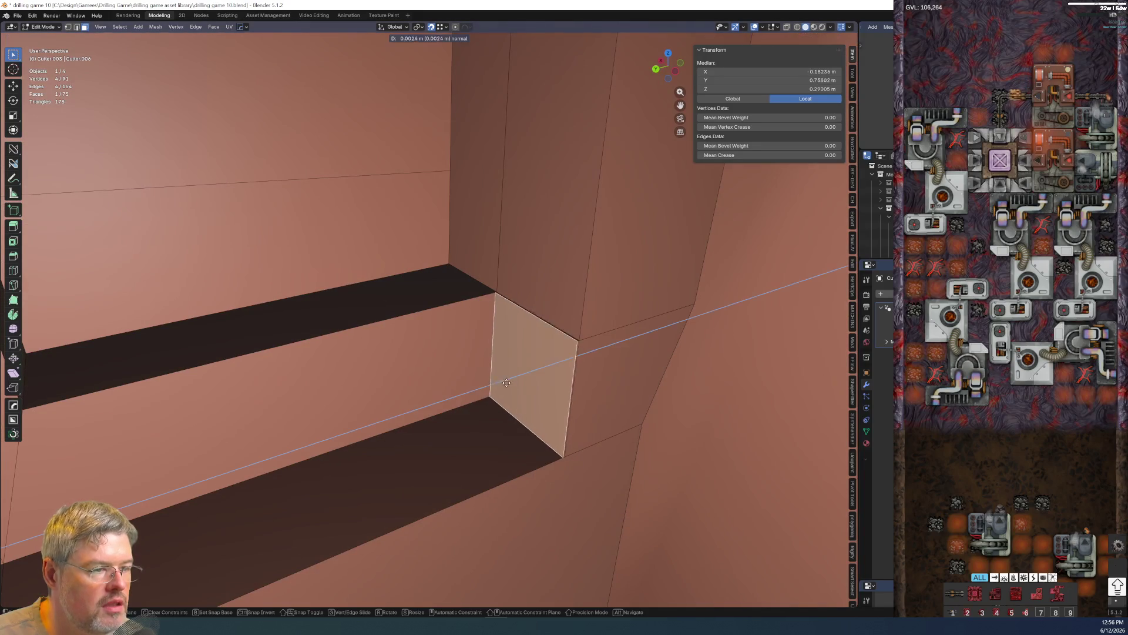
{"action": "left_click", "coordinate": [485, 408]}
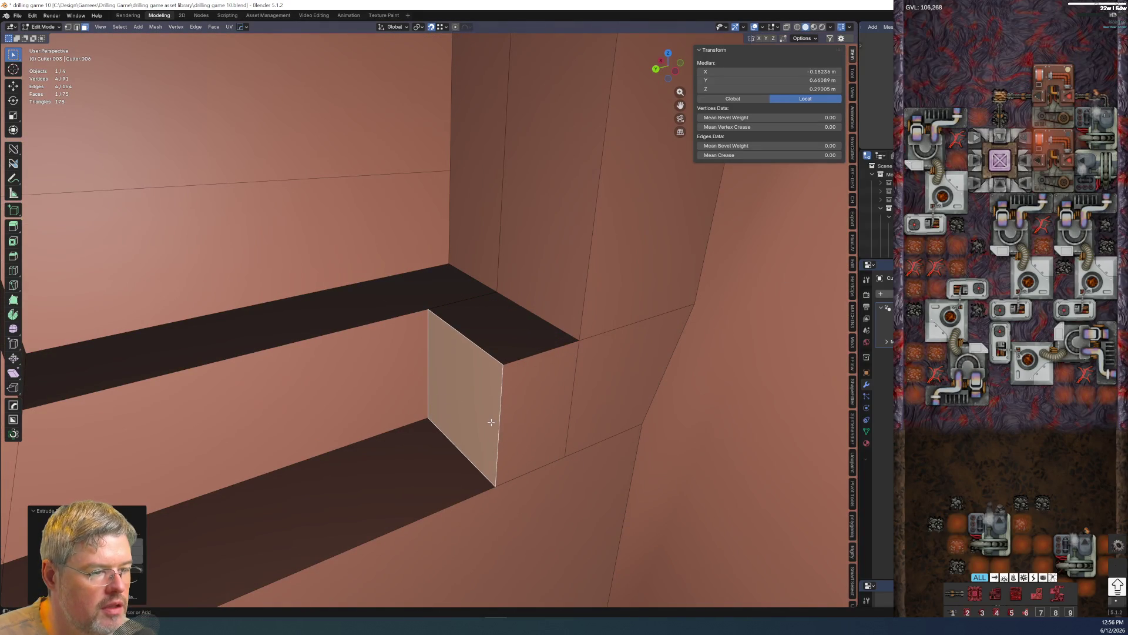
{"action": "key", "text": "ctrl+z"}
{"action": "key", "text": "alt+e"}
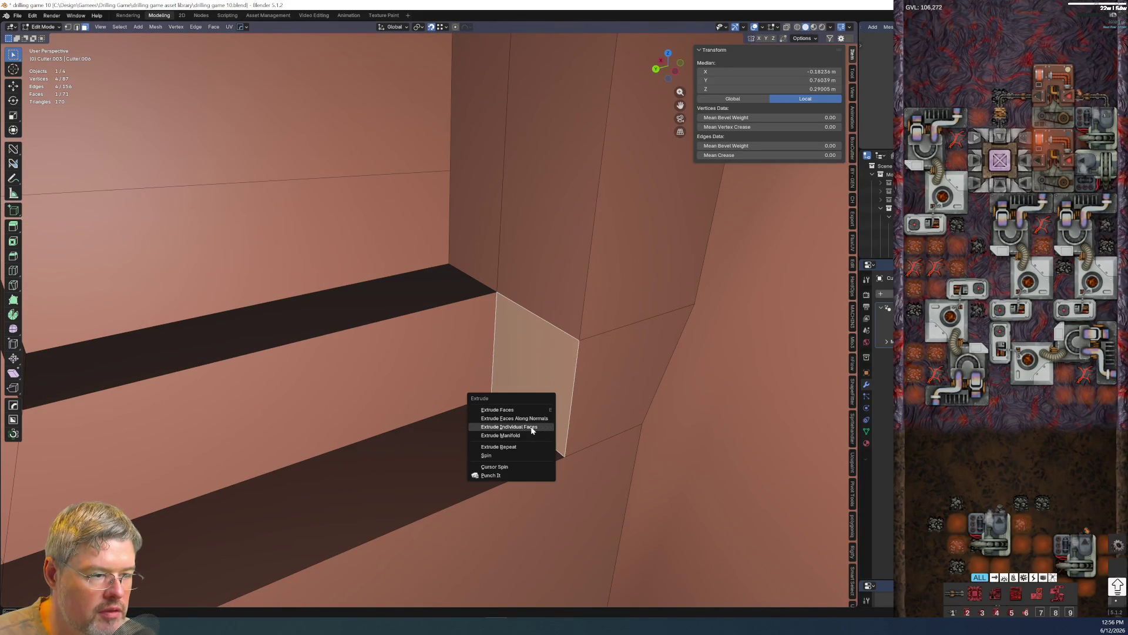
{"action": "left_click", "coordinate": [529, 431]}
{"action": "left_click", "coordinate": [466, 448]}
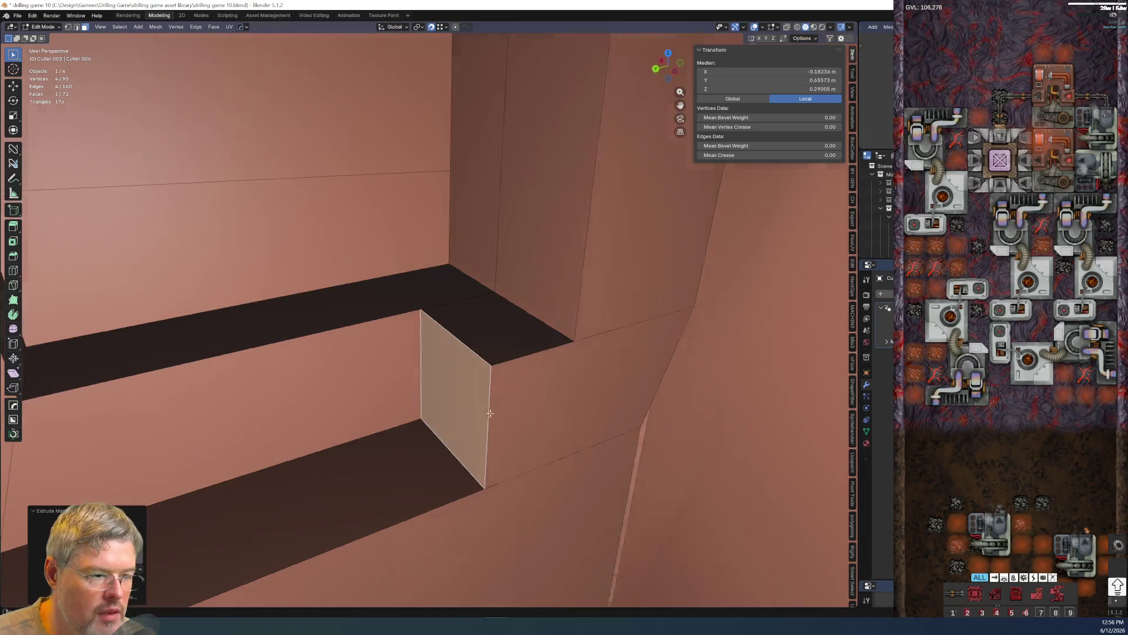
{"action": "scroll", "coordinate": [382, 424], "scroll_direction": "up", "scroll_amount": 5}
{"action": "scroll", "coordinate": [381, 424], "scroll_direction": "down", "scroll_amount": 4}
{"action": "scroll", "coordinate": [309, 379], "scroll_direction": "down", "scroll_amount": 2}
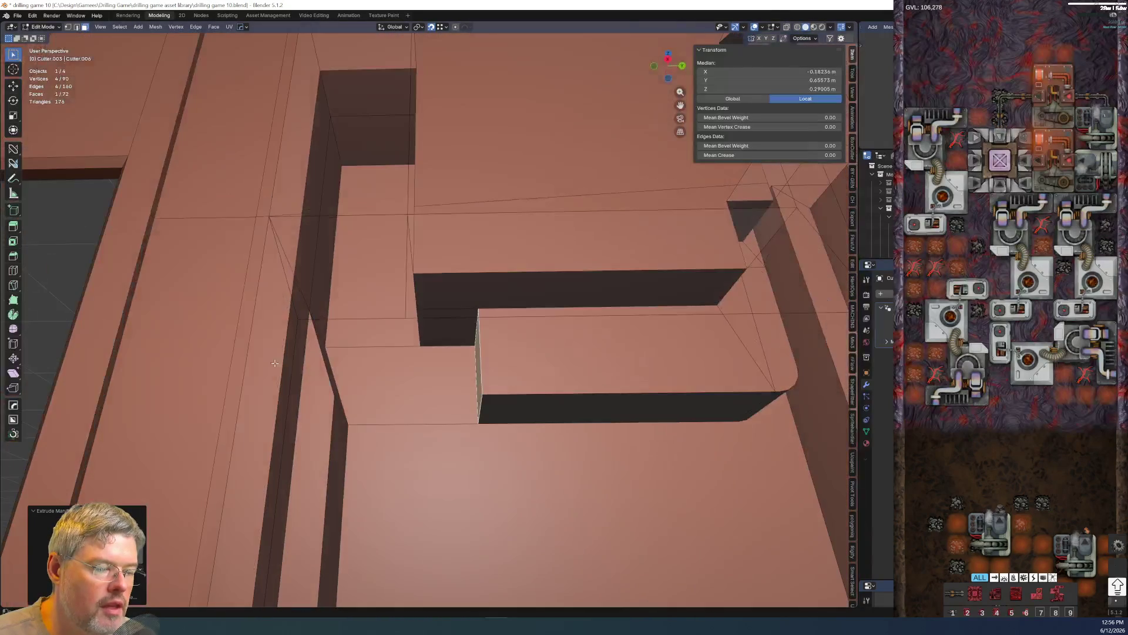
- Round the slot's top diagonal edge with a bevel and clear the selection
{"action": "middle_click_drag", "start_coordinate": [508, 394], "coordinate": [406, 335]}
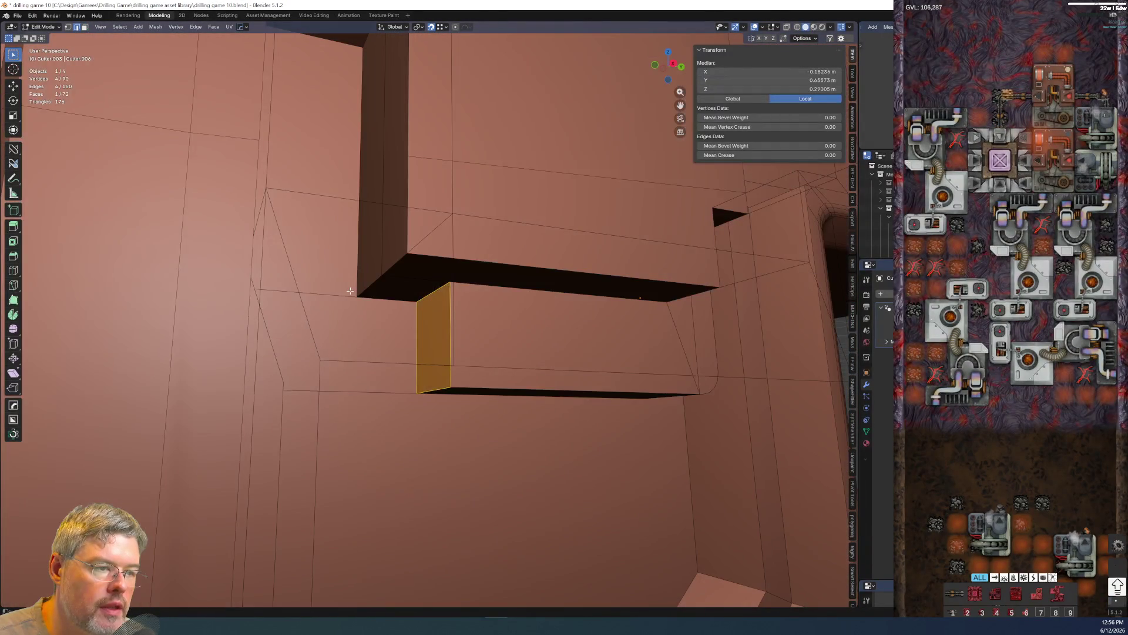
{"action": "left_click", "coordinate": [350, 290]}
{"action": "left_click", "coordinate": [381, 279]}
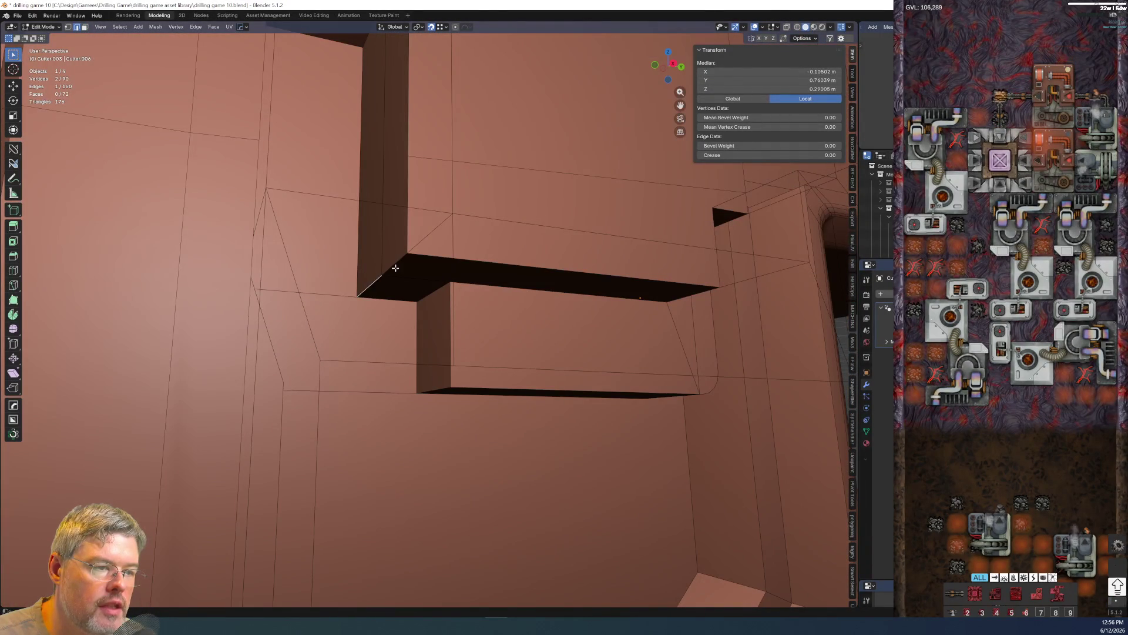
{"action": "mouse_move", "coordinate": [429, 289]}
{"action": "middle_mouse_down"}
{"action": "mouse_move", "coordinate": [393, 305]}
{"action": "mouse_move", "coordinate": [429, 294]}
{"action": "middle_mouse_up"}
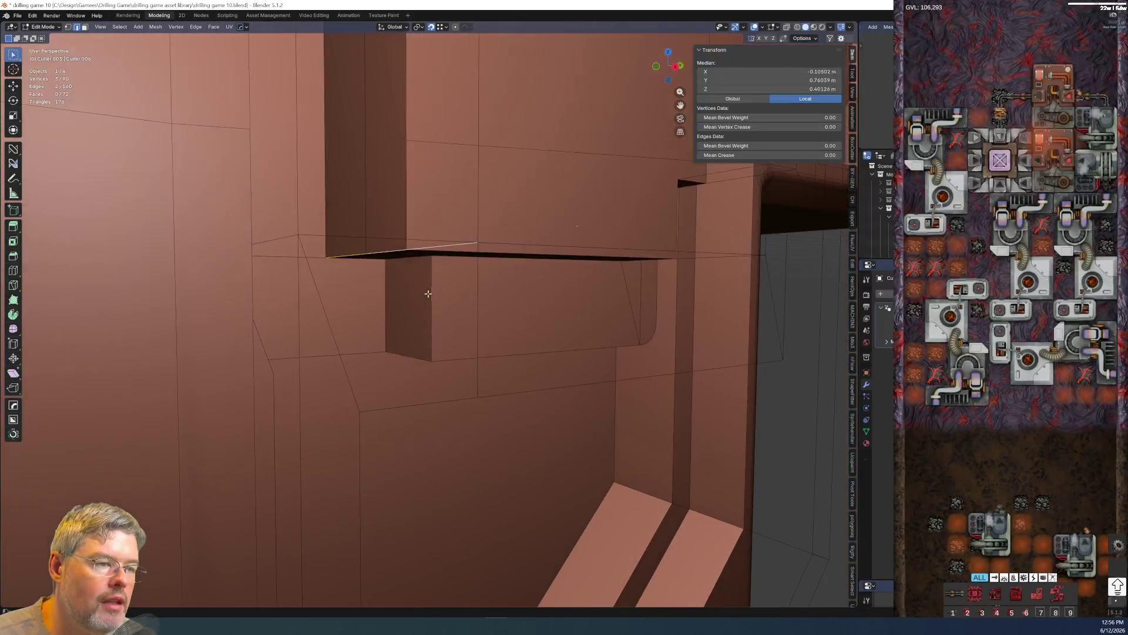
{"action": "key", "text": "ctrl+b"}
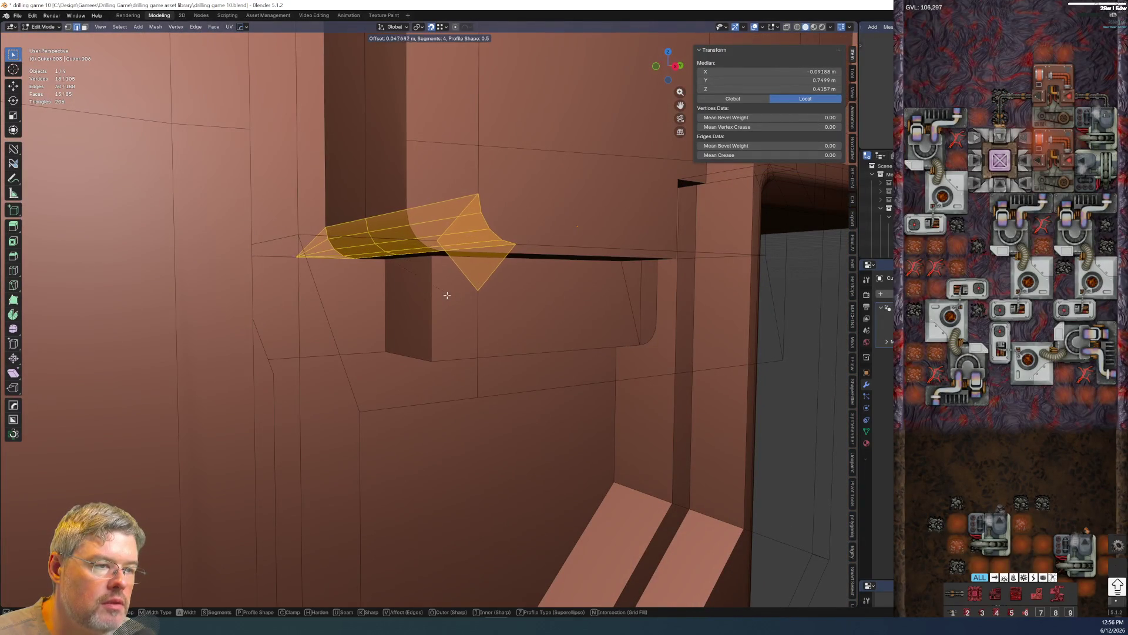
{"action": "left_click", "coordinate": [448, 294]}
{"action": "key", "text": "alt+a"}
- Orbit to the lower frame corner and pick an edge of the inner panel frame
{"action": "mouse_move", "coordinate": [485, 256]}
{"action": "middle_mouse_down"}
{"action": "mouse_move", "coordinate": [410, 273]}
{"action": "mouse_move", "coordinate": [459, 270]}
{"action": "mouse_move", "coordinate": [511, 358]}
{"action": "mouse_move", "coordinate": [632, 204]}
{"action": "mouse_move", "coordinate": [792, 432]}
{"action": "middle_mouse_up"}
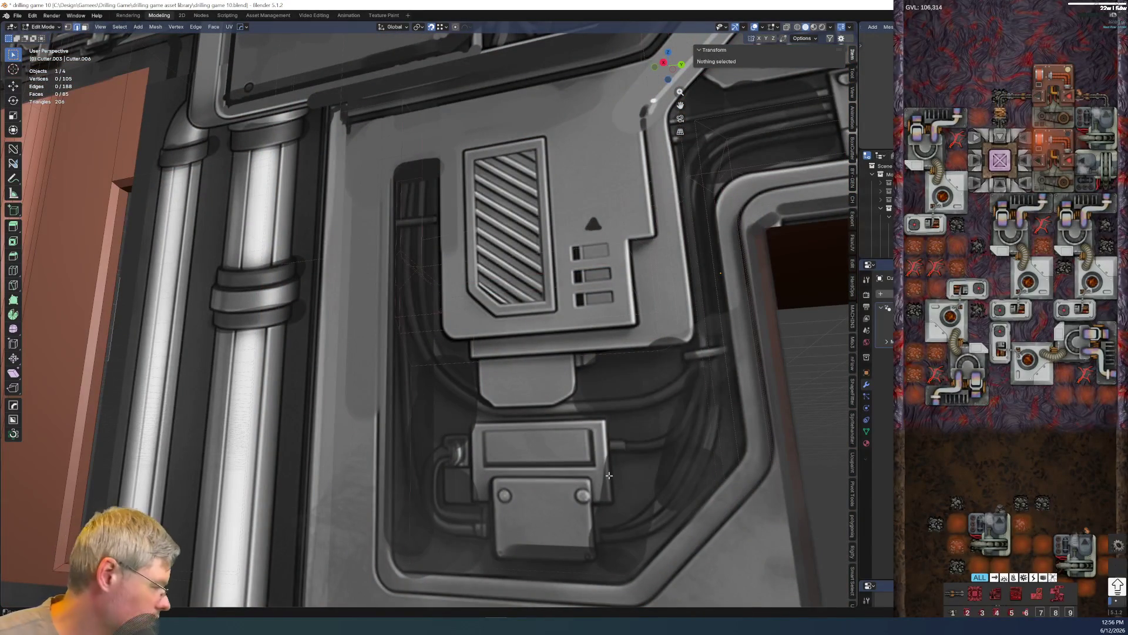
{"action": "scroll", "coordinate": [610, 499], "scroll_direction": "down", "scroll_amount": 3}
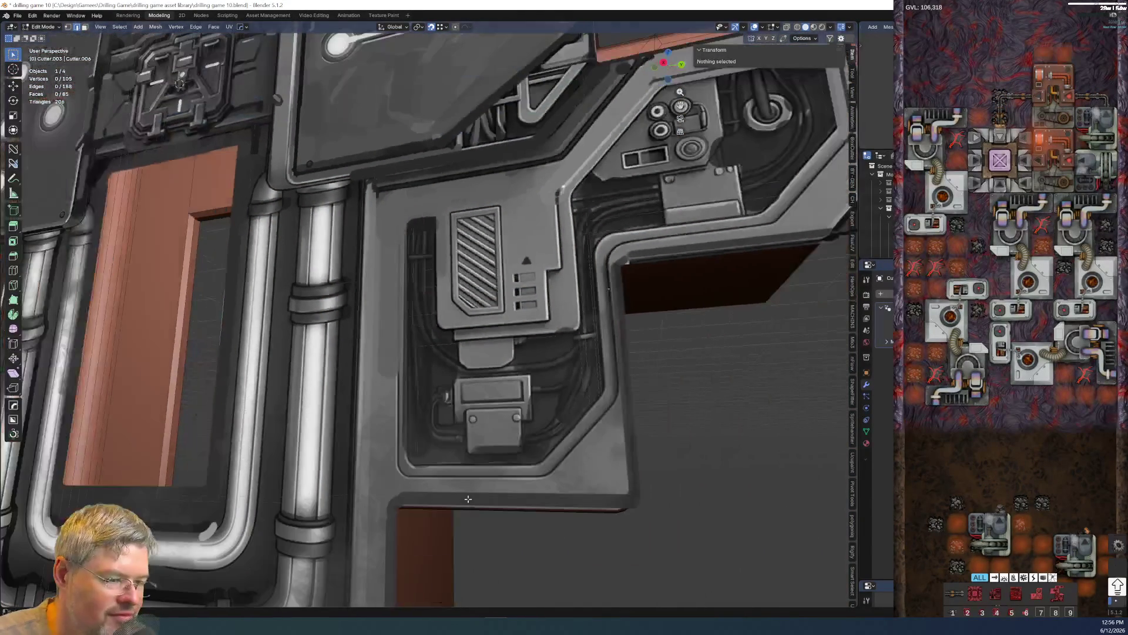
{"action": "scroll", "coordinate": [545, 468], "scroll_direction": "down", "scroll_amount": 2}
{"action": "scroll", "coordinate": [546, 469], "scroll_direction": "down", "scroll_amount": 1}
{"action": "scroll", "coordinate": [547, 469], "scroll_direction": "down", "scroll_amount": 1}
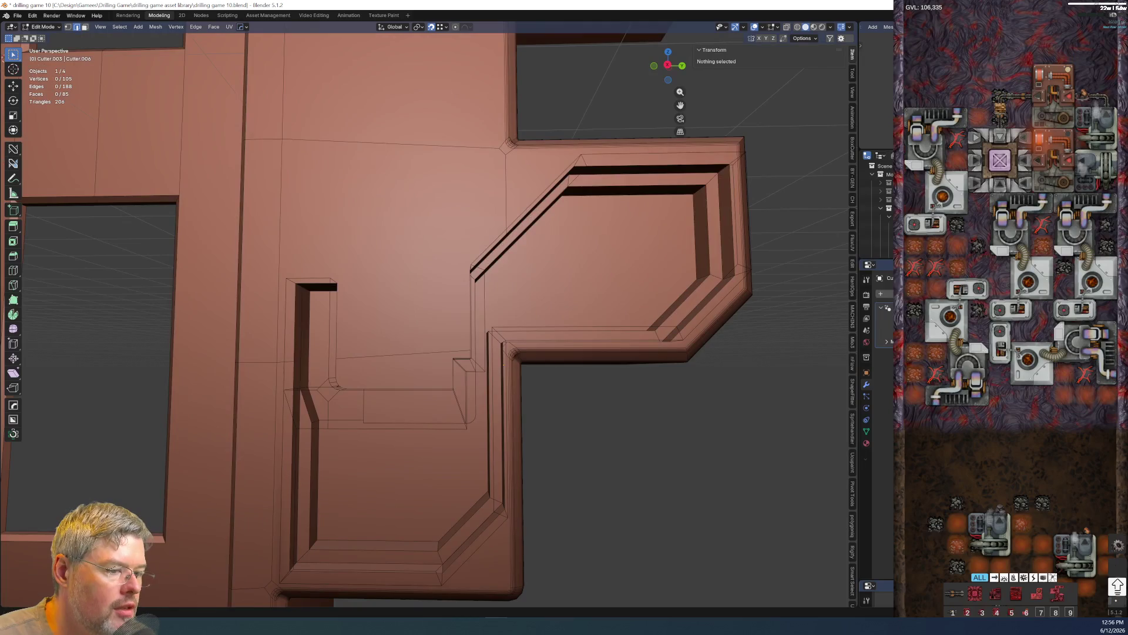
{"action": "middle_click_drag", "start_coordinate": [399, 501], "coordinate": [464, 437], "text": "shift"}
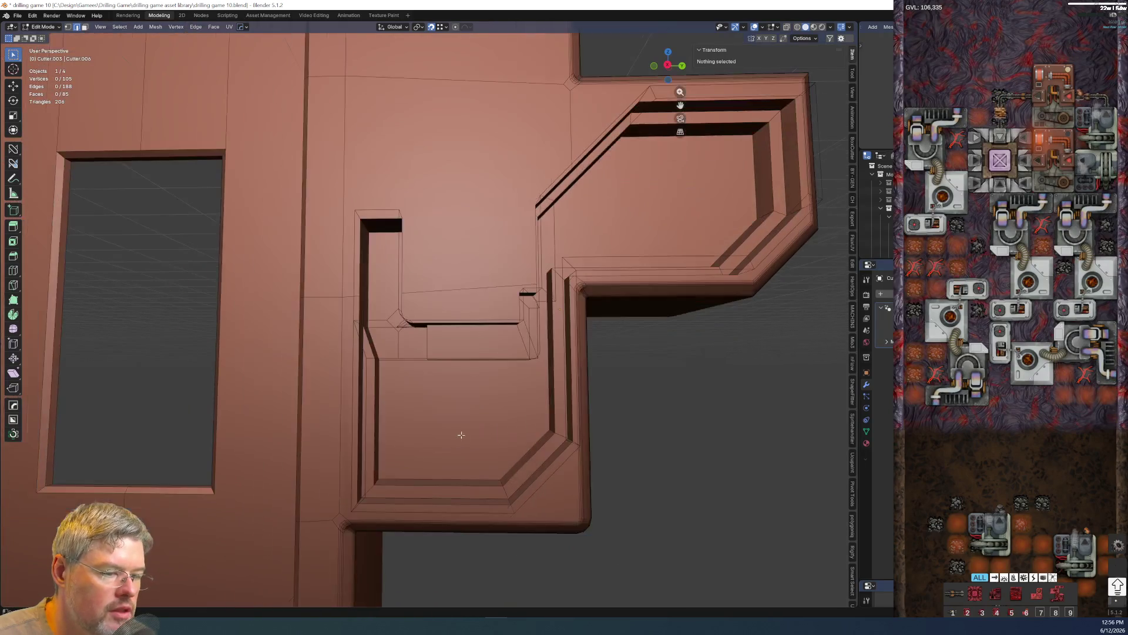
{"action": "middle_click_drag", "start_coordinate": [399, 502], "coordinate": [411, 440]}
{"action": "scroll", "coordinate": [411, 390], "scroll_direction": "up", "scroll_amount": 4}
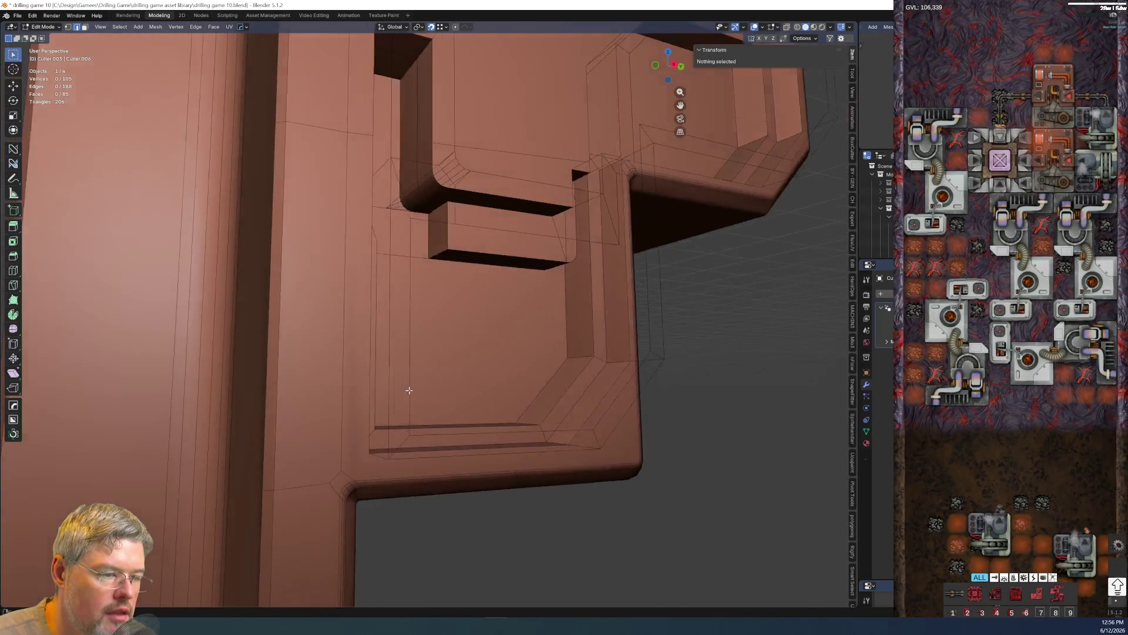
{"action": "mouse_move", "coordinate": [383, 405]}
{"action": "middle_mouse_down"}
{"action": "mouse_move", "coordinate": [496, 382]}
{"action": "mouse_move", "coordinate": [297, 504]}
{"action": "mouse_move", "coordinate": [313, 526]}
{"action": "middle_mouse_up"}
{"action": "left_click", "coordinate": [330, 511]}
- Bevel the selected inner panel frame edges
{"action": "mouse_move", "coordinate": [370, 492]}
{"action": "middle_mouse_down"}
{"action": "mouse_move", "coordinate": [417, 450]}
{"action": "mouse_move", "coordinate": [432, 452]}
{"action": "middle_mouse_up"}
{"action": "left_click", "coordinate": [410, 438], "text": "ctrl"}
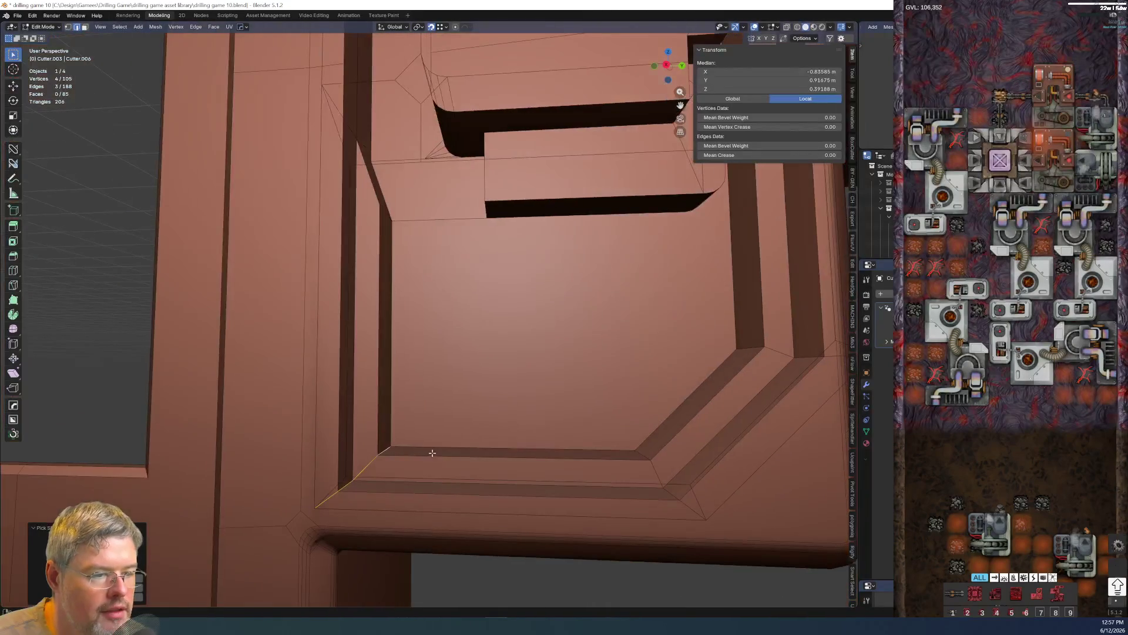
{"action": "middle_click_drag", "start_coordinate": [573, 405], "coordinate": [498, 478]}
{"action": "mouse_move", "coordinate": [499, 416]}
{"action": "middle_mouse_down"}
{"action": "mouse_move", "coordinate": [516, 383]}
{"action": "mouse_move", "coordinate": [579, 331]}
{"action": "middle_mouse_up"}
{"action": "middle_click_drag", "start_coordinate": [360, 475], "coordinate": [484, 385]}
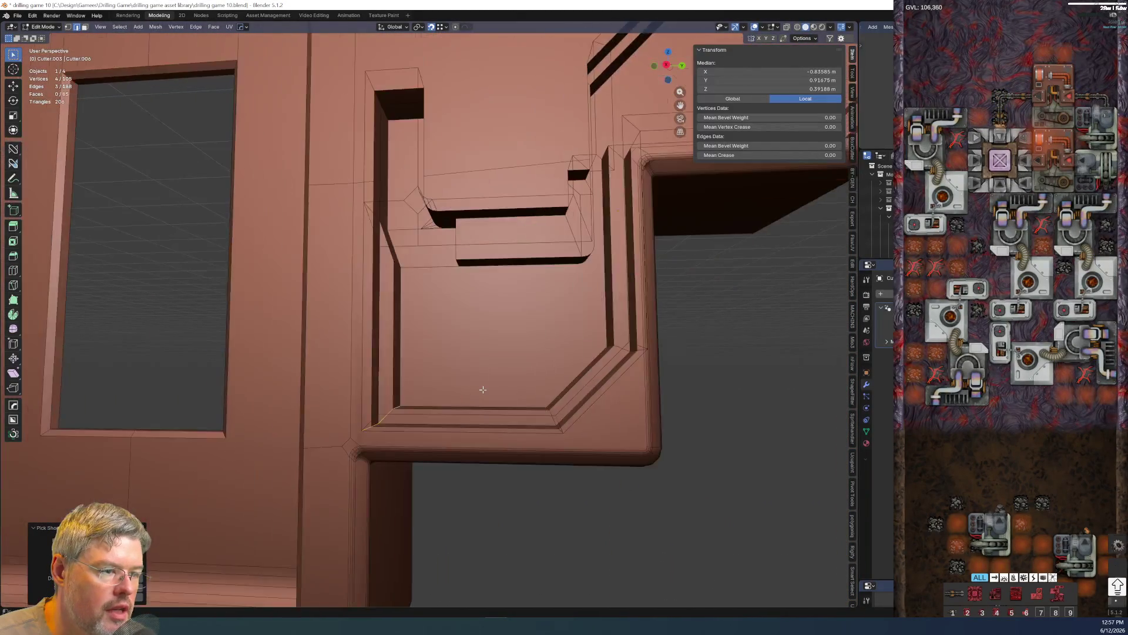
{"action": "scroll", "coordinate": [505, 404], "scroll_direction": "up", "scroll_amount": 3}
{"action": "key", "text": "ctrl+b"}
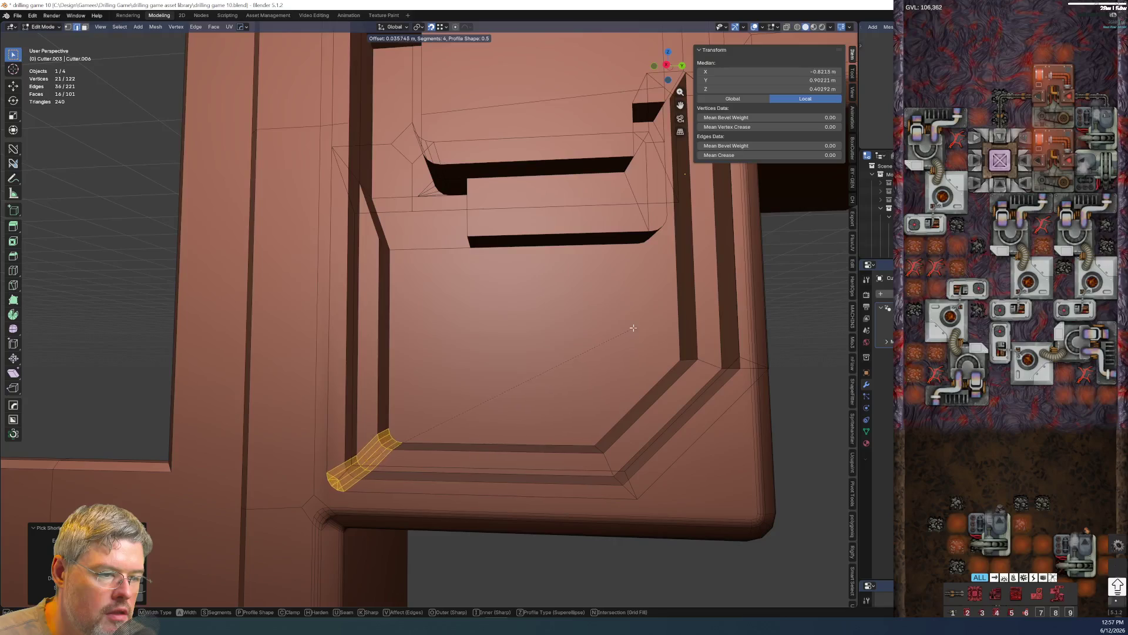
{"action": "left_click", "coordinate": [730, 285]}
- Select the hexagonal panel's corner edges with circle select, dropping stray edges
{"action": "middle_click_drag", "start_coordinate": [730, 284], "coordinate": [472, 403]}
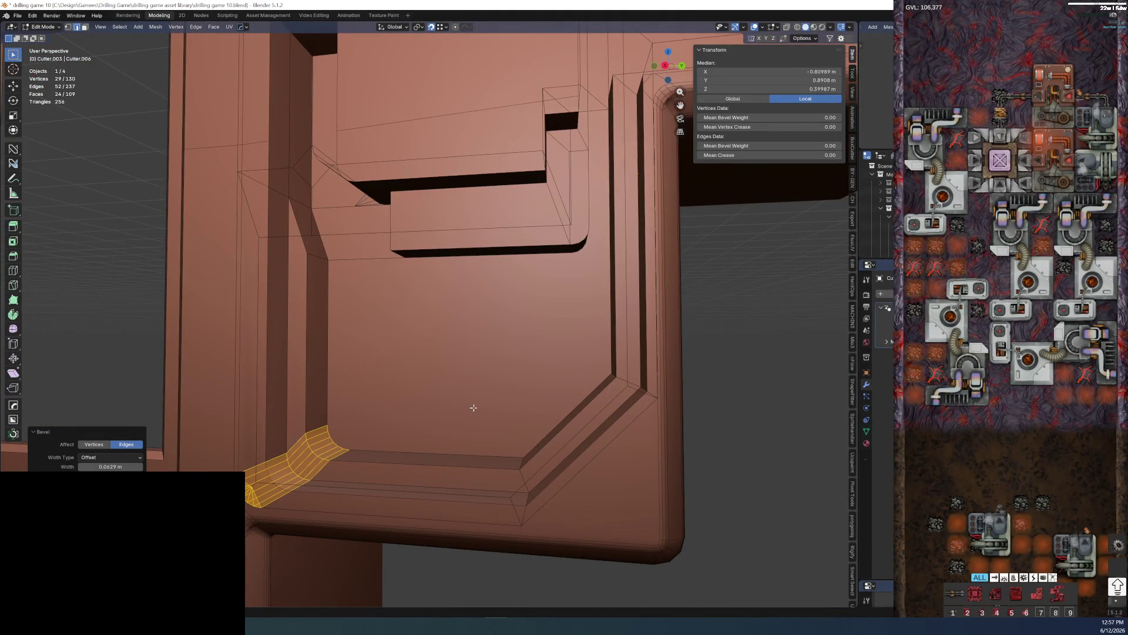
{"action": "middle_click_drag", "start_coordinate": [514, 405], "coordinate": [521, 443]}
{"action": "left_click", "coordinate": [516, 464]}
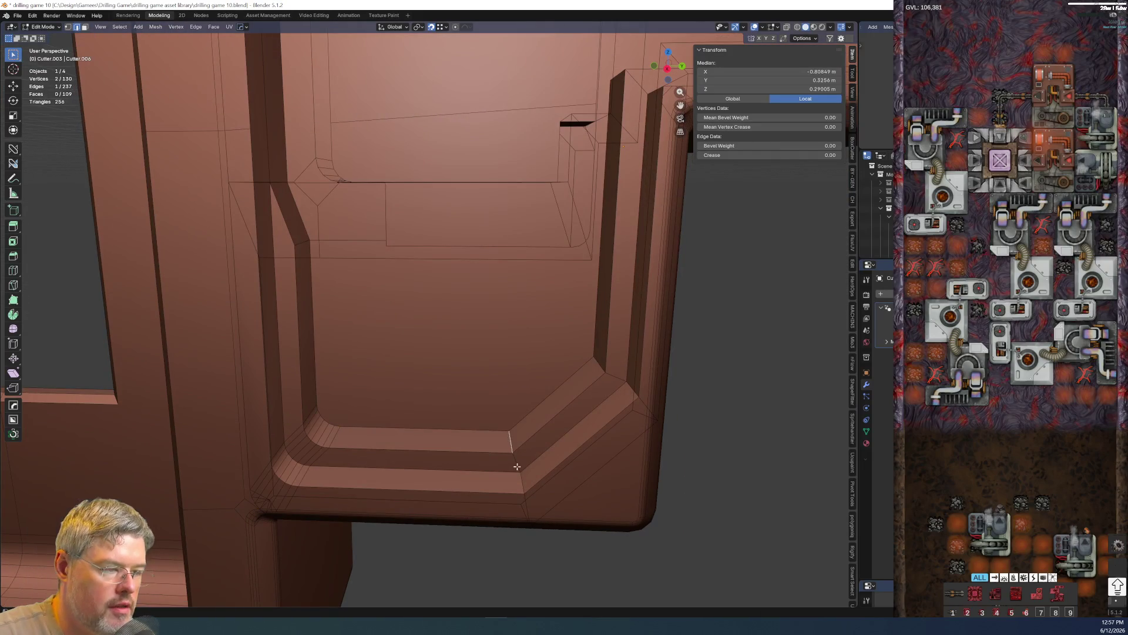
{"action": "left_click", "coordinate": [526, 482], "text": "ctrl"}
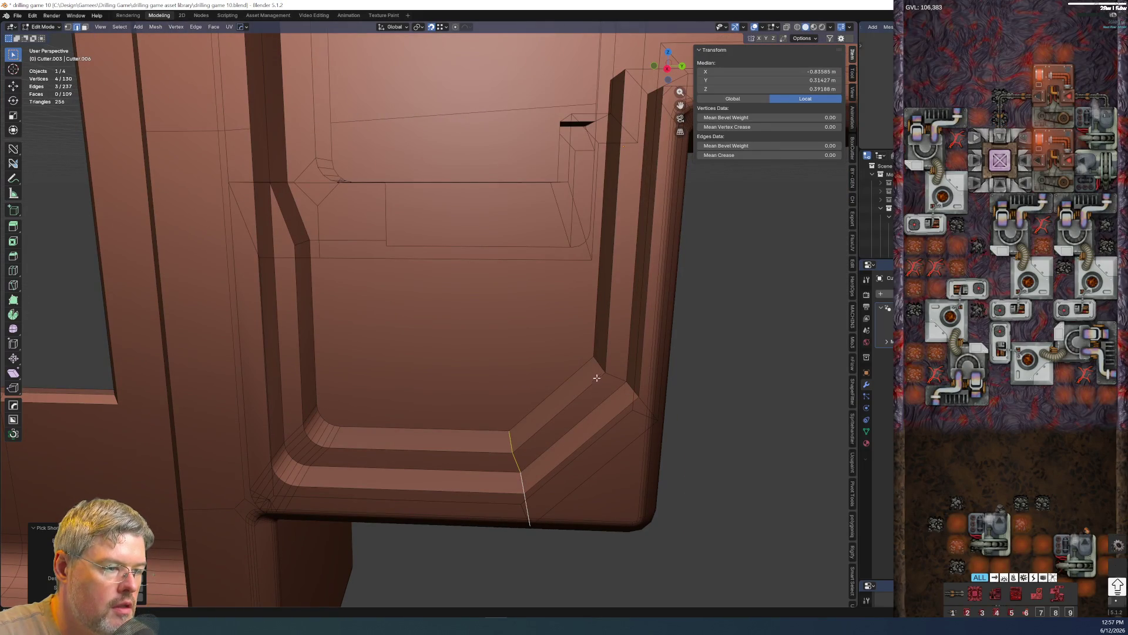
{"action": "middle_click_drag", "start_coordinate": [598, 362], "coordinate": [574, 501]}
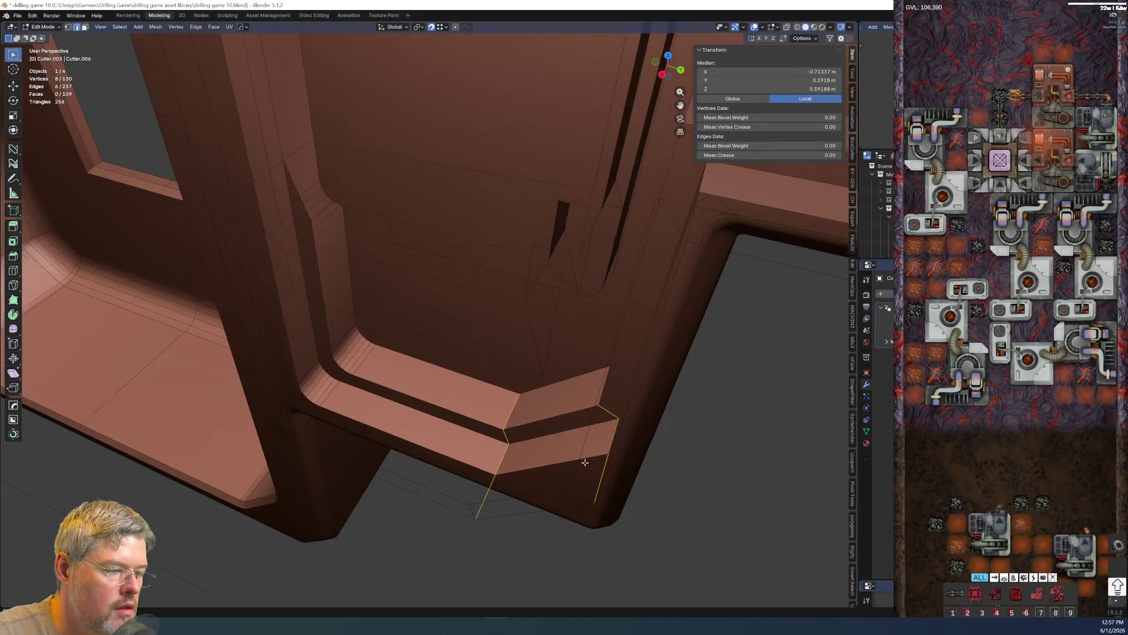
{"action": "middle_click_drag", "start_coordinate": [580, 467], "coordinate": [467, 435]}
{"action": "scroll", "coordinate": [467, 435], "scroll_direction": "down", "scroll_amount": 4}
{"action": "scroll", "coordinate": [566, 391], "scroll_direction": "up", "scroll_amount": 2}
{"action": "scroll", "coordinate": [547, 415], "scroll_direction": "up", "scroll_amount": 2}
{"action": "scroll", "coordinate": [474, 430], "scroll_direction": "up", "scroll_amount": 1}
{"action": "scroll", "coordinate": [499, 408], "scroll_direction": "up", "scroll_amount": 2}
{"action": "scroll", "coordinate": [606, 373], "scroll_direction": "down", "scroll_amount": 1}
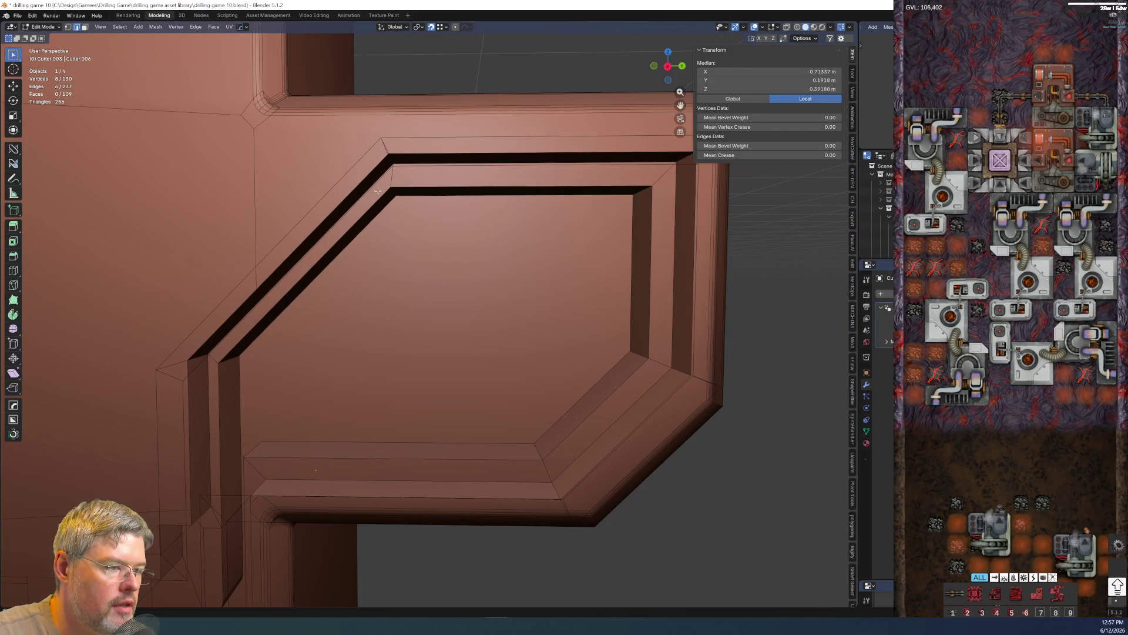
{"action": "scroll", "coordinate": [749, 372], "scroll_direction": "down", "scroll_amount": 3}
{"action": "scroll", "coordinate": [487, 342], "scroll_direction": "up", "scroll_amount": 3}
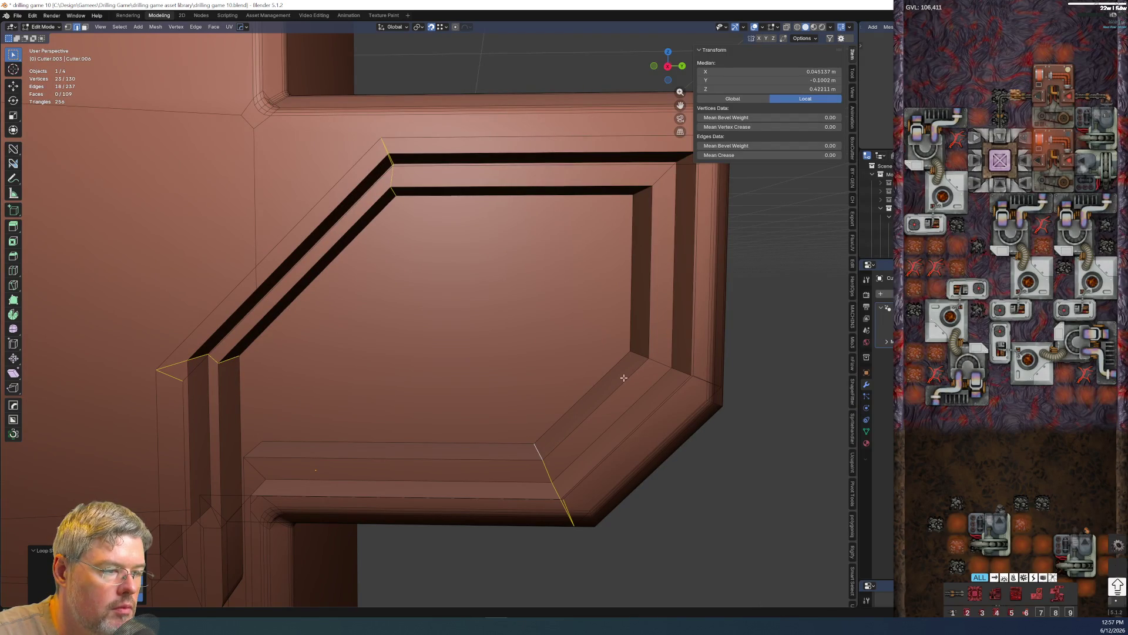
{"action": "middle_click_drag", "start_coordinate": [632, 355], "coordinate": [526, 350]}
{"action": "key", "text": "c"}
{"action": "left_click", "coordinate": [309, 175]}
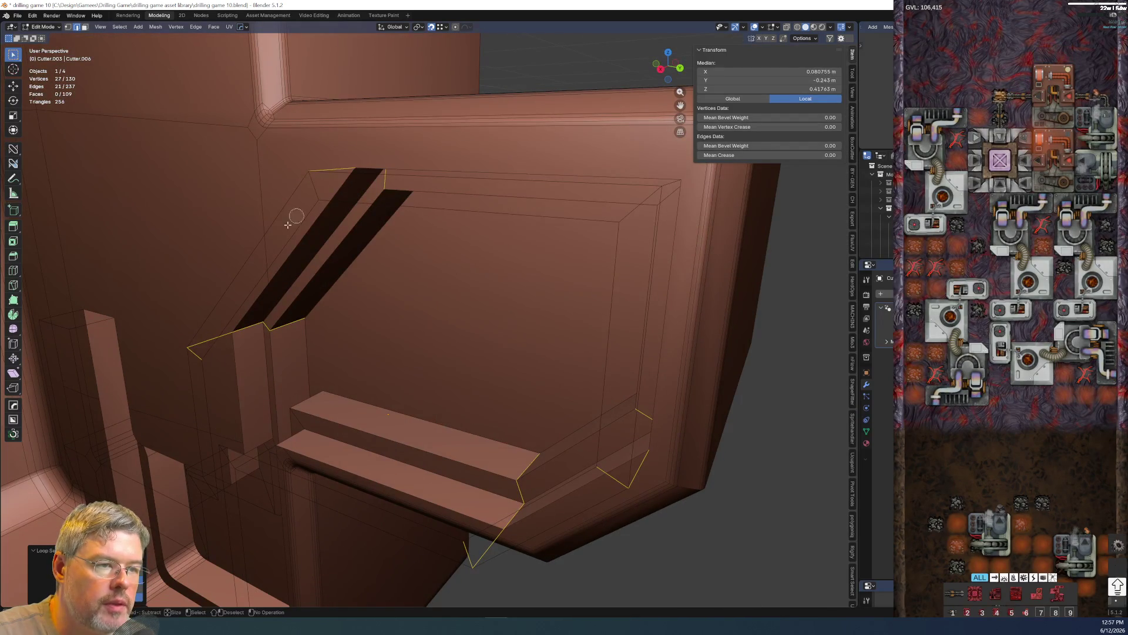
{"action": "left_click", "coordinate": [195, 353], "text": "shift"}
{"action": "middle_click_drag", "start_coordinate": [203, 375], "coordinate": [356, 435]}
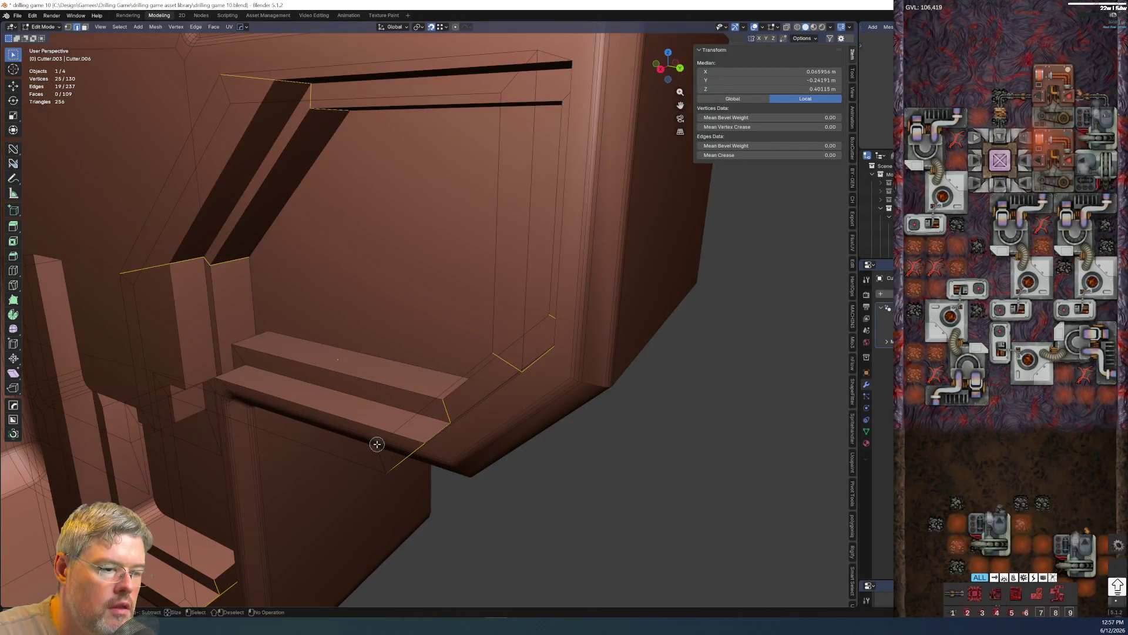
{"action": "middle_click_drag", "start_coordinate": [478, 337], "coordinate": [487, 316]}
{"action": "left_click", "coordinate": [530, 507], "text": "shift"}
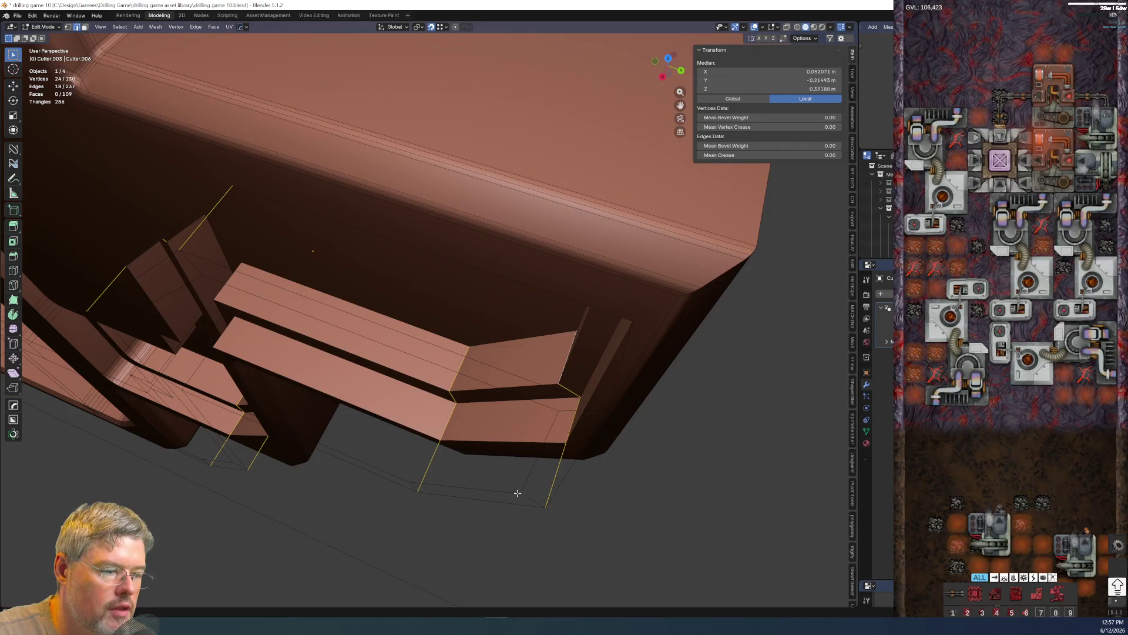
{"action": "middle_click_drag", "start_coordinate": [530, 507], "coordinate": [588, 313]}
- Bevel the panel corner edges smoothly, then bevel the remaining corners the same way
{"action": "key", "text": "ctrl+b"}
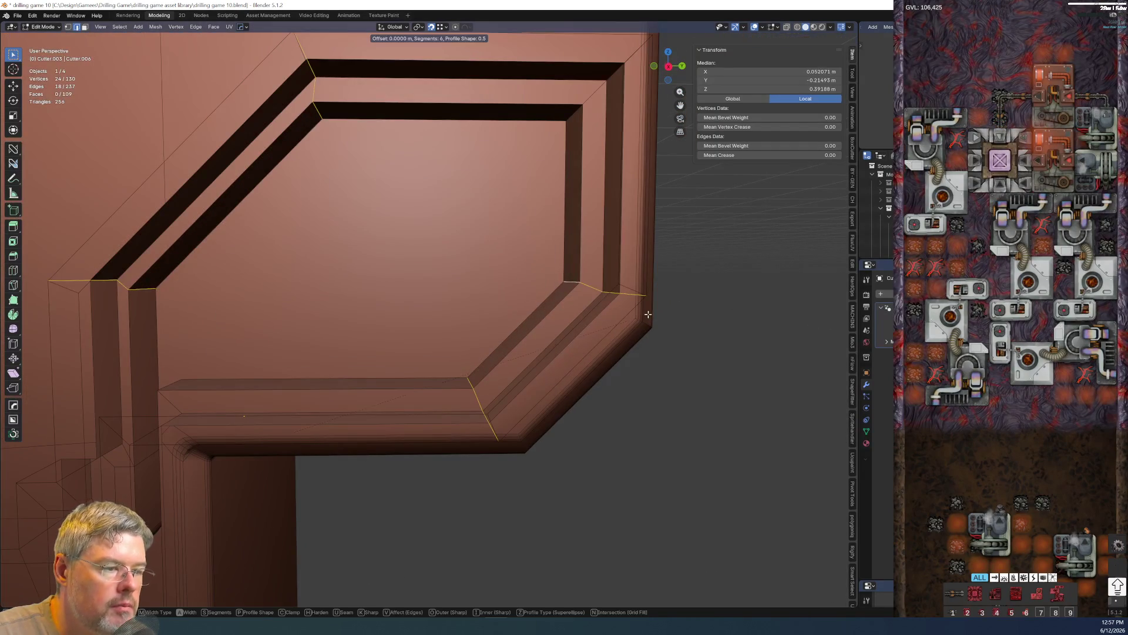
{"action": "scroll", "coordinate": [786, 265], "scroll_direction": "up", "scroll_amount": 5}
{"action": "left_click", "coordinate": [786, 265]}
{"action": "middle_click_drag", "start_coordinate": [787, 264], "coordinate": [512, 400]}
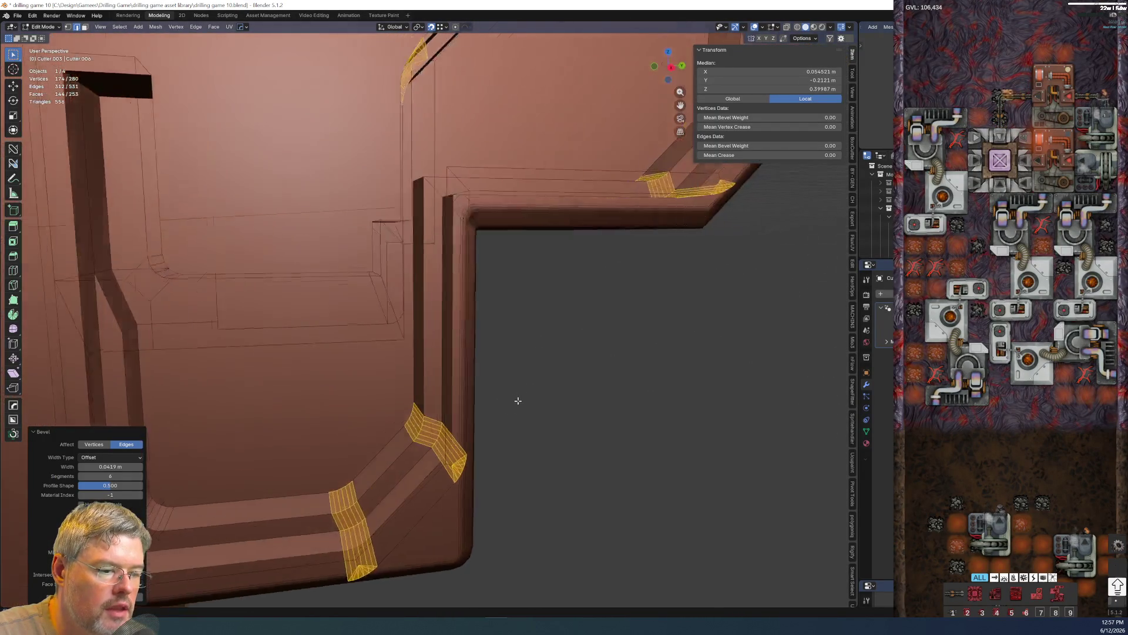
{"action": "mouse_move", "coordinate": [504, 397]}
{"action": "middle_mouse_down"}
{"action": "mouse_move", "coordinate": [557, 329]}
{"action": "mouse_move", "coordinate": [514, 222]}
{"action": "mouse_move", "coordinate": [433, 255]}
{"action": "mouse_move", "coordinate": [473, 261]}
{"action": "middle_mouse_up"}
{"action": "left_click", "coordinate": [522, 231], "text": "alt"}
{"action": "key", "text": "ctrl+b"}
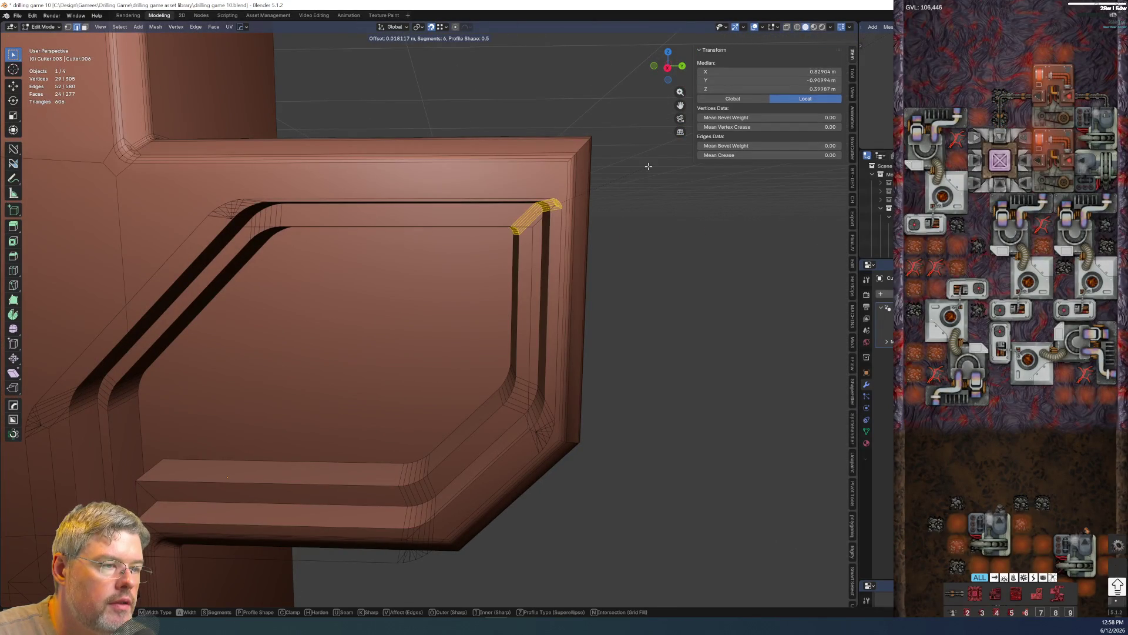
{"action": "left_click", "coordinate": [650, 165]}
- Return to Object Mode and save drilling game 10.blend
{"action": "key", "text": "Tab"}
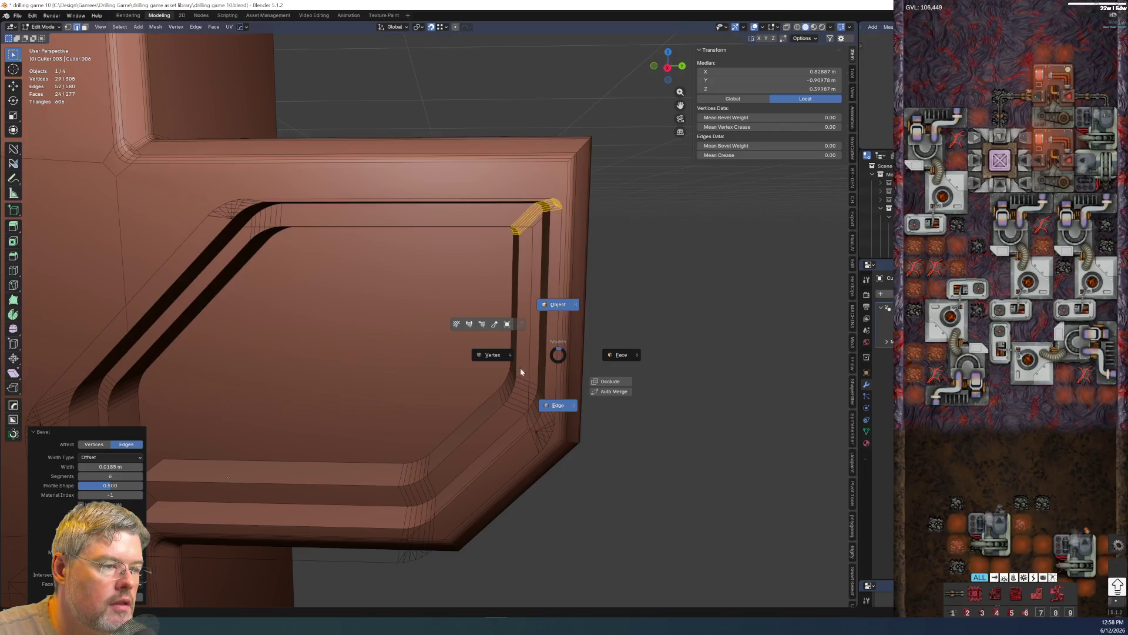
{"action": "key", "text": "Tab"}
{"action": "middle_click_drag", "start_coordinate": [440, 421], "coordinate": [445, 414]}
{"action": "scroll", "coordinate": [445, 415], "scroll_direction": "up", "scroll_amount": 2}
{"action": "key", "text": "alt+a"}
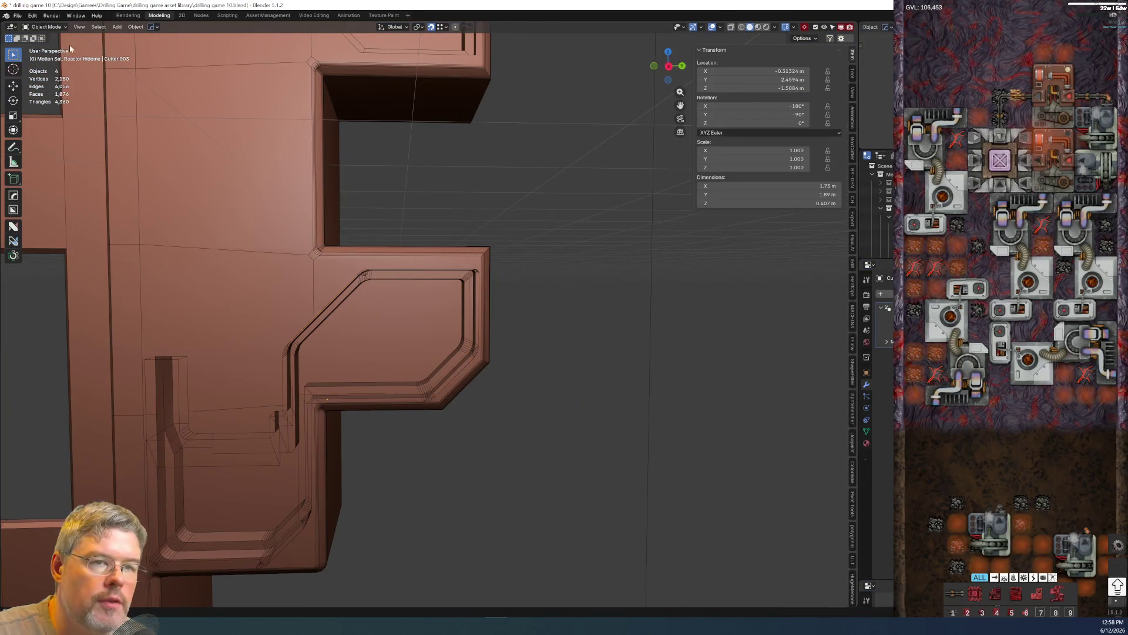
{"action": "left_click", "coordinate": [17, 15]}
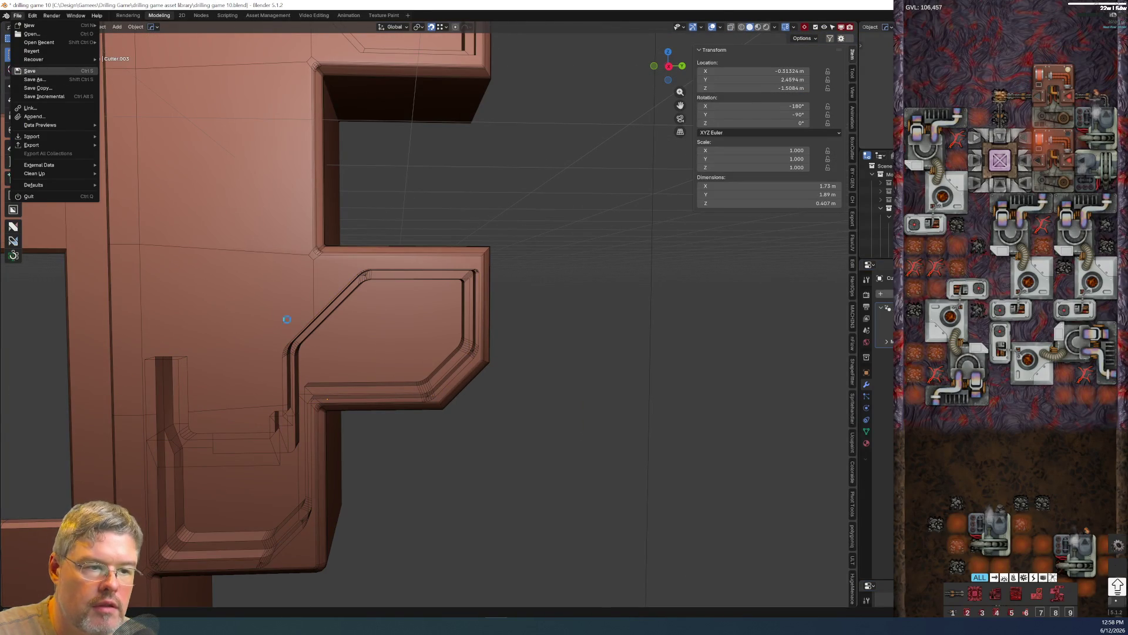
{"action": "left_click", "coordinate": [29, 71]}
{"action": "left_click", "coordinate": [310, 391]}
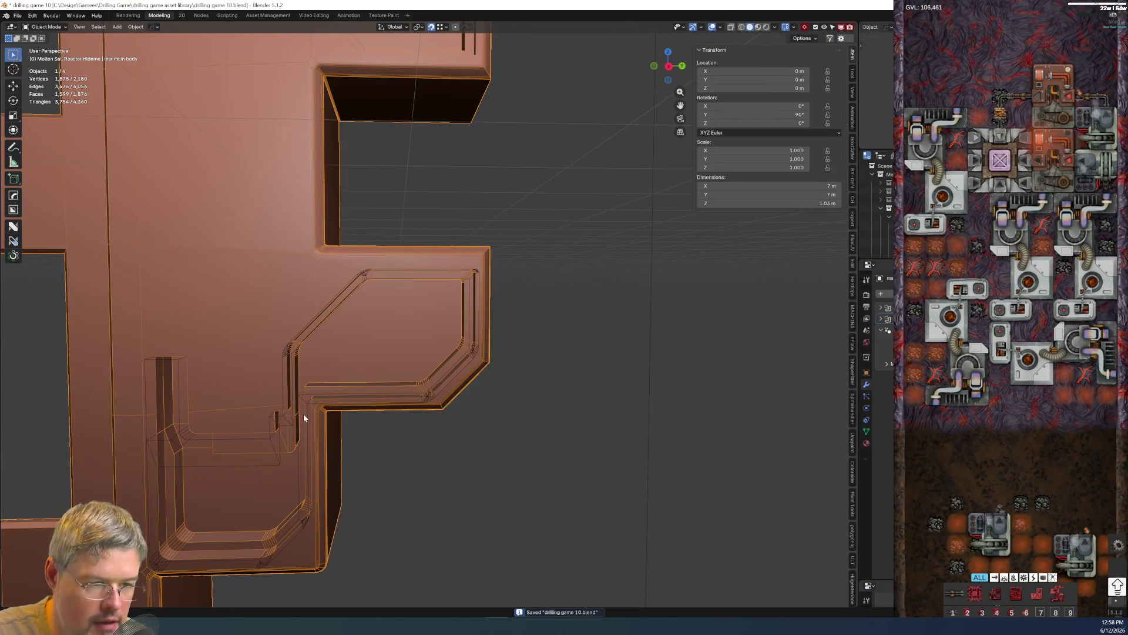
- Turn off the body's wireframe overlay and save the file again
{"action": "middle_click_drag", "start_coordinate": [389, 442], "coordinate": [645, 367], "text": "shift"}
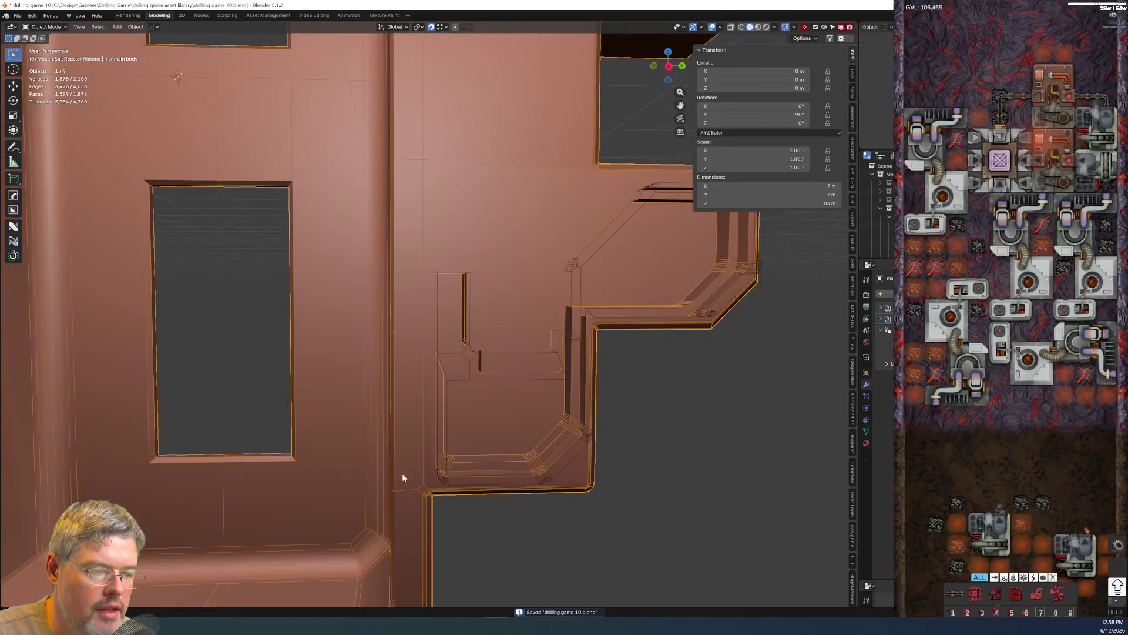
{"action": "scroll", "coordinate": [360, 504], "scroll_direction": "down", "scroll_amount": 5}
{"action": "key", "text": "shift+alt+v"}
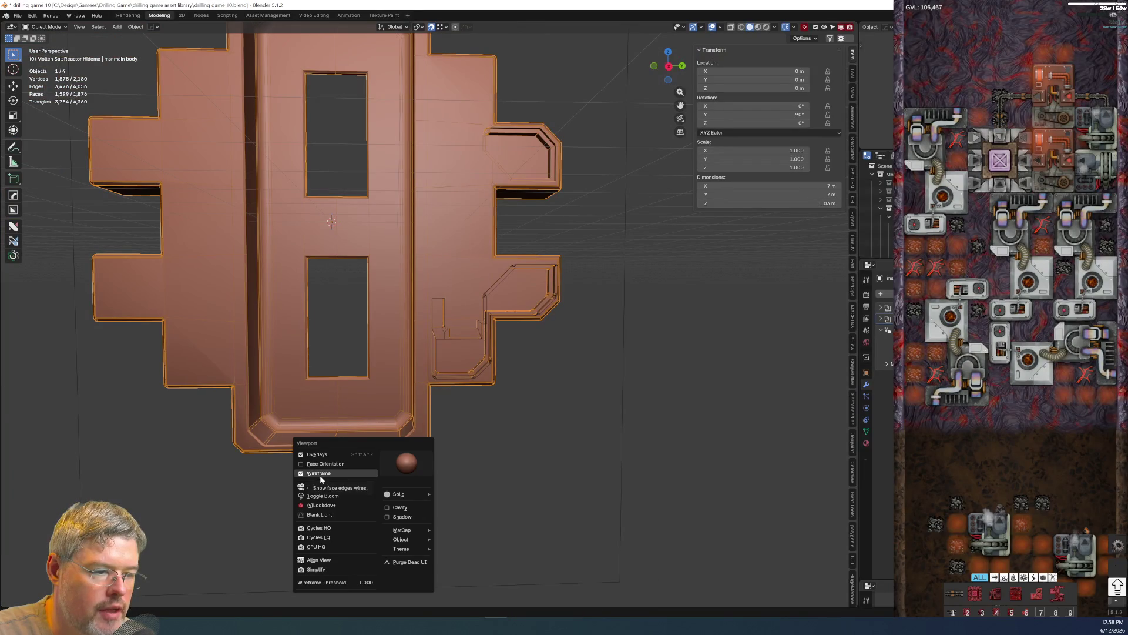
{"action": "left_click", "coordinate": [320, 473]}
{"action": "scroll", "coordinate": [498, 460], "scroll_direction": "up", "scroll_amount": 4}
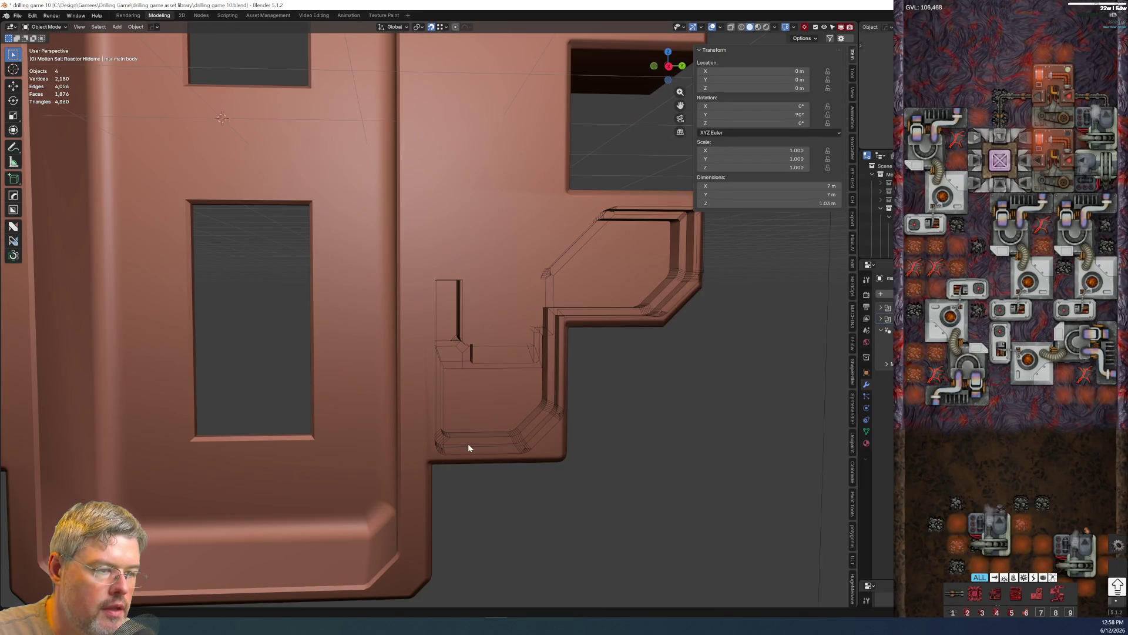
{"action": "left_click", "coordinate": [416, 457]}
{"action": "right_click", "coordinate": [416, 456]}
{"action": "key", "text": "Escape"}
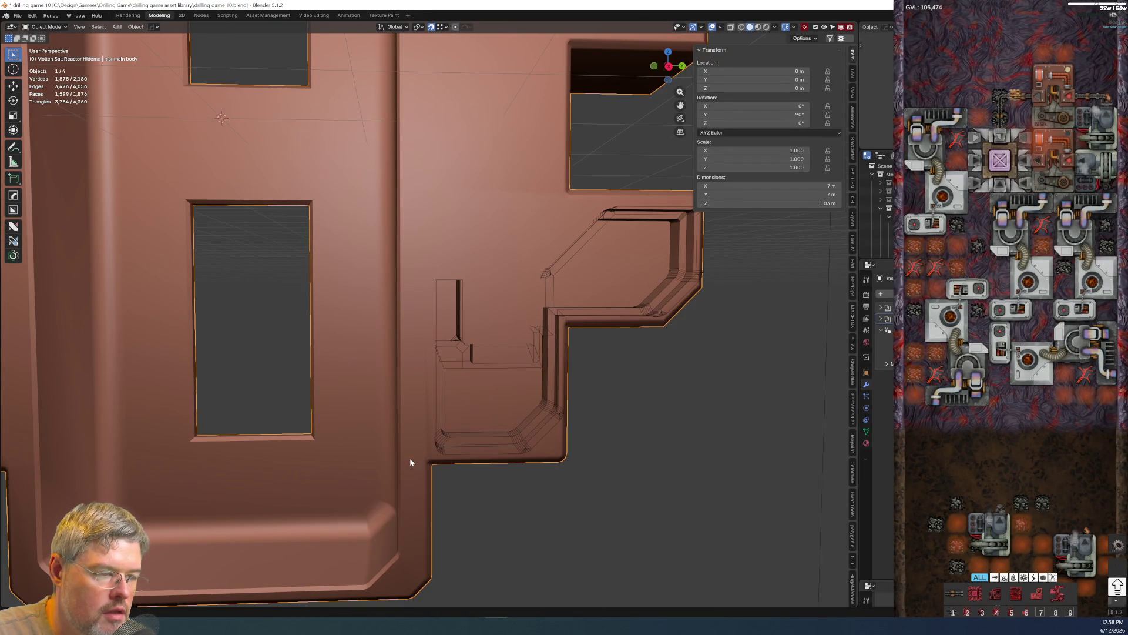
{"action": "left_click", "coordinate": [24, 15]}
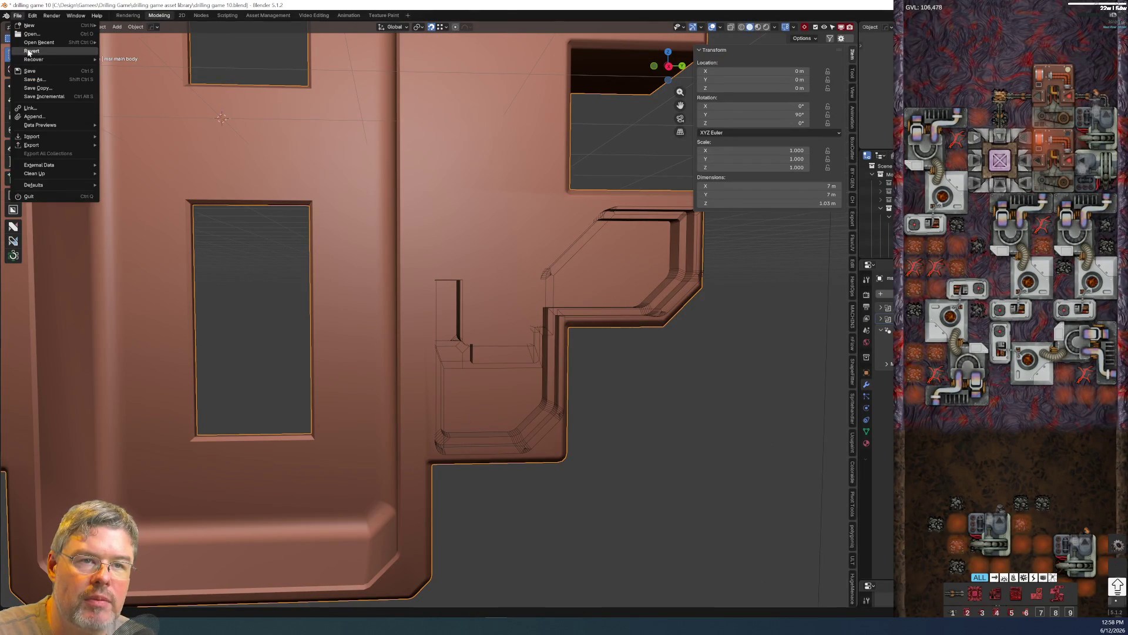
{"action": "left_click", "coordinate": [30, 70]}
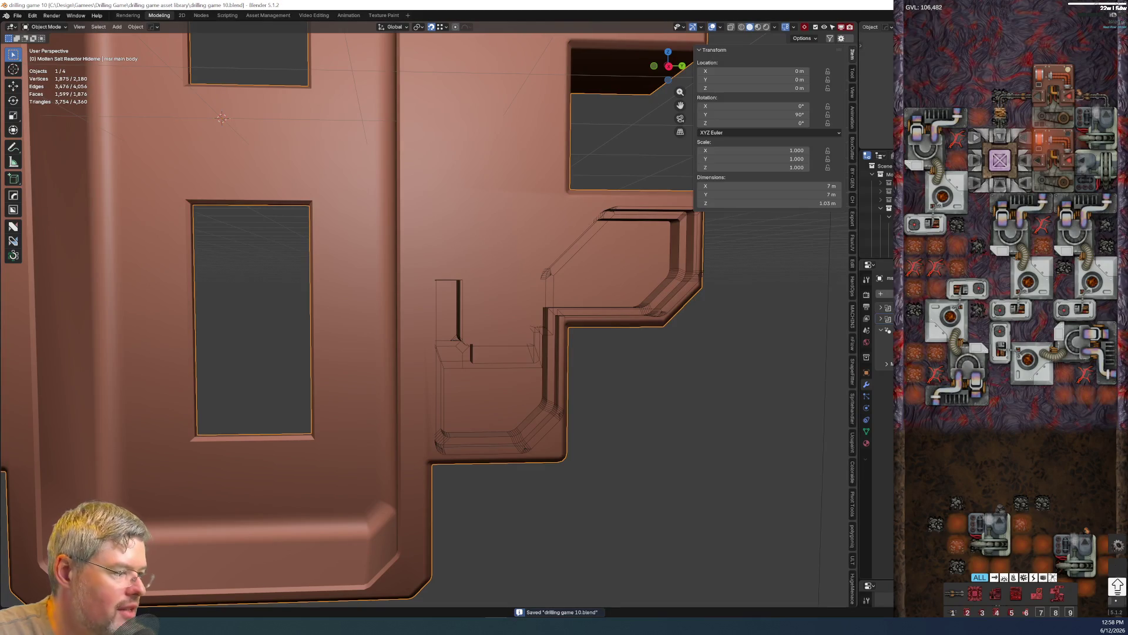
- Select the main body and bring up the HardOps Q menu
{"action": "middle_click_drag", "start_coordinate": [604, 361], "coordinate": [540, 367]}
{"action": "scroll", "coordinate": [539, 366], "scroll_direction": "up", "scroll_amount": 4}
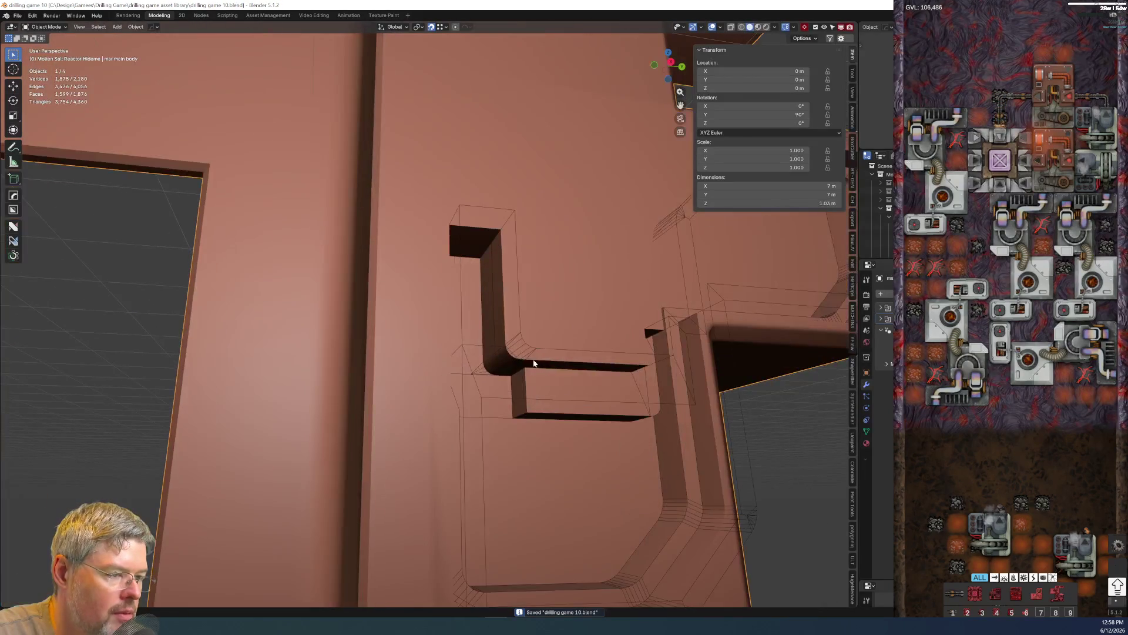
{"action": "left_click", "coordinate": [698, 329]}
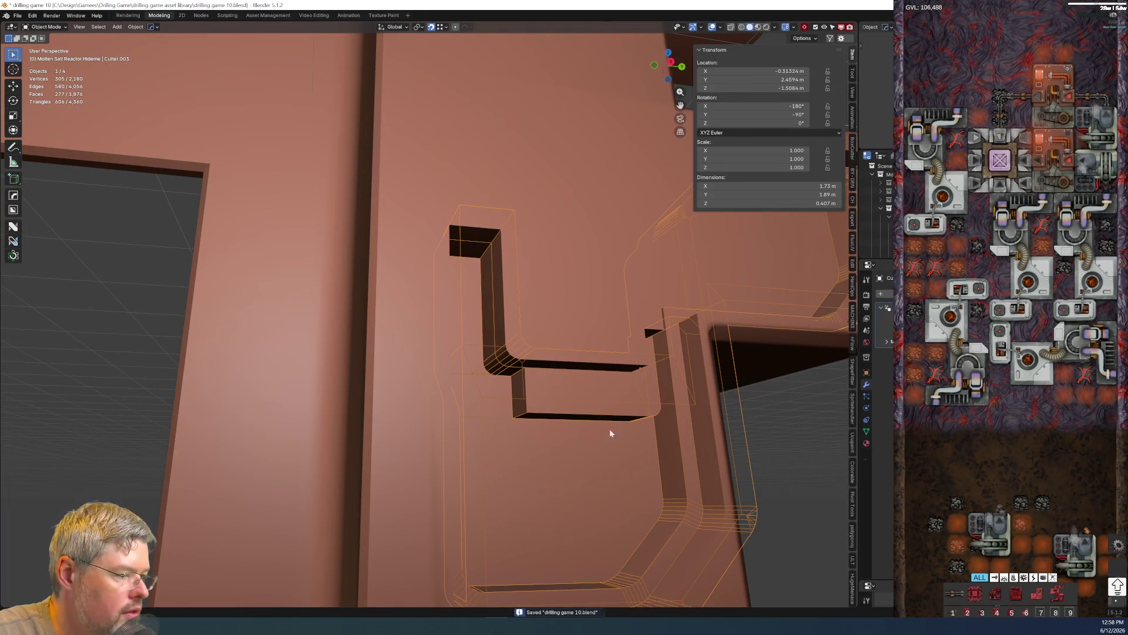
{"action": "left_click", "coordinate": [352, 308]}
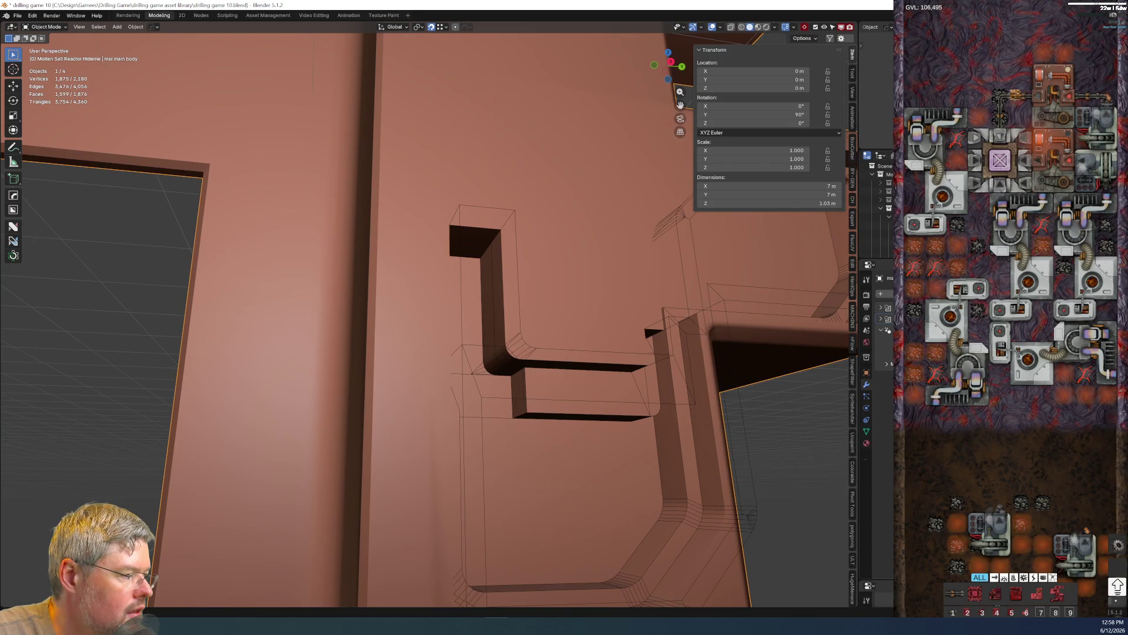
{"action": "key", "text": "q"}
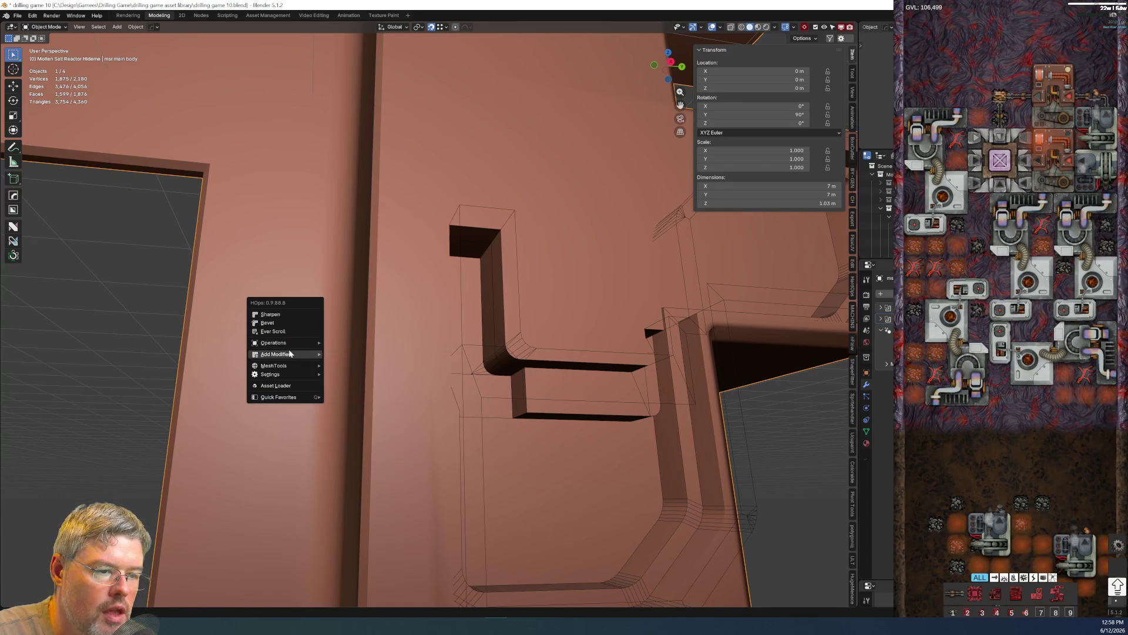
- Smart-apply the main body's modifiers and delete the leftover cutter object
{"action": "left_click", "coordinate": [374, 425]}
{"action": "left_click", "coordinate": [627, 351]}
{"action": "key", "text": "x"}
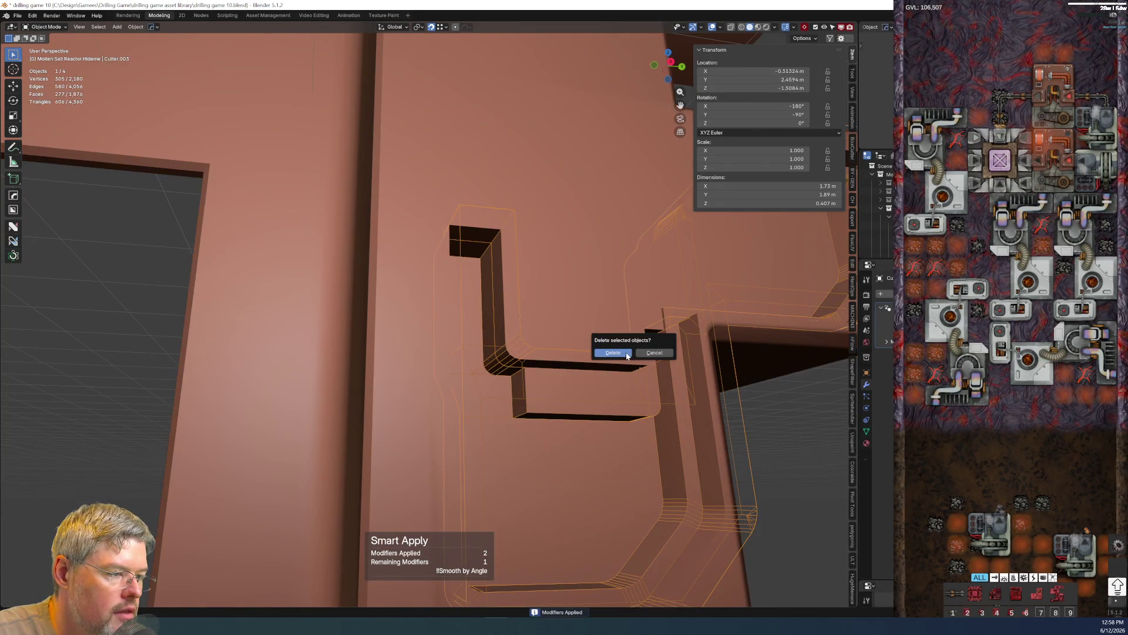
{"action": "left_click", "coordinate": [626, 352]}
- Select the wall object and enter Edit Mode on its mesh near the notch
{"action": "key", "text": "KP_Divide"}
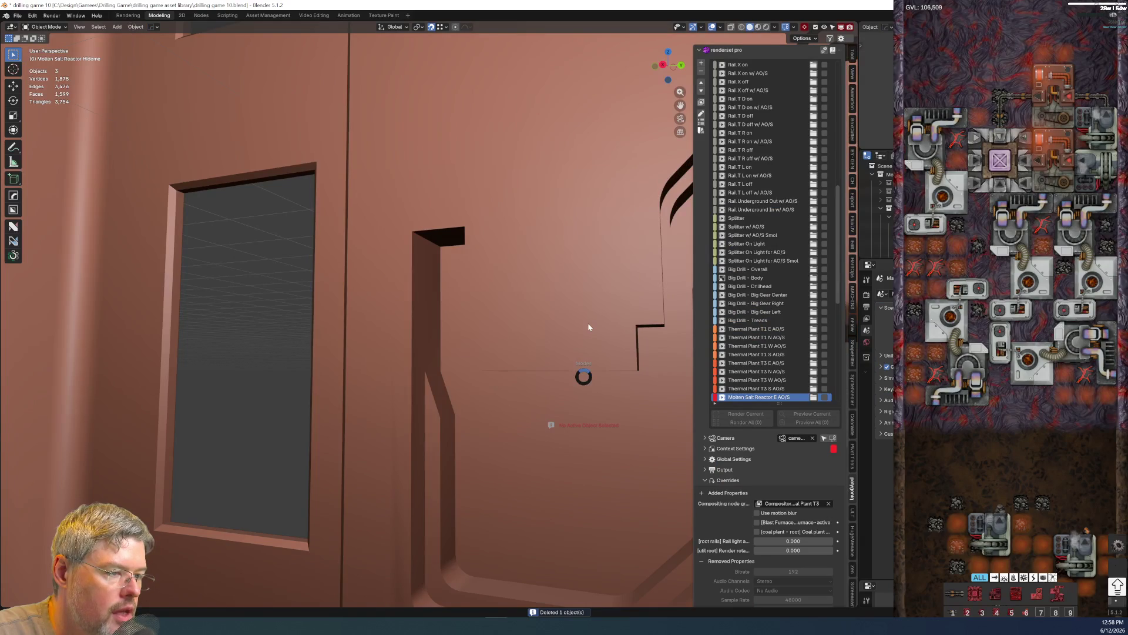
{"action": "left_click", "coordinate": [589, 326]}
{"action": "key", "text": "Tab"}
{"action": "middle_click_drag", "start_coordinate": [589, 326], "coordinate": [491, 279]}
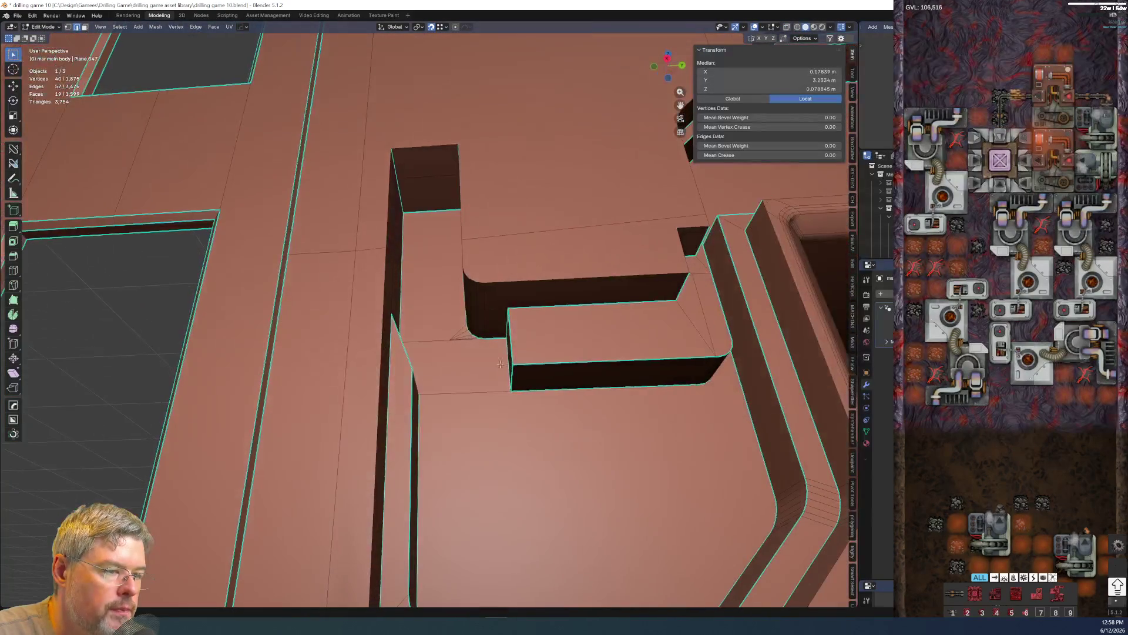
- Bevel a single corner edge of the notch as a test
{"action": "mouse_move", "coordinate": [490, 279]}
{"action": "middle_mouse_down"}
{"action": "mouse_move", "coordinate": [372, 322]}
{"action": "mouse_move", "coordinate": [350, 379]}
{"action": "mouse_move", "coordinate": [376, 351]}
{"action": "mouse_move", "coordinate": [443, 359]}
{"action": "mouse_move", "coordinate": [280, 362]}
{"action": "mouse_move", "coordinate": [344, 340]}
{"action": "middle_mouse_up"}
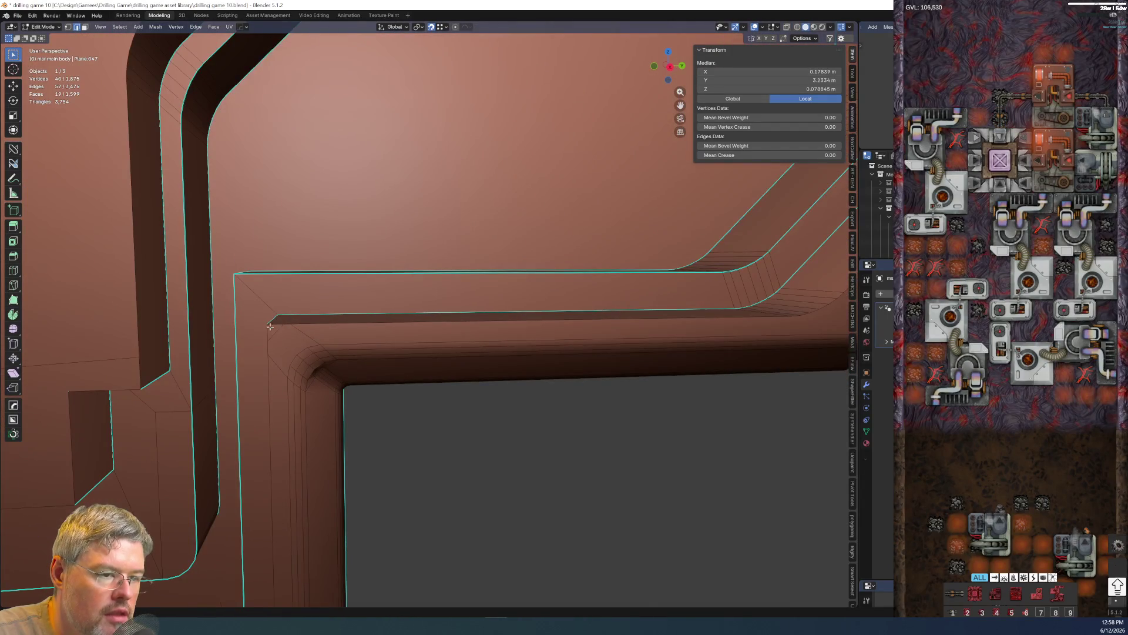
{"action": "scroll", "coordinate": [264, 327], "scroll_direction": "down", "scroll_amount": 3}
{"action": "middle_click_drag", "start_coordinate": [264, 327], "coordinate": [391, 403]}
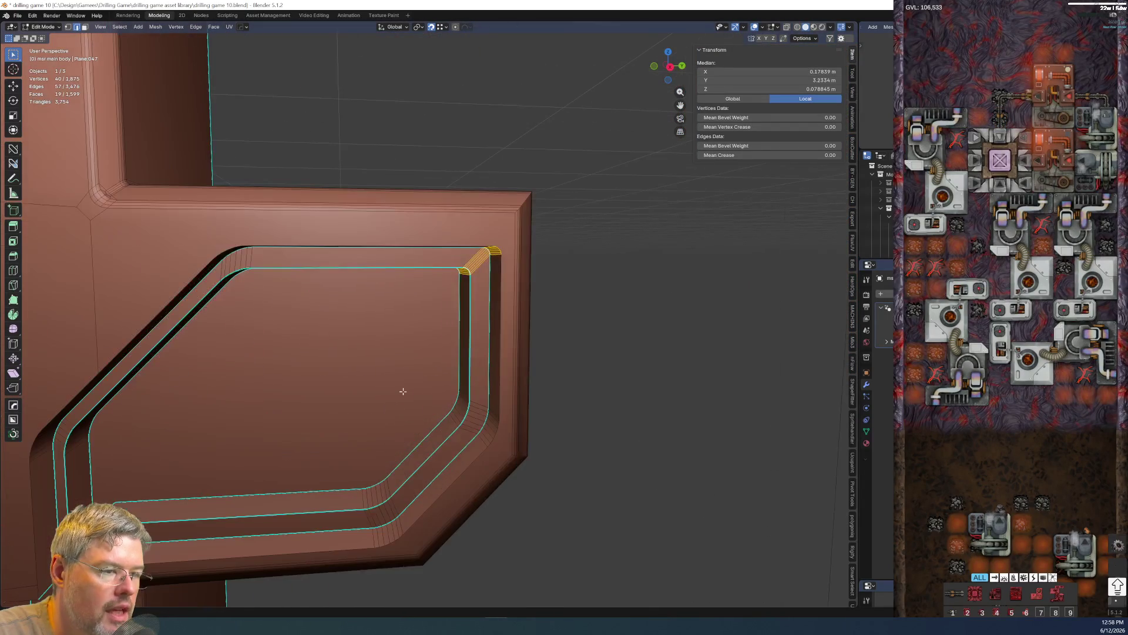
{"action": "left_click", "coordinate": [640, 401]}
{"action": "mouse_move", "coordinate": [641, 401]}
{"action": "middle_mouse_down"}
{"action": "mouse_move", "coordinate": [324, 449]}
{"action": "mouse_move", "coordinate": [433, 398]}
{"action": "mouse_move", "coordinate": [378, 403]}
{"action": "mouse_move", "coordinate": [385, 431]}
{"action": "middle_mouse_up"}
{"action": "left_click", "coordinate": [358, 394]}
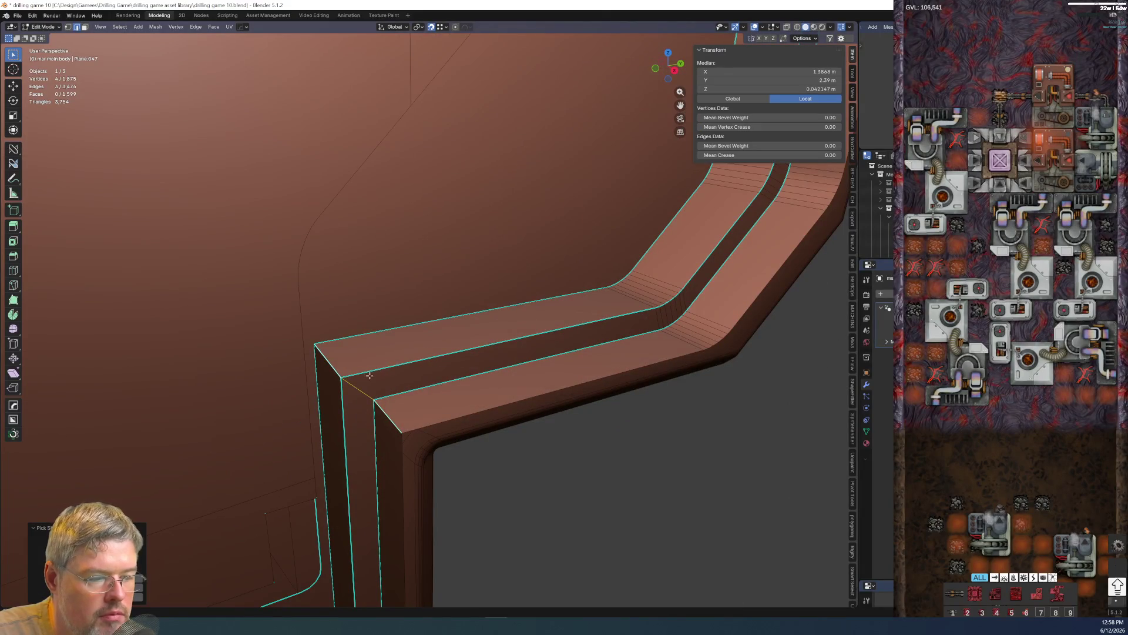
{"action": "key", "text": "ctrl+b"}
{"action": "left_click", "coordinate": [536, 320]}
{"action": "mouse_move", "coordinate": [536, 320]}
{"action": "middle_mouse_down"}
{"action": "mouse_move", "coordinate": [433, 408]}
{"action": "mouse_move", "coordinate": [369, 382]}
{"action": "mouse_move", "coordinate": [442, 260]}
{"action": "mouse_move", "coordinate": [413, 253]}
{"action": "mouse_move", "coordinate": [431, 230]}
{"action": "mouse_move", "coordinate": [471, 241]}
{"action": "mouse_move", "coordinate": [430, 274]}
{"action": "middle_mouse_up"}
- Inspect the corner bevel from object mode, then undo it back in Edit Mode
{"action": "key", "text": "ctrl+Tab"}
{"action": "left_click", "coordinate": [417, 393]}
{"action": "mouse_move", "coordinate": [424, 283]}
{"action": "middle_mouse_down"}
{"action": "mouse_move", "coordinate": [433, 266]}
{"action": "mouse_move", "coordinate": [408, 264]}
{"action": "middle_mouse_up"}
{"action": "key", "text": "Tab"}
{"action": "scroll", "coordinate": [408, 264], "scroll_direction": "up", "scroll_amount": 3}
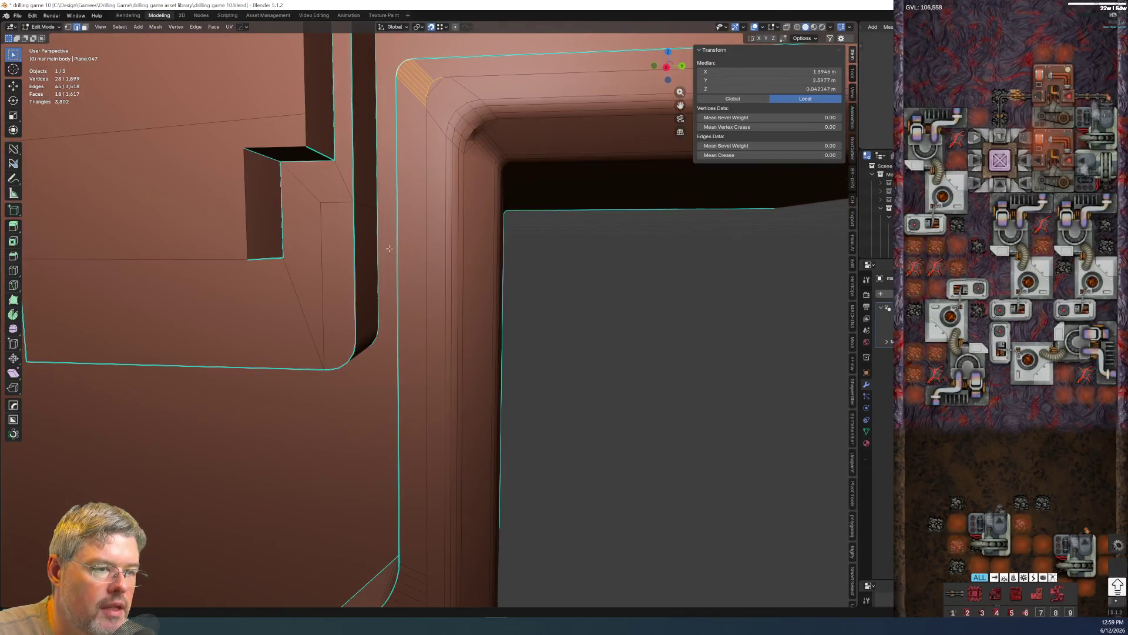
{"action": "mouse_move", "coordinate": [397, 183]}
{"action": "middle_mouse_down"}
{"action": "mouse_move", "coordinate": [461, 227]}
{"action": "mouse_move", "coordinate": [489, 170]}
{"action": "mouse_move", "coordinate": [373, 331]}
{"action": "middle_mouse_up"}
{"action": "mouse_move", "coordinate": [394, 217]}
{"action": "middle_mouse_down"}
{"action": "mouse_move", "coordinate": [387, 292]}
{"action": "mouse_move", "coordinate": [393, 252]}
{"action": "mouse_move", "coordinate": [403, 329]}
{"action": "mouse_move", "coordinate": [395, 306]}
{"action": "mouse_move", "coordinate": [464, 396]}
{"action": "mouse_move", "coordinate": [491, 302]}
{"action": "middle_mouse_up"}
{"action": "key", "text": "ctrl+z"}
{"action": "left_click", "coordinate": [263, 417], "text": "alt+shift"}
{"action": "key", "text": "ctrl+z"}
- Select the notch edges for bevelling and switch the viewport to wireframe shading
{"action": "mouse_move", "coordinate": [445, 227]}
{"action": "middle_mouse_down"}
{"action": "mouse_move", "coordinate": [291, 308]}
{"action": "mouse_move", "coordinate": [341, 277]}
{"action": "middle_mouse_up"}
{"action": "mouse_move", "coordinate": [173, 369]}
{"action": "middle_mouse_down"}
{"action": "mouse_move", "coordinate": [177, 348]}
{"action": "mouse_move", "coordinate": [308, 352]}
{"action": "middle_mouse_up"}
{"action": "scroll", "coordinate": [308, 351], "scroll_direction": "down", "scroll_amount": 3}
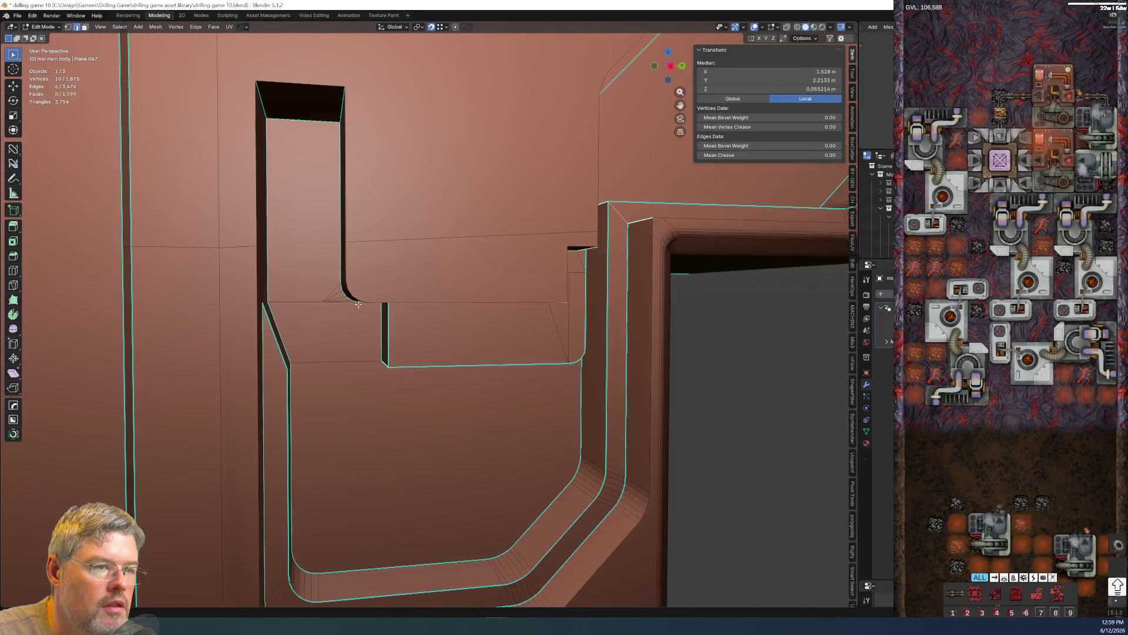
{"action": "scroll", "coordinate": [359, 195], "scroll_direction": "up", "scroll_amount": 2}
{"action": "scroll", "coordinate": [358, 195], "scroll_direction": "up", "scroll_amount": 3}
{"action": "left_click", "coordinate": [226, 155], "text": "shift"}
{"action": "left_click", "coordinate": [223, 140], "text": "shift"}
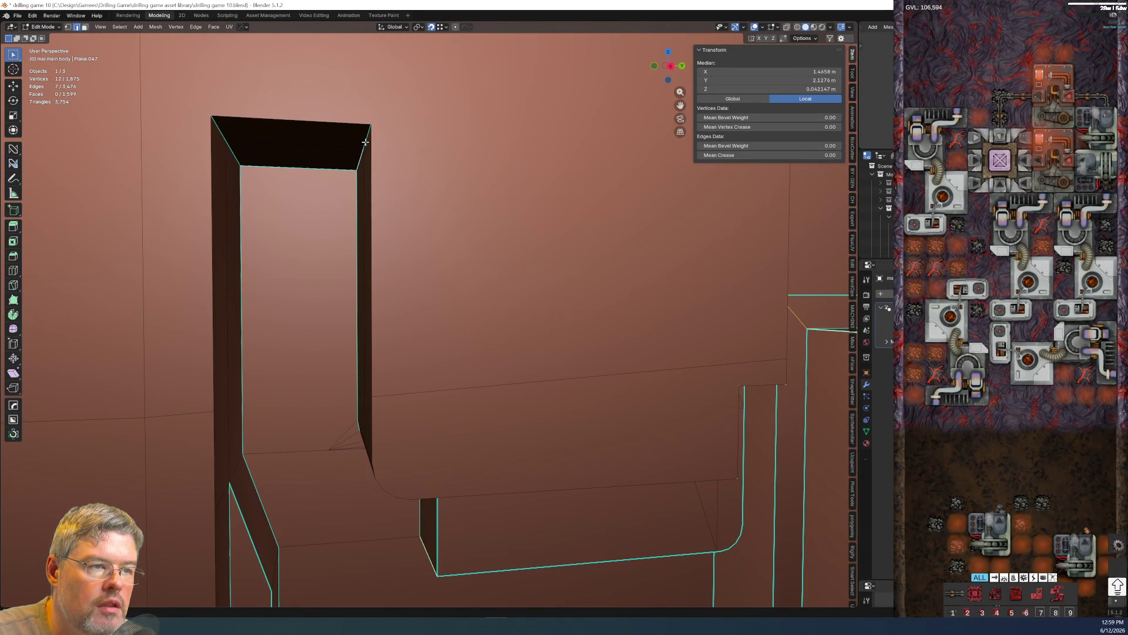
{"action": "left_click", "coordinate": [238, 155], "text": "shift"}
{"action": "mouse_move", "coordinate": [234, 151]}
{"action": "middle_mouse_down"}
{"action": "mouse_move", "coordinate": [260, 88]}
{"action": "mouse_move", "coordinate": [456, 265]}
{"action": "middle_mouse_up"}
{"action": "key", "text": "z"}
{"action": "left_click", "coordinate": [391, 270]}
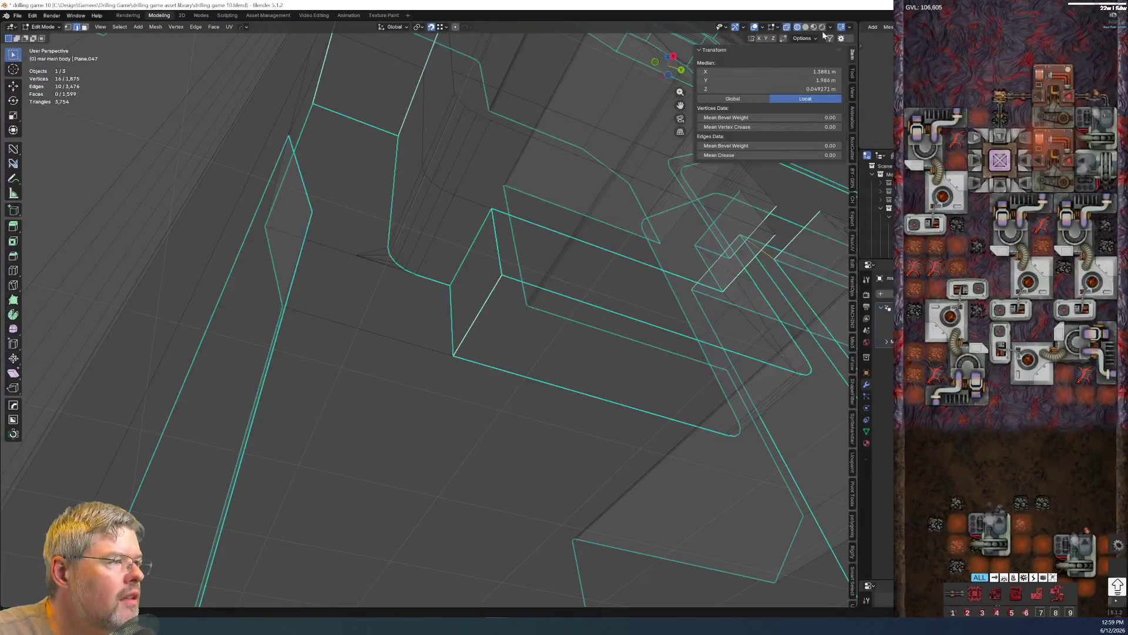
- Hide the Sharp edge markings in the edit-mode overlays
{"action": "left_click", "coordinate": [779, 25]}
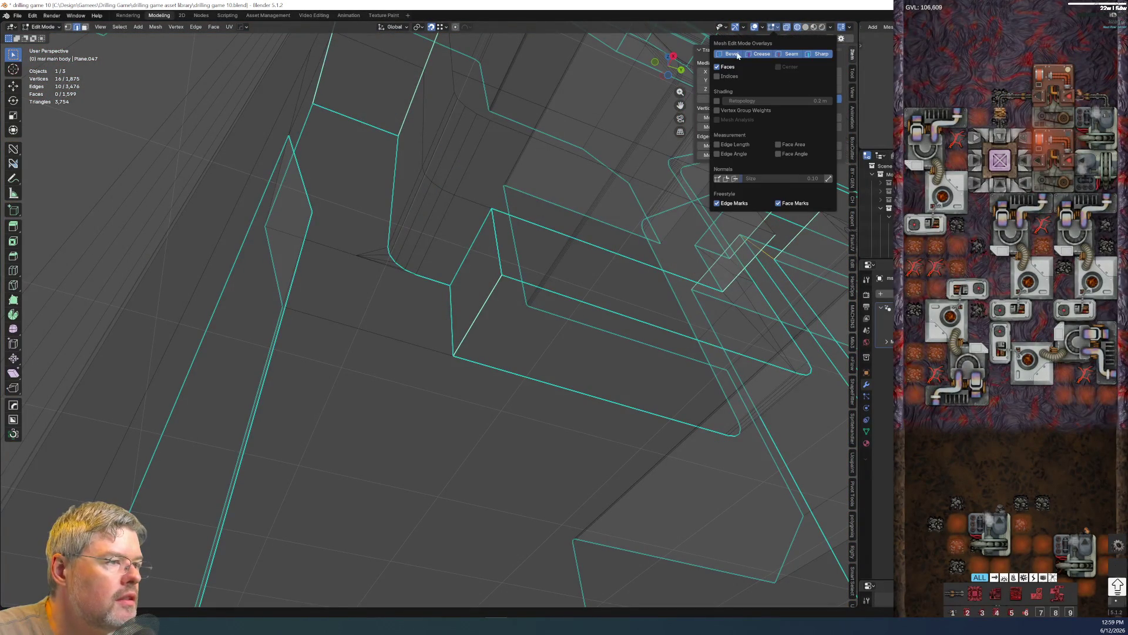
{"action": "left_click", "coordinate": [820, 54]}
{"action": "mouse_move", "coordinate": [461, 272]}
{"action": "middle_mouse_down"}
{"action": "mouse_move", "coordinate": [461, 282]}
{"action": "mouse_move", "coordinate": [504, 274]}
{"action": "mouse_move", "coordinate": [491, 290]}
{"action": "mouse_move", "coordinate": [452, 267]}
{"action": "mouse_move", "coordinate": [426, 288]}
{"action": "mouse_move", "coordinate": [425, 329]}
{"action": "mouse_move", "coordinate": [512, 204]}
{"action": "mouse_move", "coordinate": [478, 277]}
{"action": "mouse_move", "coordinate": [398, 302]}
{"action": "middle_mouse_up"}
{"action": "mouse_move", "coordinate": [537, 246]}
{"action": "middle_mouse_down", "text": "shift"}
{"action": "mouse_move", "coordinate": [388, 325]}
{"action": "mouse_move", "coordinate": [353, 383]}
{"action": "mouse_move", "coordinate": [441, 390]}
{"action": "mouse_move", "coordinate": [505, 333]}
{"action": "mouse_move", "coordinate": [504, 350]}
{"action": "mouse_move", "coordinate": [529, 340]}
{"action": "mouse_move", "coordinate": [529, 397]}
{"action": "mouse_move", "coordinate": [491, 351]}
{"action": "mouse_move", "coordinate": [453, 221]}
{"action": "mouse_move", "coordinate": [411, 219]}
{"action": "mouse_move", "coordinate": [334, 329]}
{"action": "mouse_move", "coordinate": [361, 311]}
{"action": "mouse_move", "coordinate": [323, 337]}
{"action": "mouse_move", "coordinate": [470, 328]}
{"action": "mouse_move", "coordinate": [450, 307]}
{"action": "mouse_move", "coordinate": [330, 415]}
{"action": "mouse_move", "coordinate": [442, 325]}
{"action": "mouse_move", "coordinate": [514, 360]}
{"action": "mouse_move", "coordinate": [496, 298]}
{"action": "middle_mouse_up", "text": "shift"}
- Bevel the selected notch edges with four segments and return to object mode
{"action": "key", "text": "ctrl+b"}
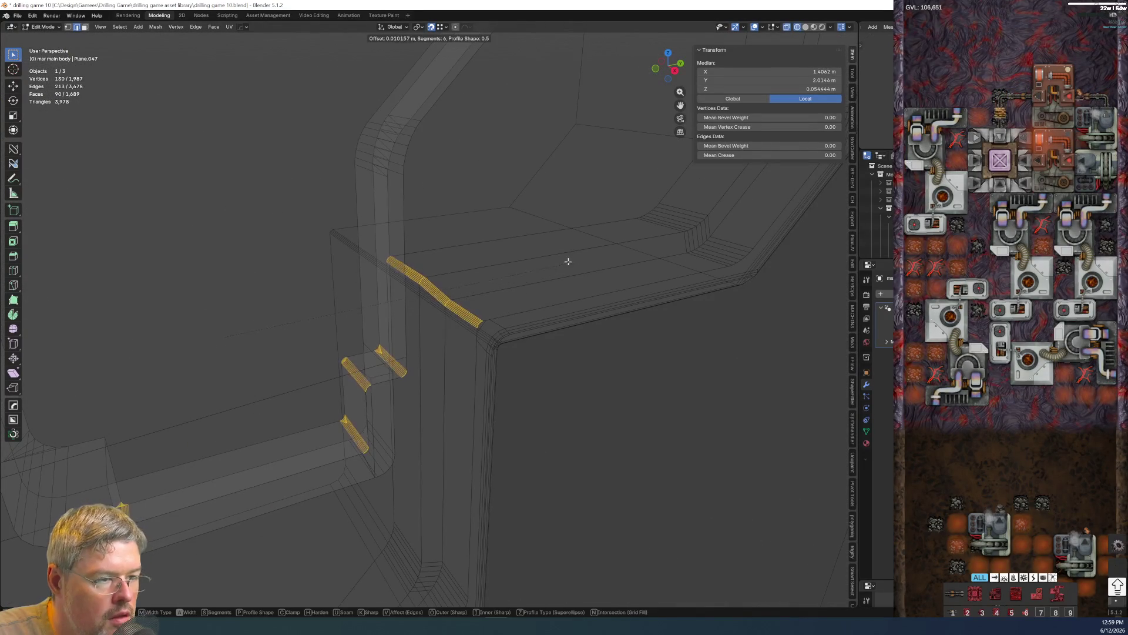
{"action": "left_click", "coordinate": [579, 252]}
{"action": "key", "text": "Tab"}
{"action": "left_click", "coordinate": [570, 234]}
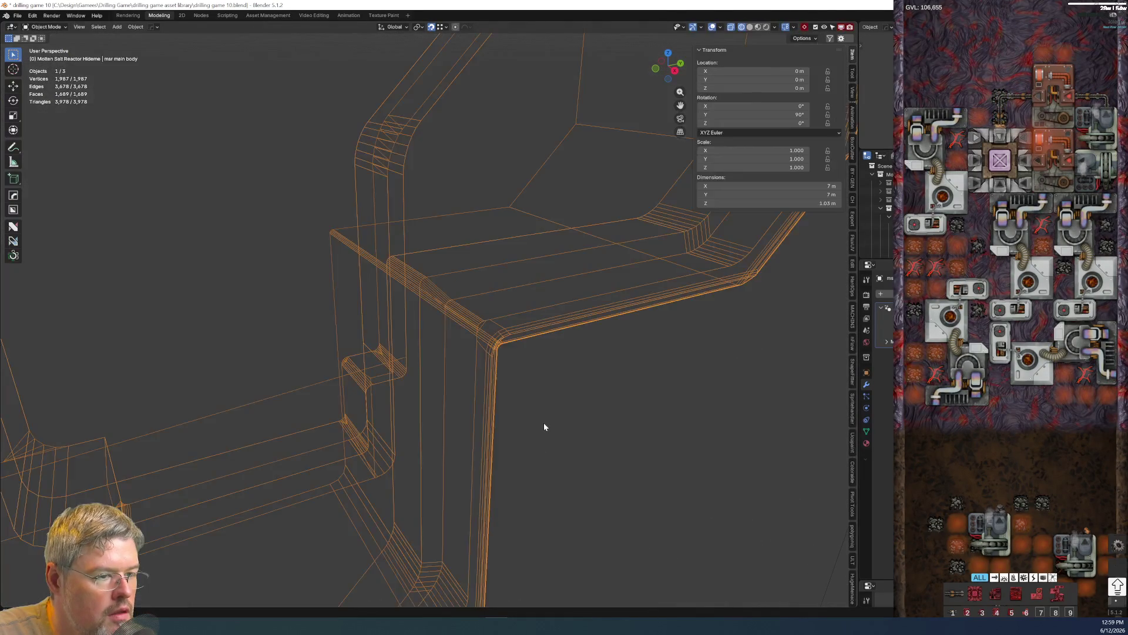
- Switch the viewport back to solid shading and re-enter Edit Mode on the body
{"action": "left_click", "coordinate": [543, 422]}
{"action": "key", "text": "z"}
{"action": "left_click", "coordinate": [616, 424]}
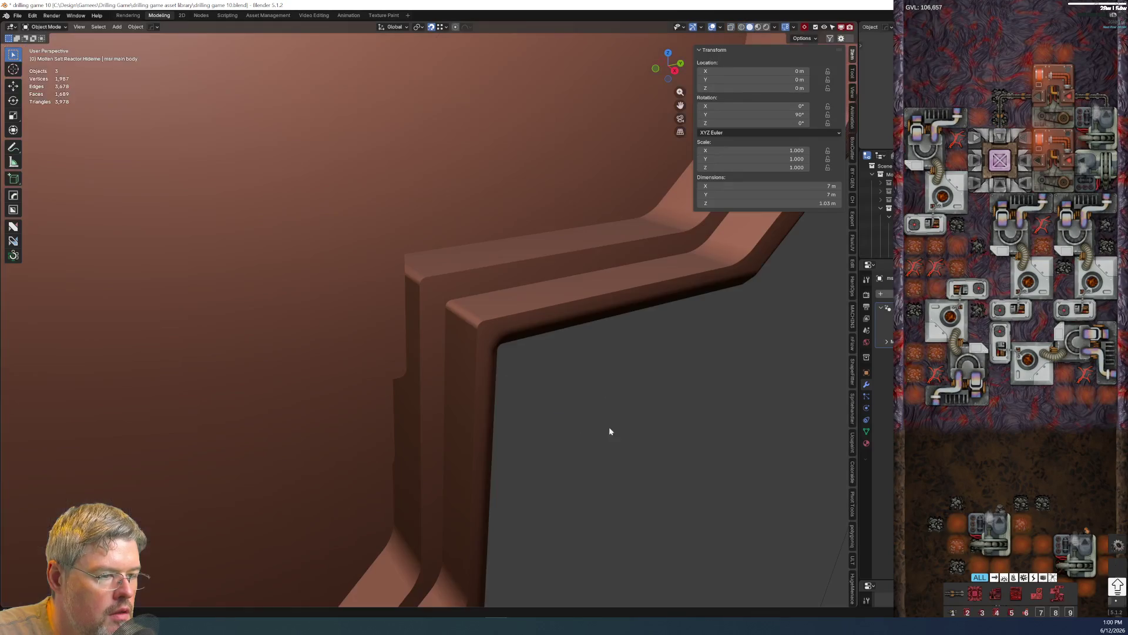
{"action": "scroll", "coordinate": [520, 408], "scroll_direction": "down", "scroll_amount": 3}
{"action": "scroll", "coordinate": [467, 386], "scroll_direction": "down", "scroll_amount": 3}
{"action": "mouse_move", "coordinate": [428, 350]}
{"action": "middle_mouse_down"}
{"action": "mouse_move", "coordinate": [392, 375]}
{"action": "mouse_move", "coordinate": [476, 363]}
{"action": "mouse_move", "coordinate": [432, 380]}
{"action": "mouse_move", "coordinate": [451, 385]}
{"action": "mouse_move", "coordinate": [437, 382]}
{"action": "middle_mouse_up"}
{"action": "scroll", "coordinate": [433, 382], "scroll_direction": "up", "scroll_amount": 3}
{"action": "scroll", "coordinate": [429, 384], "scroll_direction": "up", "scroll_amount": 2}
{"action": "key", "text": "Tab"}
{"action": "left_click", "coordinate": [445, 305]}
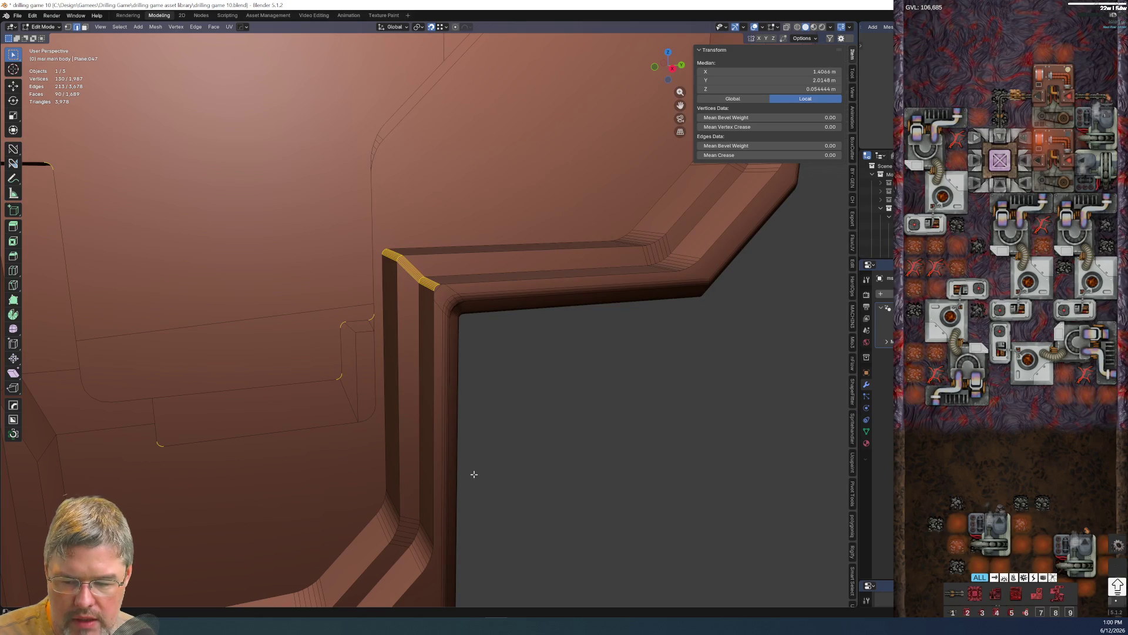
{"action": "scroll", "coordinate": [421, 461], "scroll_direction": "down", "scroll_amount": 3}
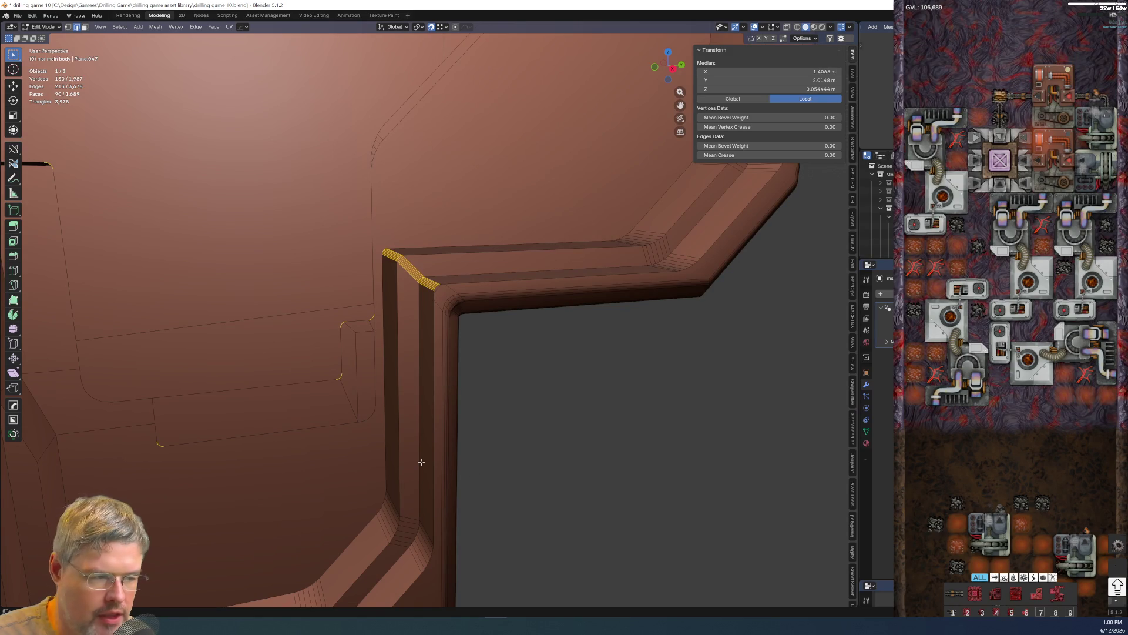
- Inspect the model from several angles, undo the notch bevel and return to object mode
{"action": "mouse_move", "coordinate": [420, 417]}
{"action": "middle_mouse_down"}
{"action": "mouse_move", "coordinate": [415, 429]}
{"action": "mouse_move", "coordinate": [403, 374]}
{"action": "mouse_move", "coordinate": [484, 394]}
{"action": "mouse_move", "coordinate": [384, 221]}
{"action": "middle_mouse_up"}
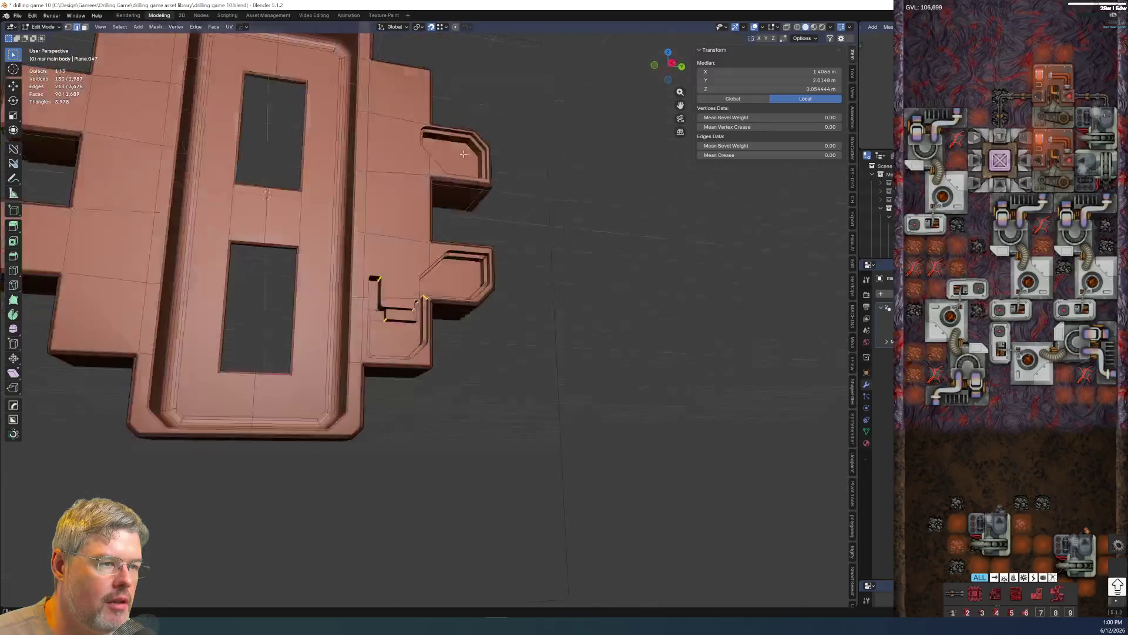
{"action": "middle_click_drag", "start_coordinate": [384, 221], "coordinate": [430, 221]}
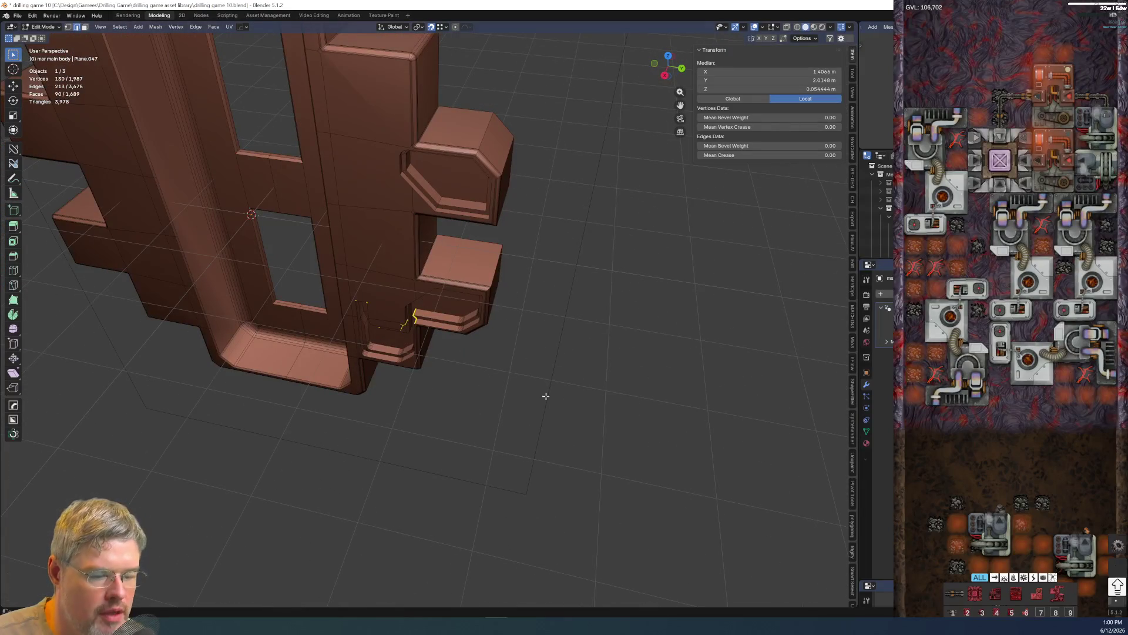
{"action": "middle_click_drag", "start_coordinate": [404, 384], "coordinate": [392, 340]}
{"action": "scroll", "coordinate": [390, 334], "scroll_direction": "up", "scroll_amount": 3}
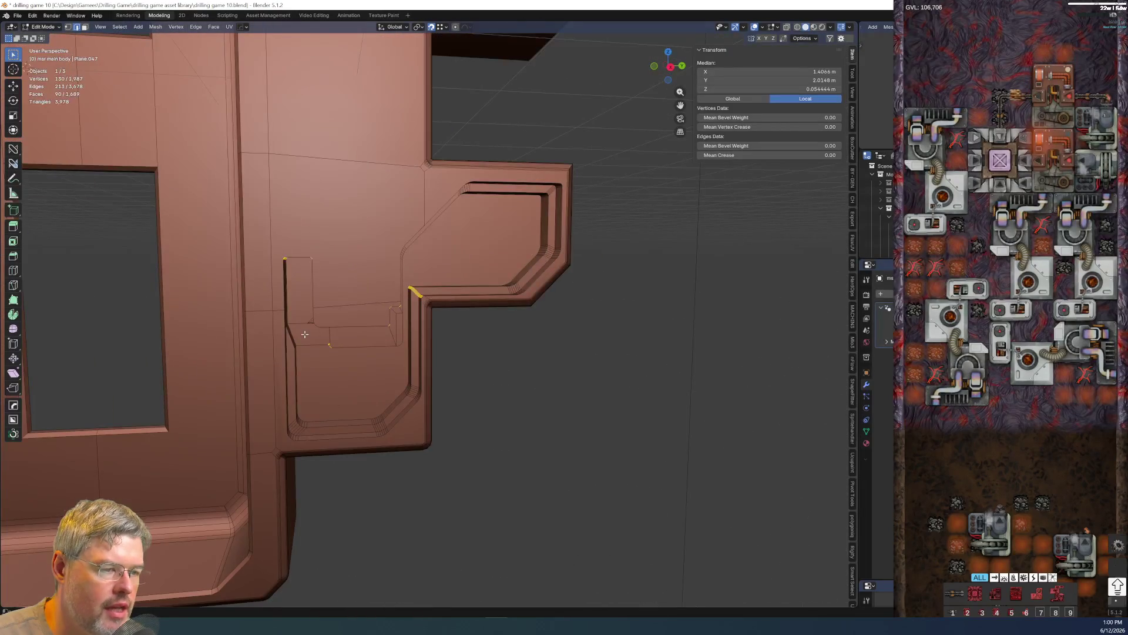
{"action": "scroll", "coordinate": [304, 336], "scroll_direction": "up", "scroll_amount": 3}
{"action": "middle_click_drag", "start_coordinate": [276, 335], "coordinate": [313, 324]}
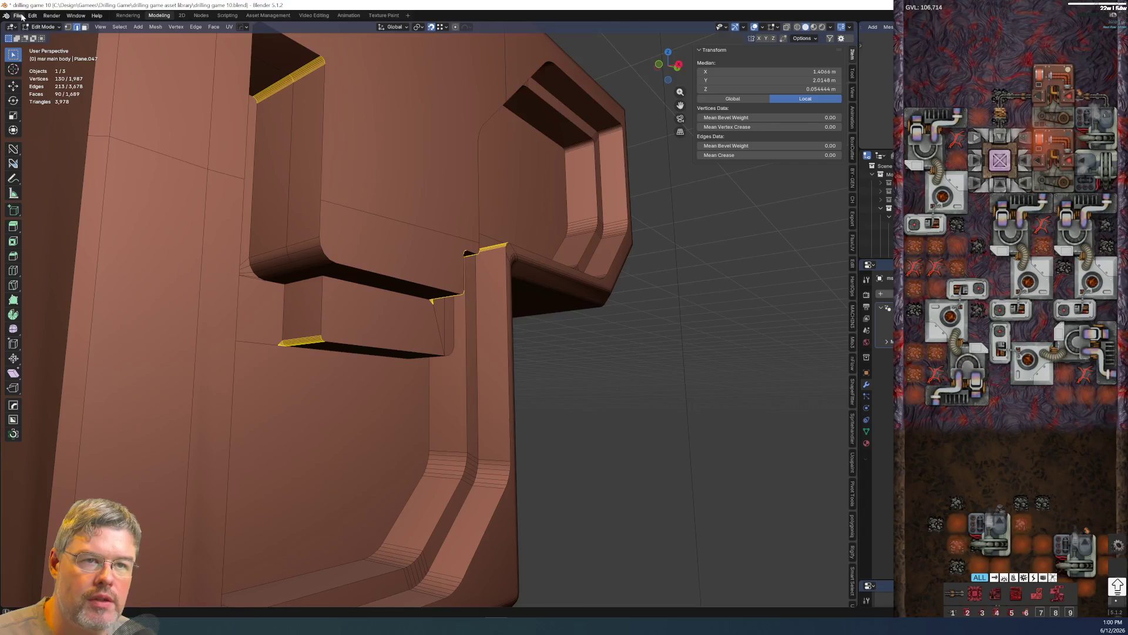
{"action": "key", "text": "ctrl+z"}
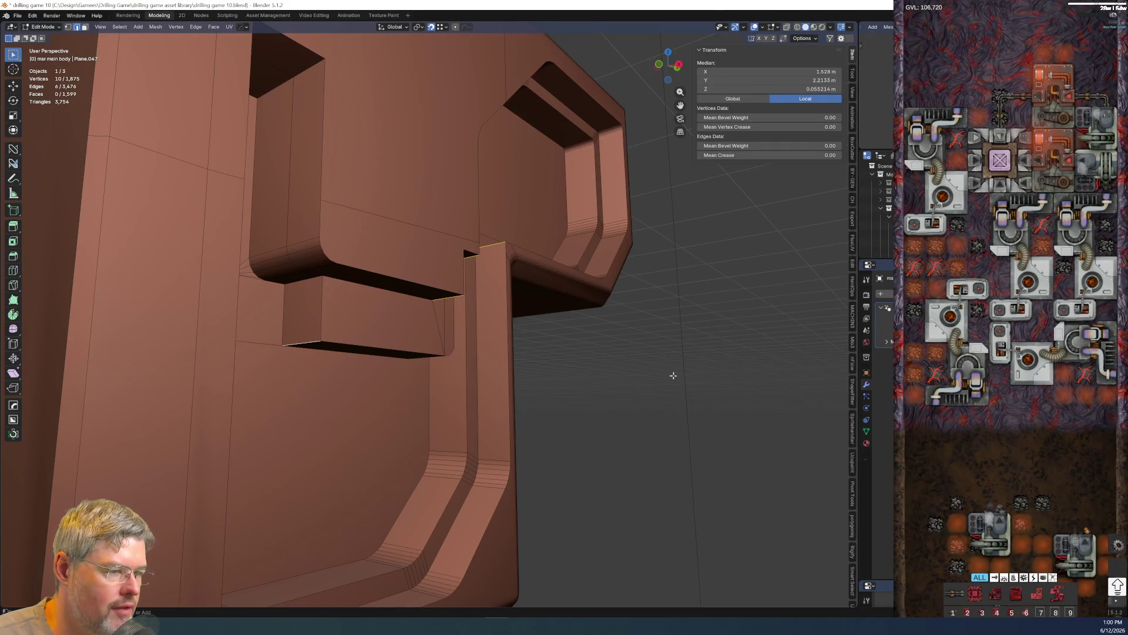
{"action": "key", "text": "Tab"}
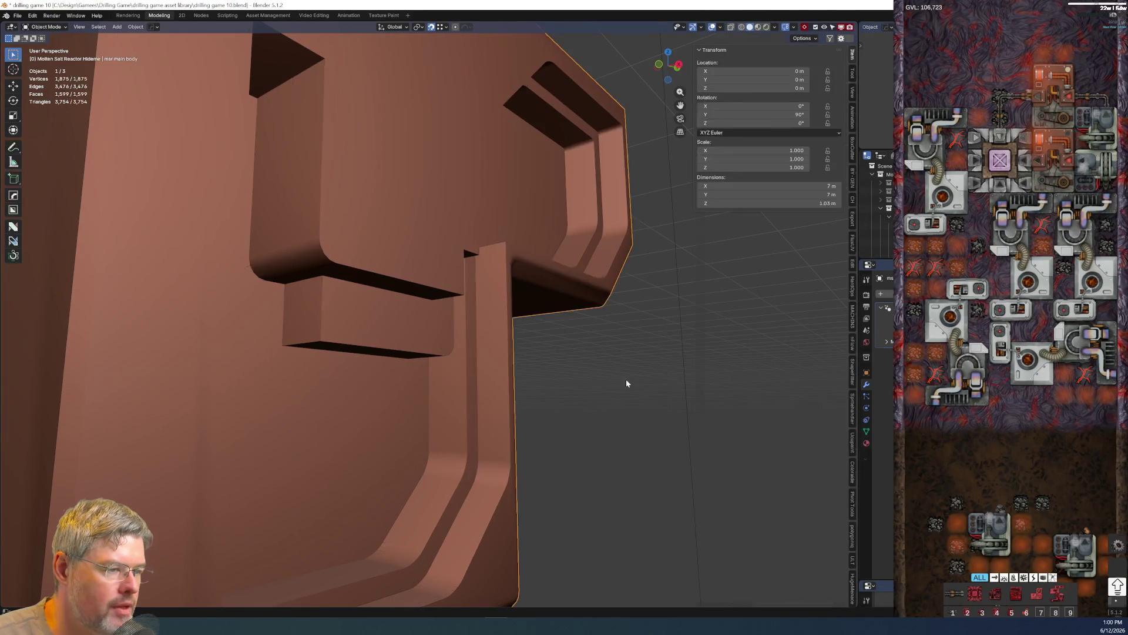
- Save drilling game 10.blend and orbit to a near-front view of the whole model
{"action": "left_click", "coordinate": [533, 322]}
{"action": "mouse_move", "coordinate": [533, 323]}
{"action": "middle_mouse_down"}
{"action": "mouse_move", "coordinate": [550, 343]}
{"action": "mouse_move", "coordinate": [505, 413]}
{"action": "mouse_move", "coordinate": [500, 455]}
{"action": "middle_mouse_up"}
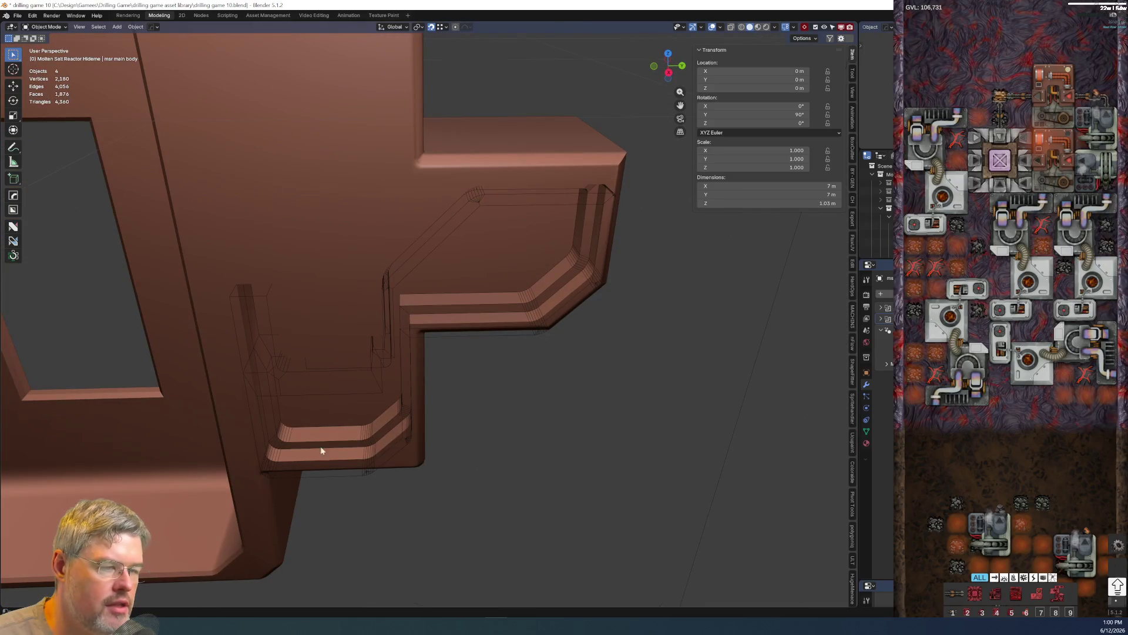
{"action": "left_click", "coordinate": [15, 14]}
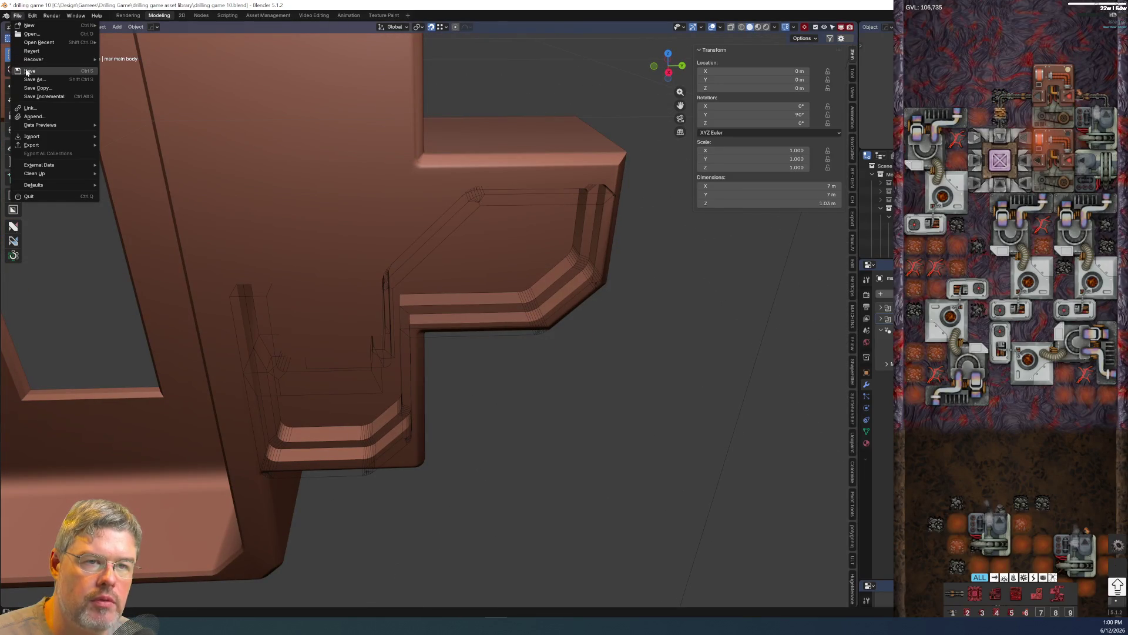
{"action": "key", "text": "ctrl+s"}
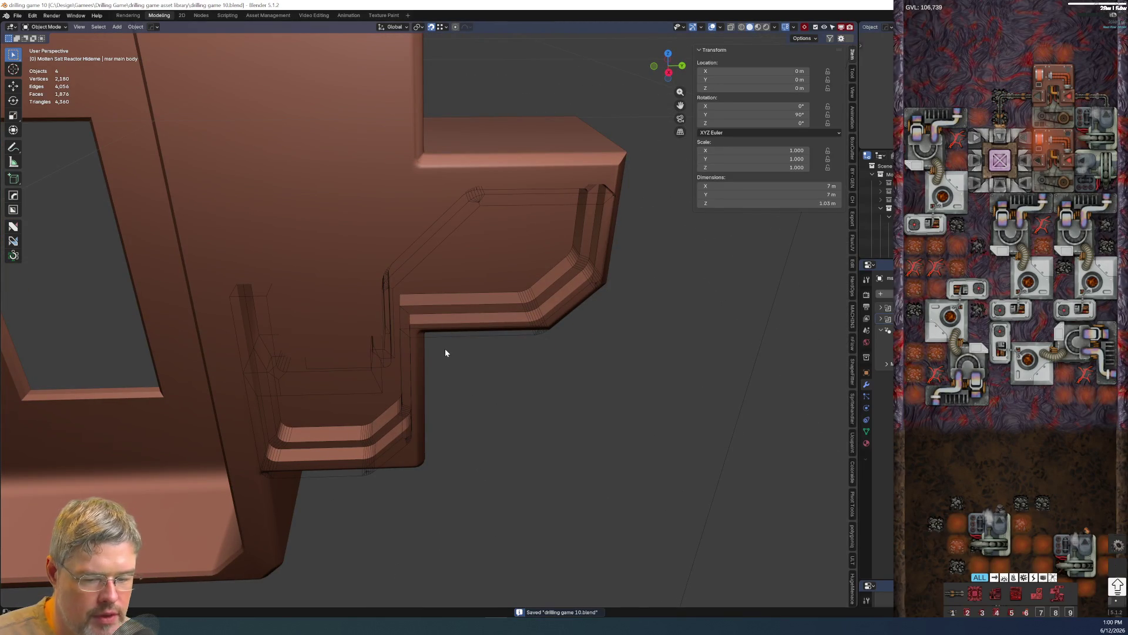
{"action": "middle_click_drag", "start_coordinate": [445, 349], "coordinate": [442, 370]}
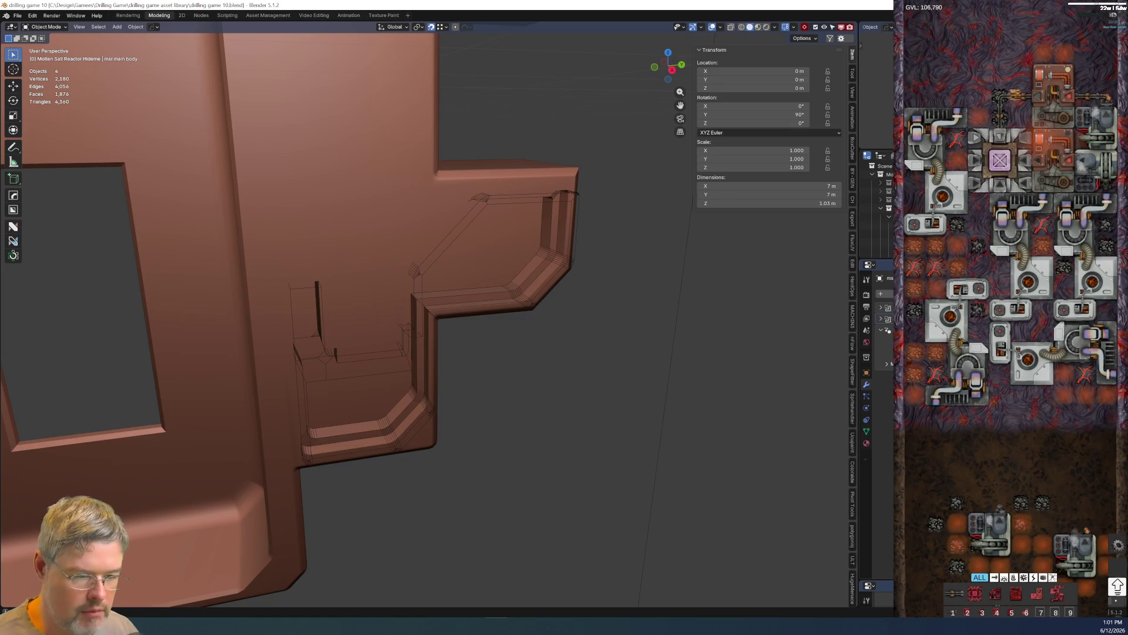
{"action": "scroll", "coordinate": [638, 388], "scroll_direction": "down", "scroll_amount": 4}
{"action": "scroll", "coordinate": [405, 384], "scroll_direction": "down", "scroll_amount": 2}
{"action": "mouse_move", "coordinate": [406, 383]}
{"action": "middle_mouse_down"}
{"action": "mouse_move", "coordinate": [495, 394]}
{"action": "mouse_move", "coordinate": [478, 366]}
{"action": "middle_mouse_up"}
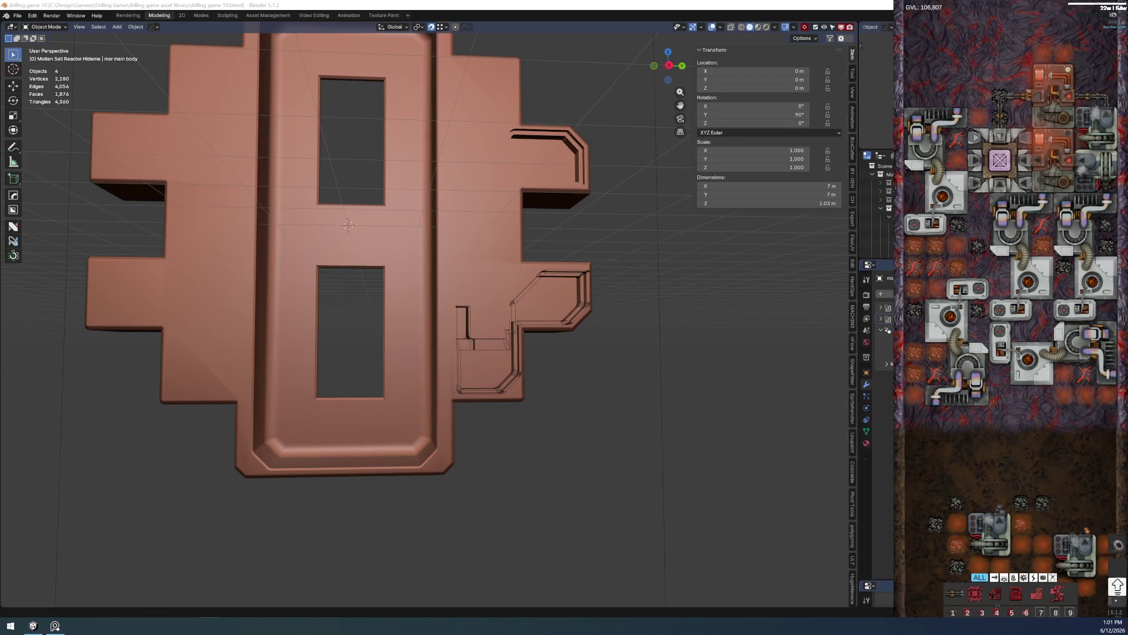
{"action": "scroll", "coordinate": [494, 493], "scroll_direction": "down", "scroll_amount": 3}
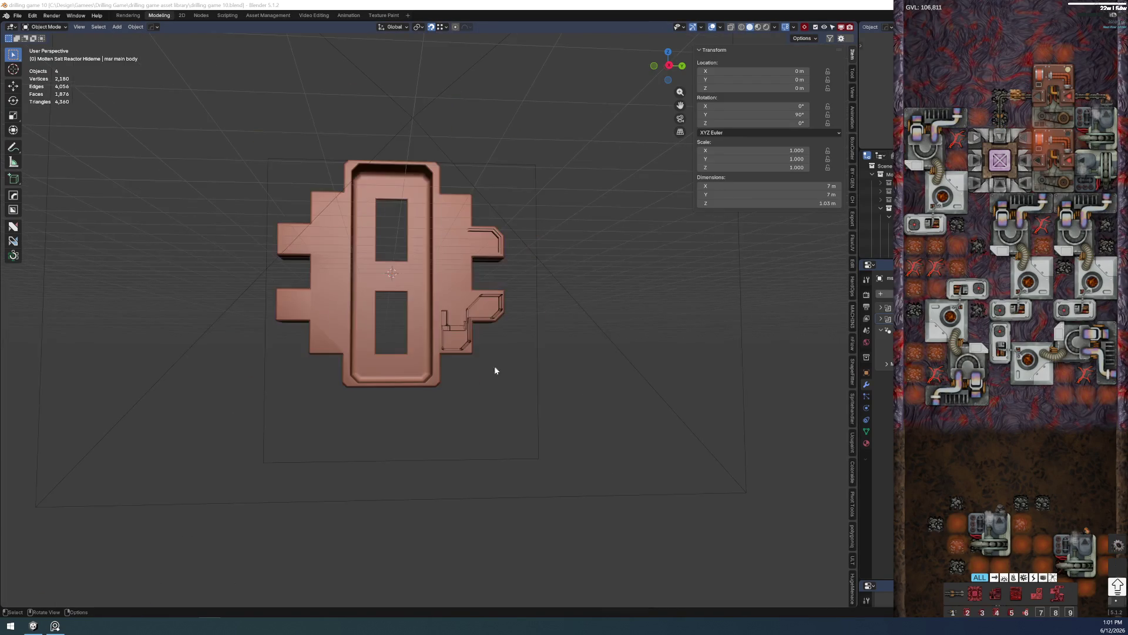
{"action": "scroll", "coordinate": [498, 379], "scroll_direction": "down", "scroll_amount": 2}
{"action": "scroll", "coordinate": [483, 376], "scroll_direction": "down", "scroll_amount": 1}
- Activate the Annotate tool and make the Note annotation layer visible below the model
{"action": "left_click", "coordinate": [13, 147]}
{"action": "scroll", "coordinate": [433, 383], "scroll_direction": "up", "scroll_amount": 1}
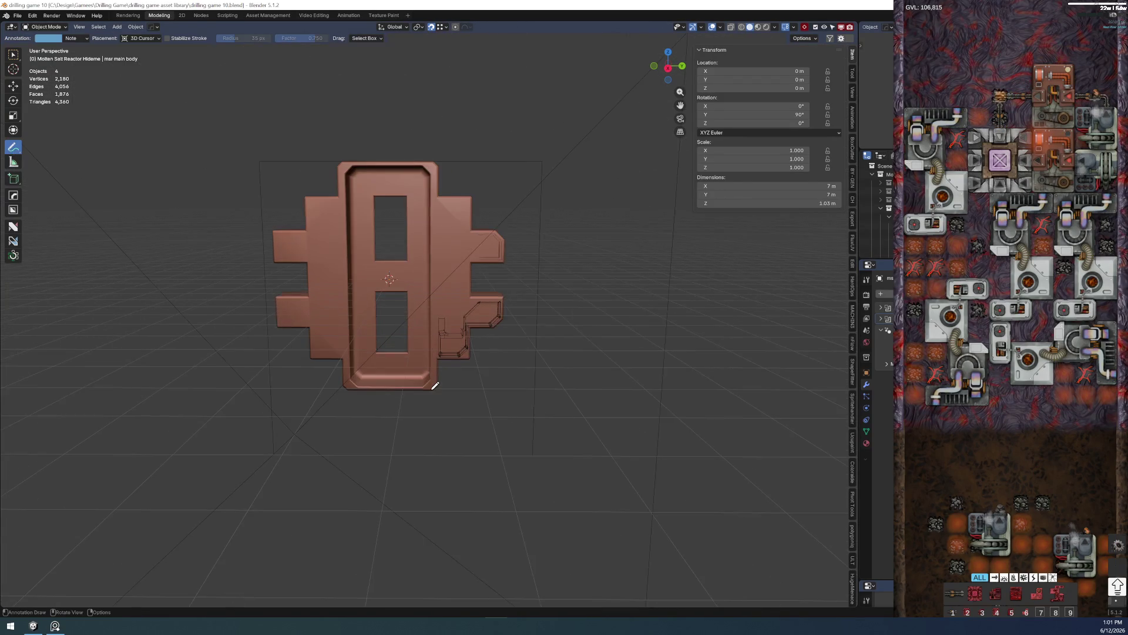
{"action": "scroll", "coordinate": [433, 383], "scroll_direction": "up", "scroll_amount": 1}
{"action": "scroll", "coordinate": [471, 390], "scroll_direction": "up", "scroll_amount": 1}
{"action": "scroll", "coordinate": [466, 389], "scroll_direction": "up", "scroll_amount": 1}
{"action": "middle_click_drag", "start_coordinate": [466, 389], "coordinate": [420, 239], "text": "shift"}
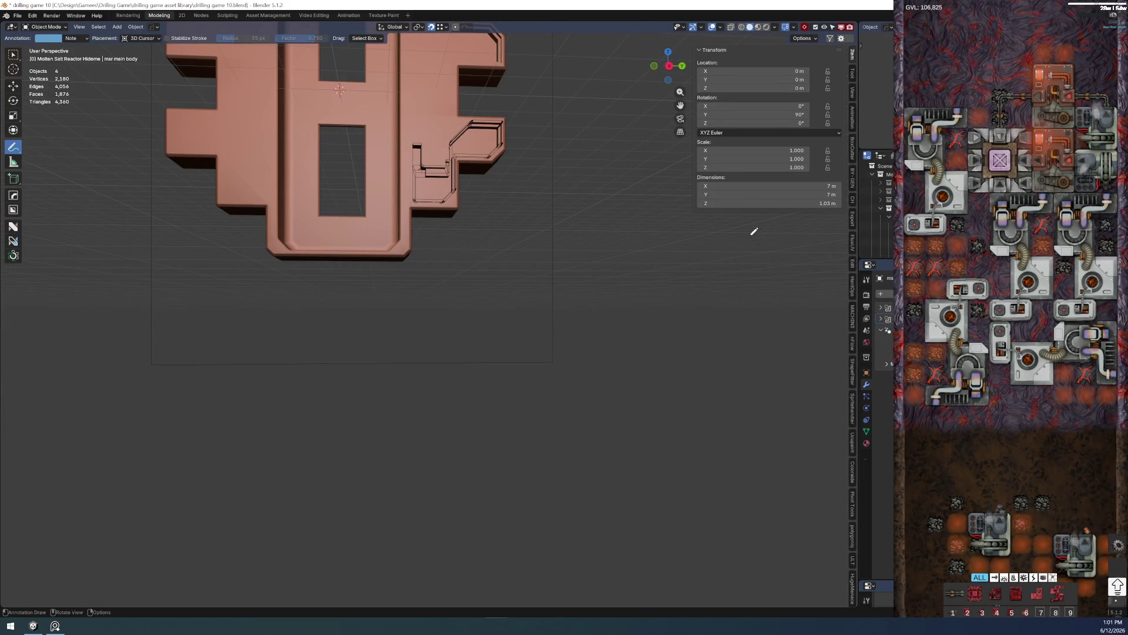
{"action": "left_click", "coordinate": [852, 92]}
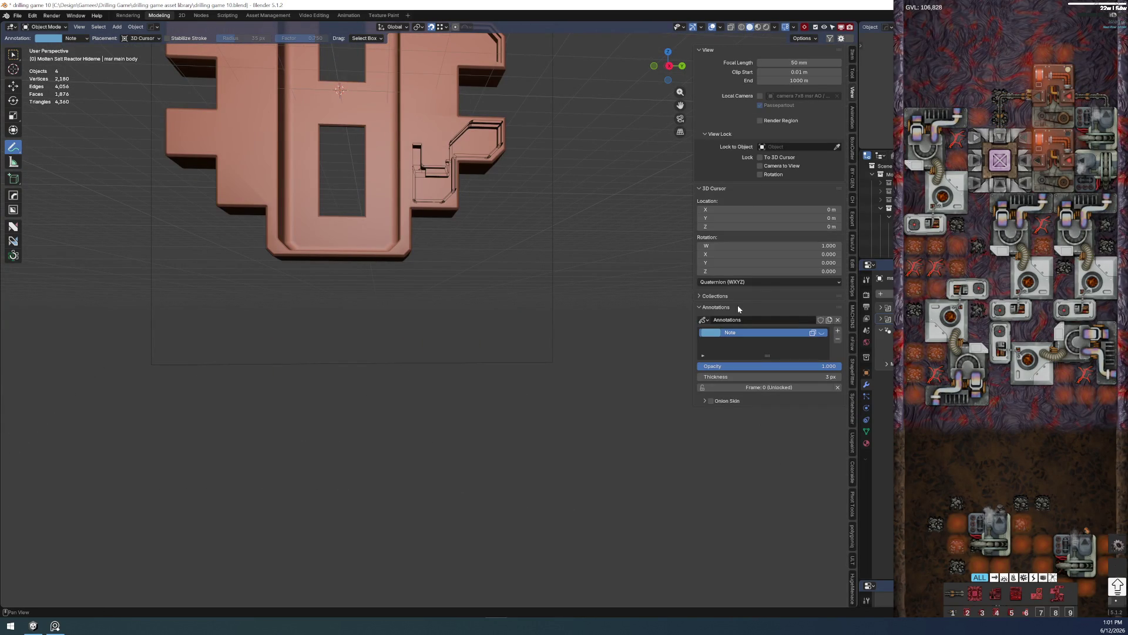
{"action": "left_click", "coordinate": [823, 333]}
- Handwrite 'Be back at 2pm est' with a heart underneath the reactor model
{"action": "left_click_drag", "start_coordinate": [299, 285], "coordinate": [298, 333]}
{"action": "key", "text": "ctrl+z"}
{"action": "key", "text": "ctrl+z"}
{"action": "mouse_move", "coordinate": [298, 288]}
{"action": "left_mouse_down"}
{"action": "mouse_move", "coordinate": [302, 309]}
{"action": "mouse_move", "coordinate": [354, 335]}
{"action": "left_mouse_up"}
{"action": "mouse_move", "coordinate": [405, 288]}
{"action": "left_mouse_down"}
{"action": "mouse_move", "coordinate": [399, 325]}
{"action": "mouse_move", "coordinate": [484, 328]}
{"action": "left_mouse_up"}
{"action": "left_click_drag", "start_coordinate": [508, 284], "coordinate": [517, 336]}
{"action": "mouse_move", "coordinate": [309, 376]}
{"action": "left_mouse_down"}
{"action": "mouse_move", "coordinate": [336, 395]}
{"action": "mouse_move", "coordinate": [366, 379]}
{"action": "mouse_move", "coordinate": [353, 400]}
{"action": "left_mouse_up"}
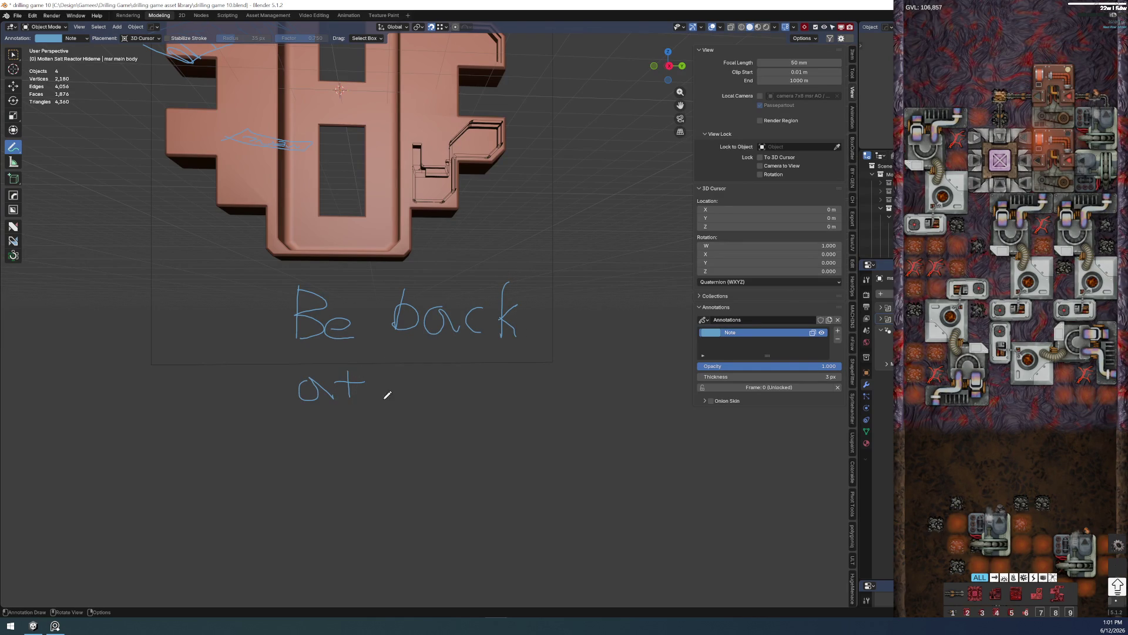
{"action": "mouse_move", "coordinate": [415, 370]}
{"action": "left_mouse_down"}
{"action": "mouse_move", "coordinate": [418, 402]}
{"action": "mouse_move", "coordinate": [508, 382]}
{"action": "mouse_move", "coordinate": [528, 402]}
{"action": "left_mouse_up"}
{"action": "mouse_move", "coordinate": [373, 423]}
{"action": "left_mouse_down"}
{"action": "mouse_move", "coordinate": [356, 445]}
{"action": "mouse_move", "coordinate": [395, 453]}
{"action": "mouse_move", "coordinate": [382, 457]}
{"action": "mouse_move", "coordinate": [455, 428]}
{"action": "mouse_move", "coordinate": [439, 461]}
{"action": "mouse_move", "coordinate": [396, 489]}
{"action": "mouse_move", "coordinate": [396, 522]}
{"action": "left_mouse_up"}
{"action": "key", "text": "ctrl+z"}
{"action": "key", "text": "ctrl+z"}
{"action": "mouse_move", "coordinate": [400, 480]}
{"action": "left_mouse_down"}
{"action": "mouse_move", "coordinate": [405, 504]}
{"action": "mouse_move", "coordinate": [421, 505]}
{"action": "mouse_move", "coordinate": [401, 532]}
{"action": "left_mouse_up"}
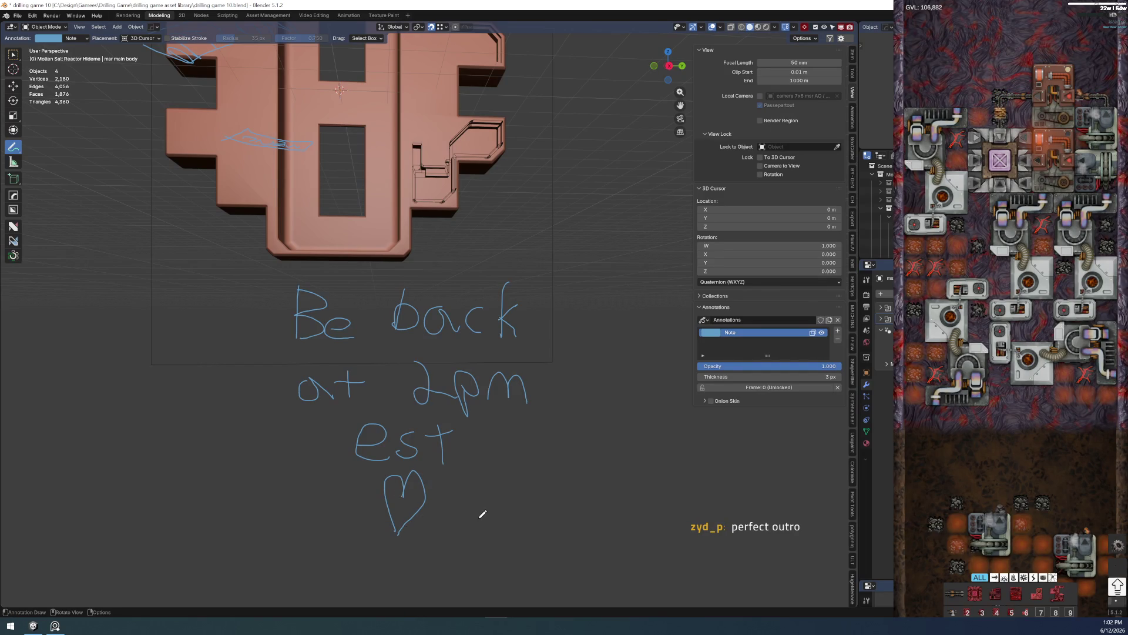
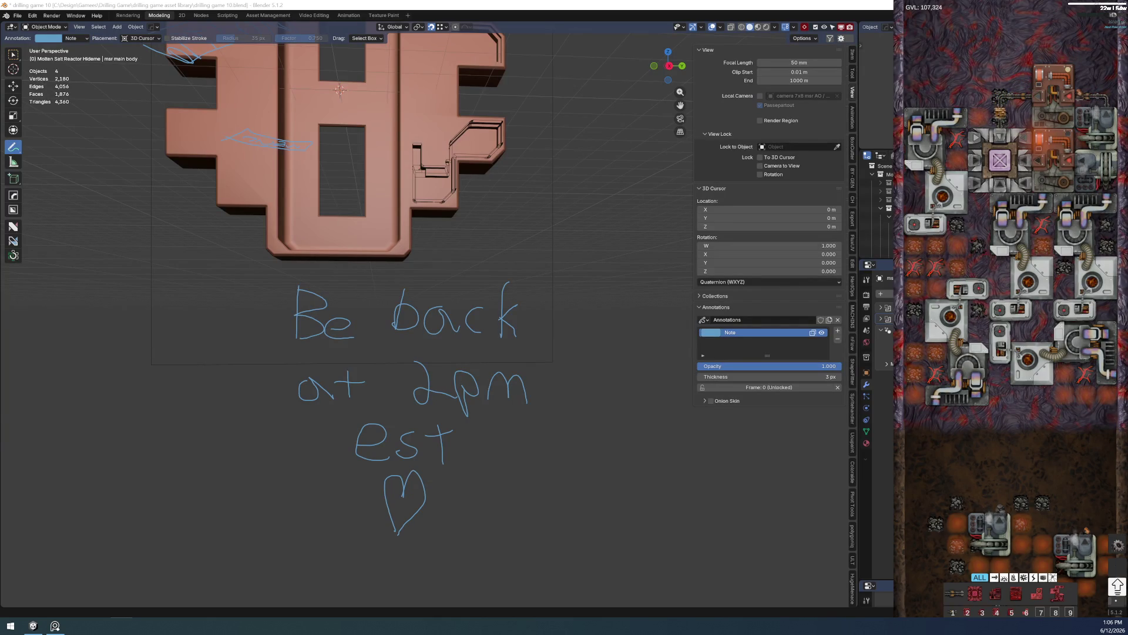
- Arrange the chat window and handwritten note on this screen for reference
{"action": "mouse_move", "coordinate": [226, 218]}
{"action": "left_mouse_down"}
{"action": "mouse_move", "coordinate": [345, 119]}
{"action": "mouse_move", "coordinate": [292, 87]}
{"action": "left_mouse_up"}
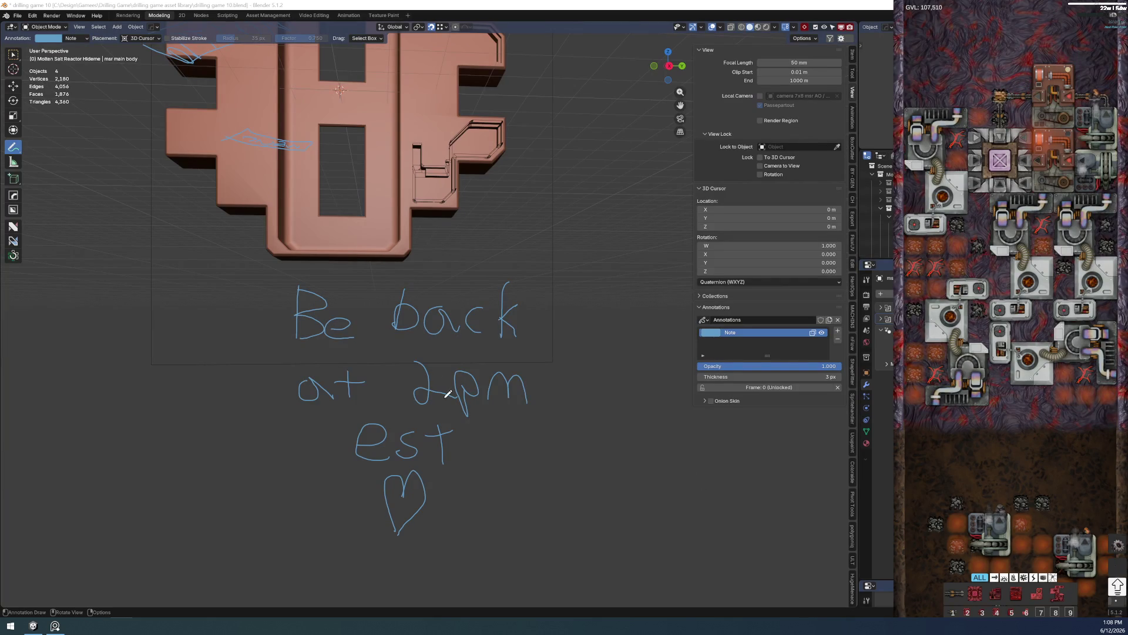
{"action": "scroll", "coordinate": [448, 414], "scroll_direction": "up", "scroll_amount": 2}
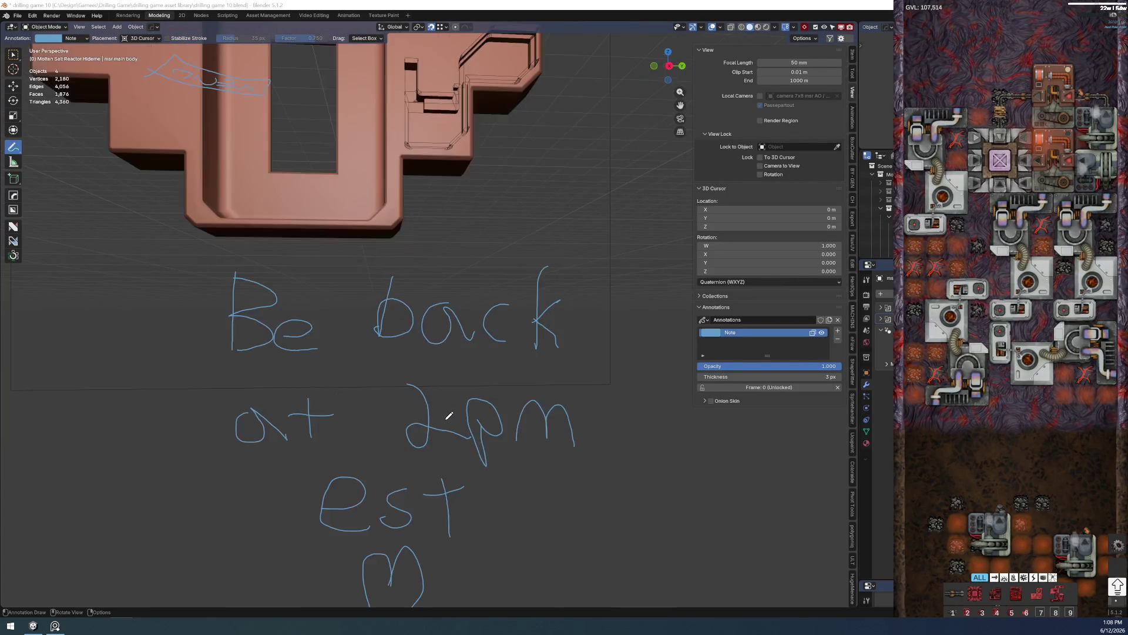
{"action": "scroll", "coordinate": [448, 415], "scroll_direction": "down", "scroll_amount": 1}
{"action": "mouse_move", "coordinate": [448, 414]}
{"action": "middle_mouse_down", "text": "shift"}
{"action": "mouse_move", "coordinate": [443, 358]}
{"action": "mouse_move", "coordinate": [453, 345]}
{"action": "middle_mouse_up", "text": "shift"}
{"action": "scroll", "coordinate": [443, 358], "scroll_direction": "up", "scroll_amount": 1}
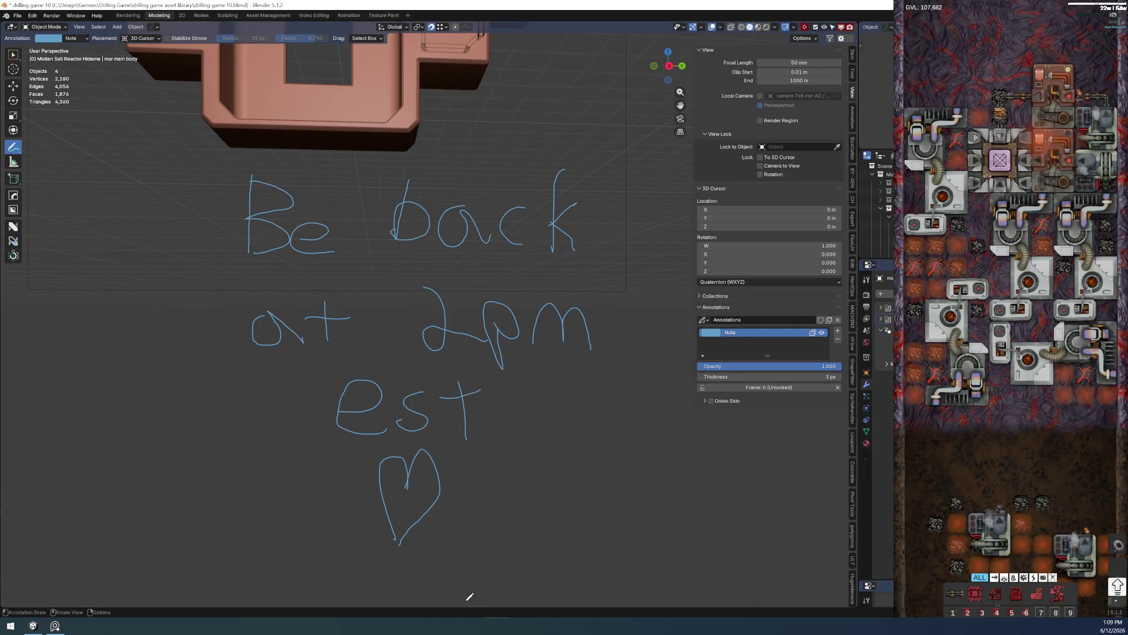
- Switch to Obsidian, load the Crafting Domains canvas and begin editing the metal Processes card
{"action": "key", "text": "alt+Tab"}
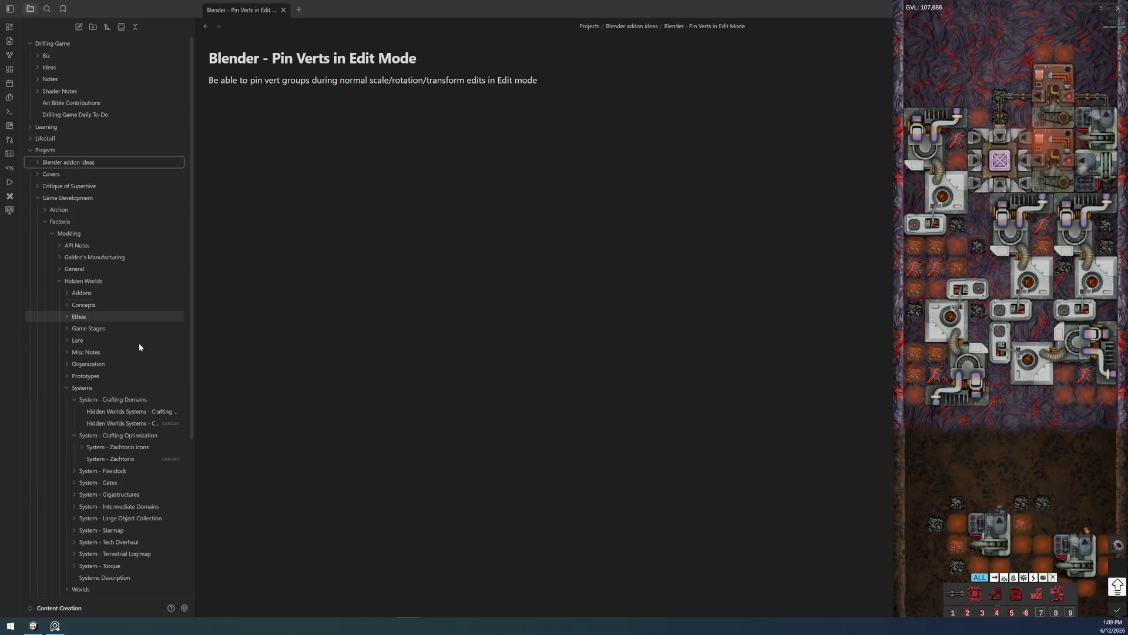
{"action": "left_click", "coordinate": [126, 424]}
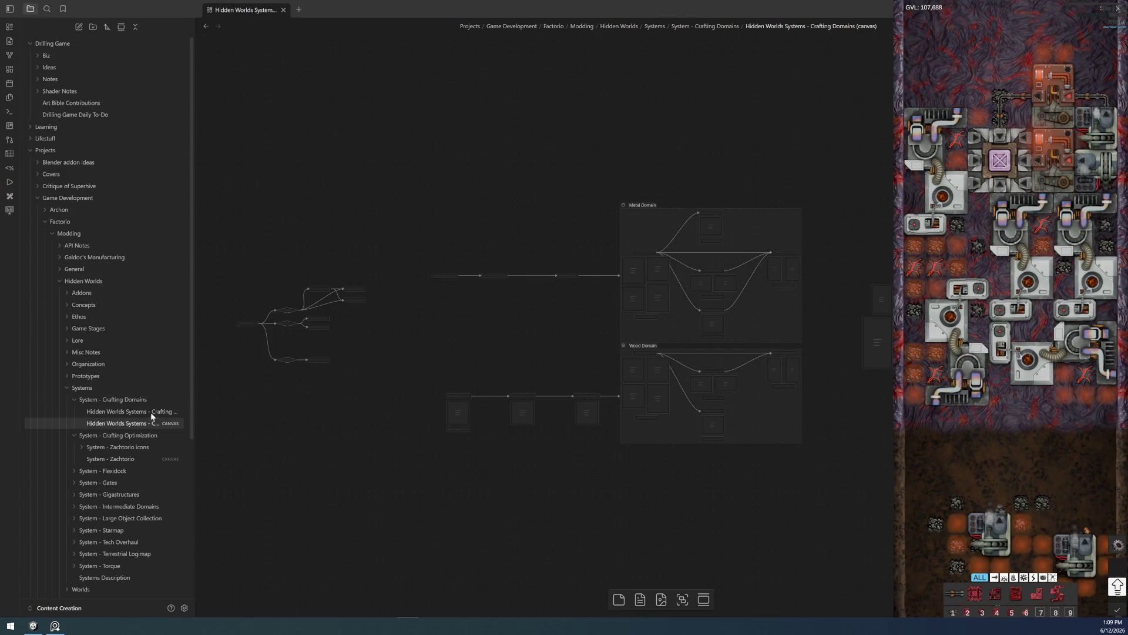
{"action": "scroll", "coordinate": [631, 332], "scroll_direction": "up", "scroll_amount": 5, "text": "ctrl"}
{"action": "scroll", "coordinate": [582, 330], "scroll_direction": "down", "scroll_amount": 5, "text": "ctrl"}
{"action": "scroll", "coordinate": [772, 300], "scroll_direction": "up", "scroll_amount": 3, "text": "ctrl"}
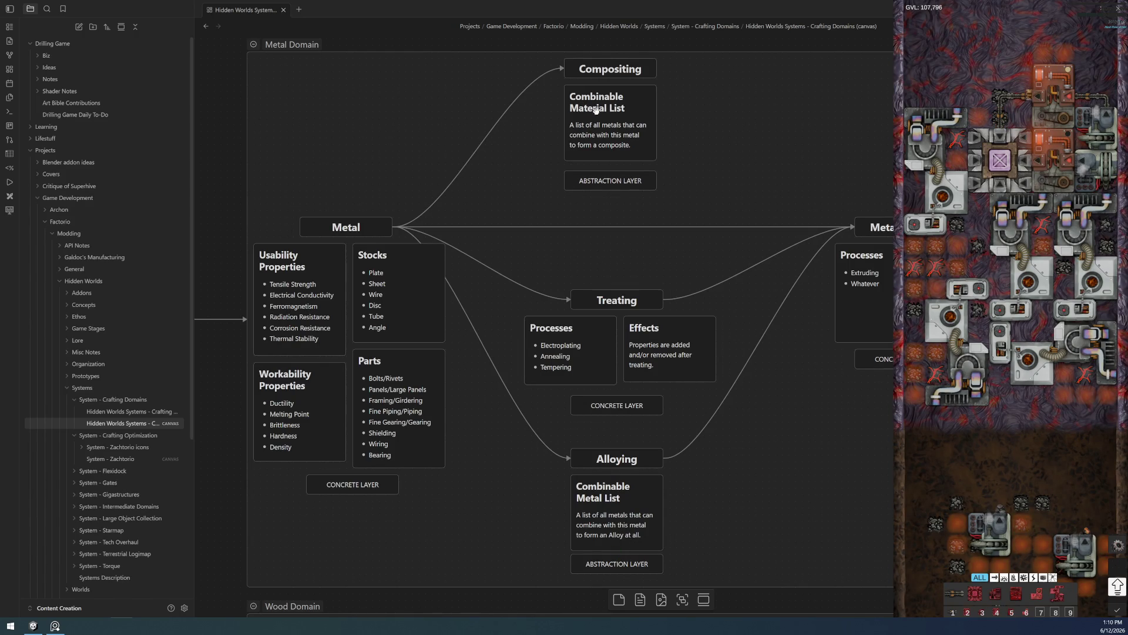
{"action": "mouse_move", "coordinate": [610, 85]}
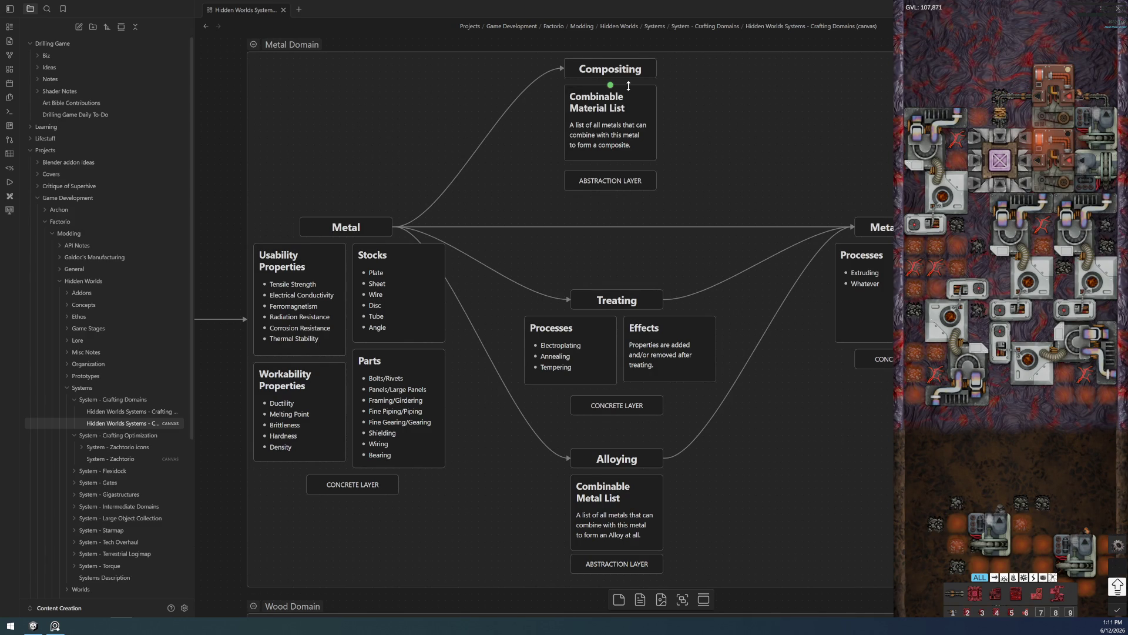
{"action": "double_click", "coordinate": [881, 283]}
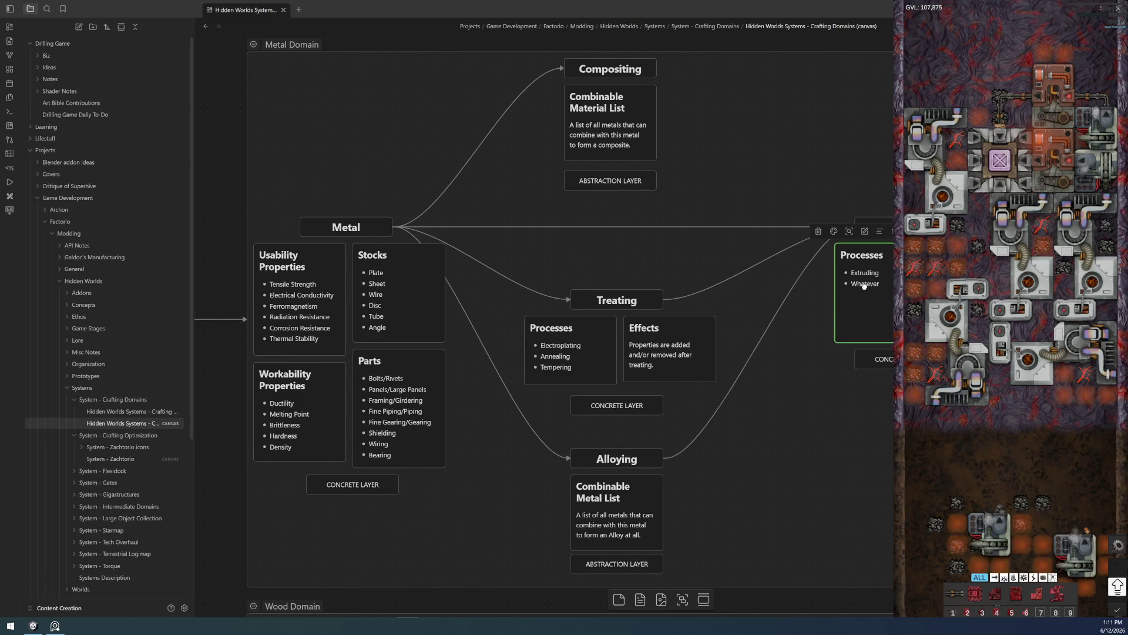
{"action": "double_click", "coordinate": [865, 283]}
{"action": "left_click", "coordinate": [758, 398]}
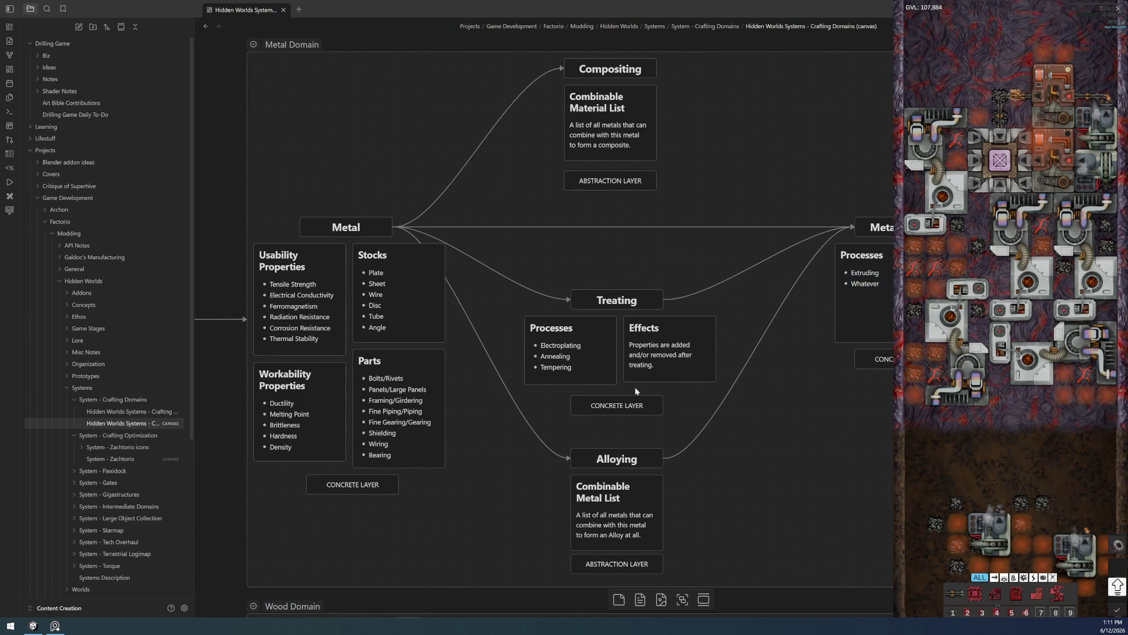
{"action": "left_click", "coordinate": [558, 343]}
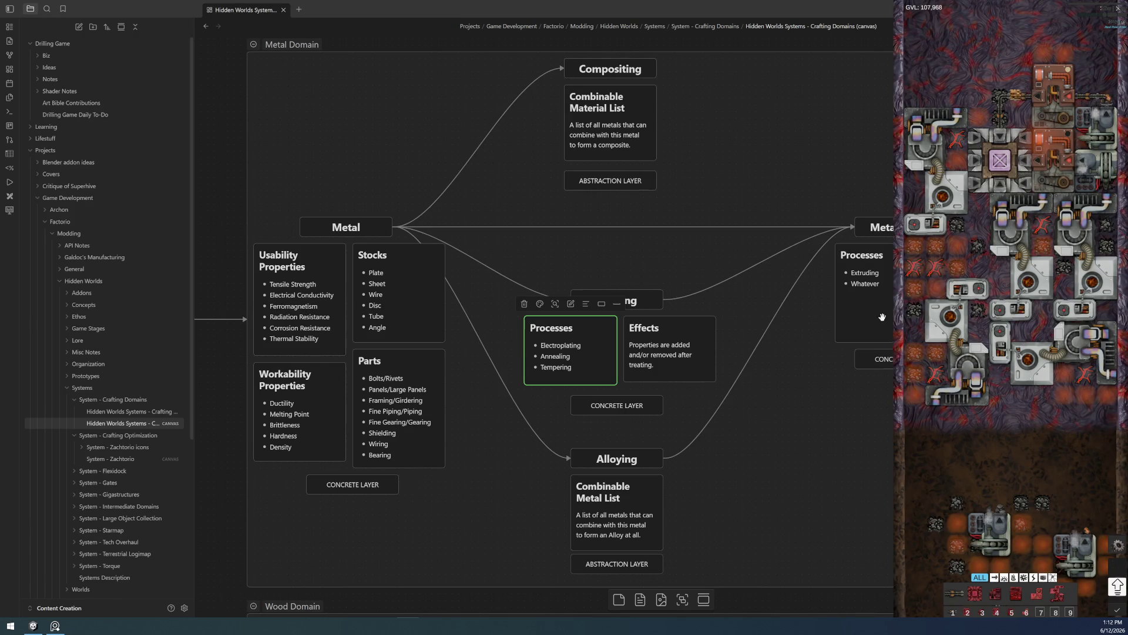
{"action": "scroll", "coordinate": [882, 317], "scroll_direction": "up", "scroll_amount": 2, "text": "ctrl"}
{"action": "scroll", "coordinate": [856, 334], "scroll_direction": "up", "scroll_amount": 1, "text": "ctrl"}
{"action": "scroll", "coordinate": [857, 334], "scroll_direction": "down", "scroll_amount": 1, "text": "ctrl"}
{"action": "scroll", "coordinate": [692, 259], "scroll_direction": "up", "scroll_amount": 3}
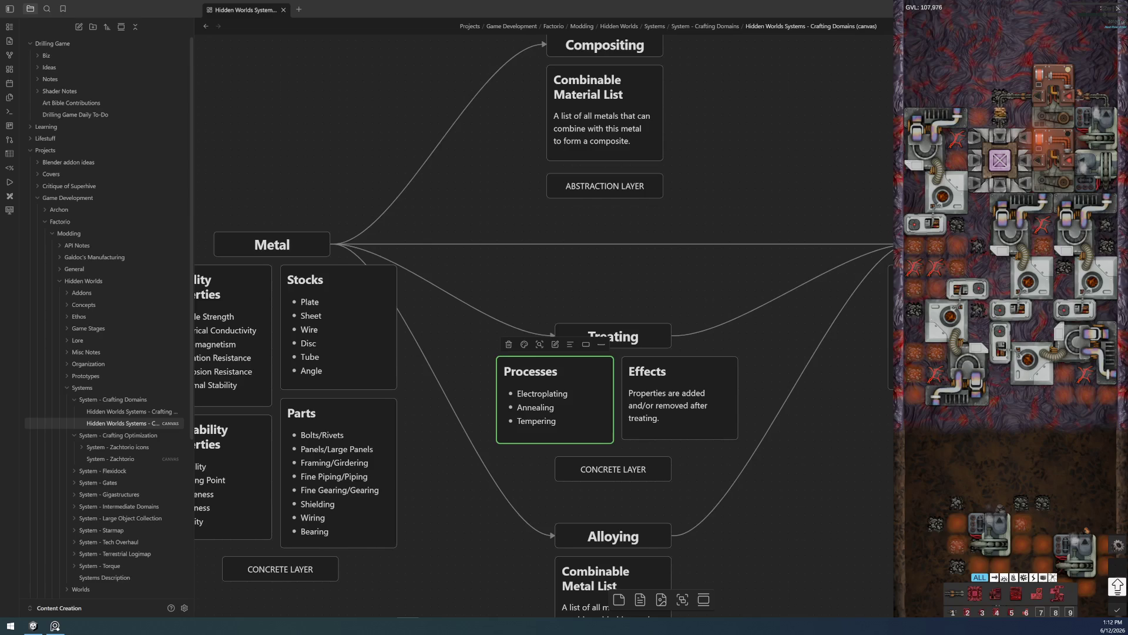
{"action": "scroll", "coordinate": [805, 322], "scroll_direction": "down", "scroll_amount": 2, "text": "ctrl"}
{"action": "scroll", "coordinate": [652, 375], "scroll_direction": "up", "scroll_amount": 1, "text": "ctrl"}
{"action": "scroll", "coordinate": [750, 384], "scroll_direction": "up", "scroll_amount": 1, "text": "ctrl"}
{"action": "scroll", "coordinate": [476, 457], "scroll_direction": "left", "scroll_amount": 2}
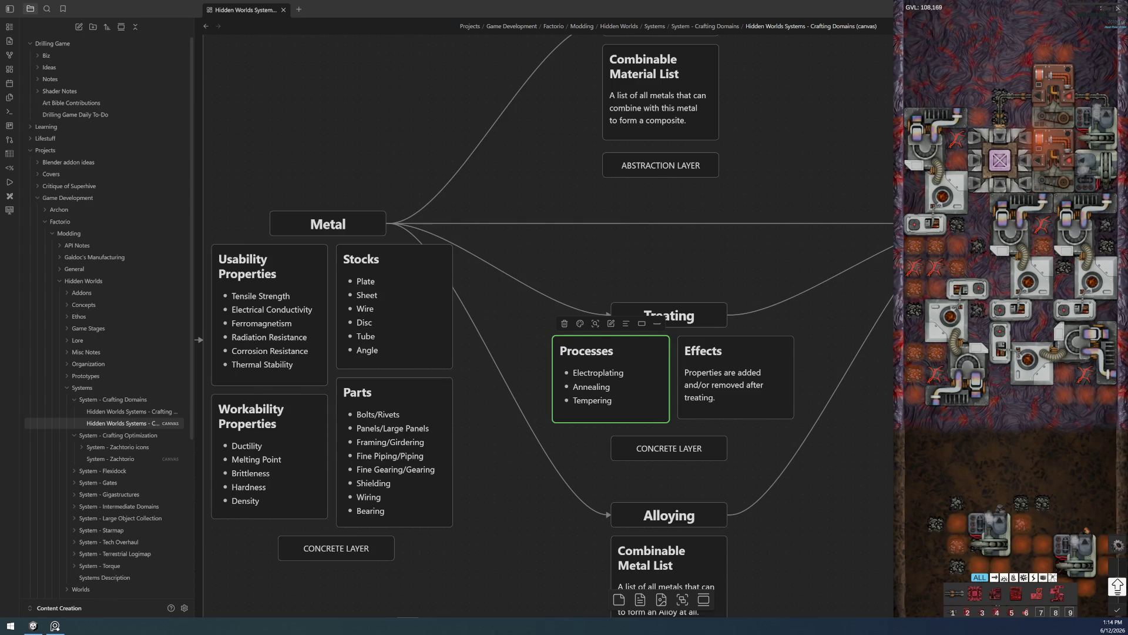
{"action": "key", "text": "Escape"}
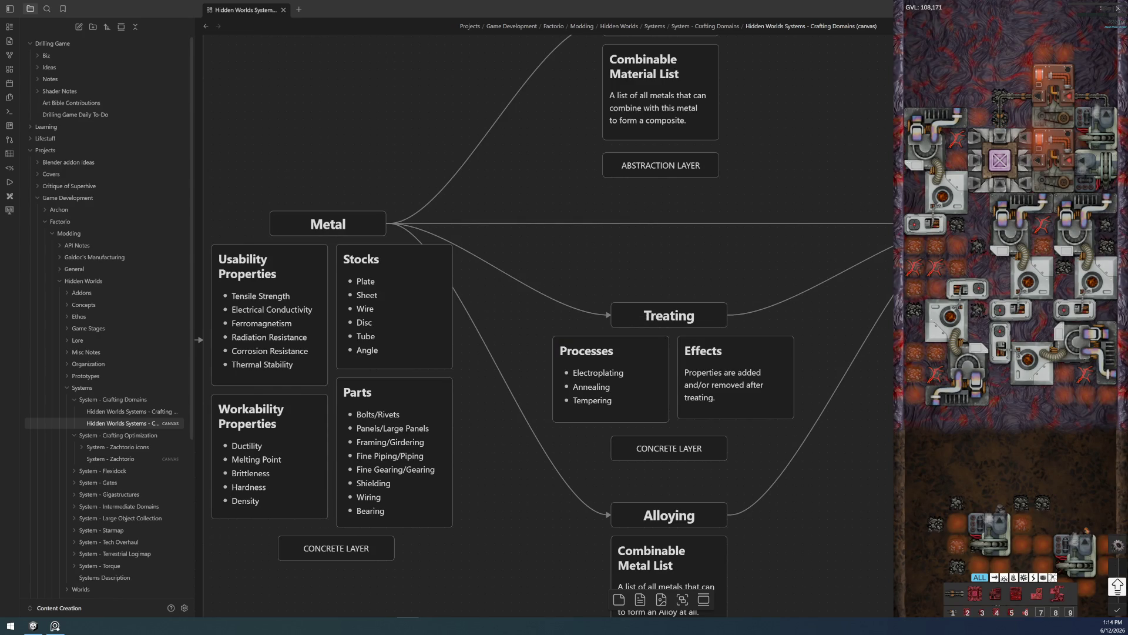
{"action": "scroll", "coordinate": [735, 401], "scroll_direction": "down", "scroll_amount": 5, "text": "ctrl"}
{"action": "scroll", "coordinate": [735, 401], "scroll_direction": "up", "scroll_amount": 5, "text": "ctrl"}
{"action": "scroll", "coordinate": [735, 396], "scroll_direction": "down", "scroll_amount": 3}
{"action": "scroll", "coordinate": [671, 243], "scroll_direction": "down", "scroll_amount": 2}
{"action": "middle_click_drag", "start_coordinate": [641, 369], "coordinate": [666, 386]}
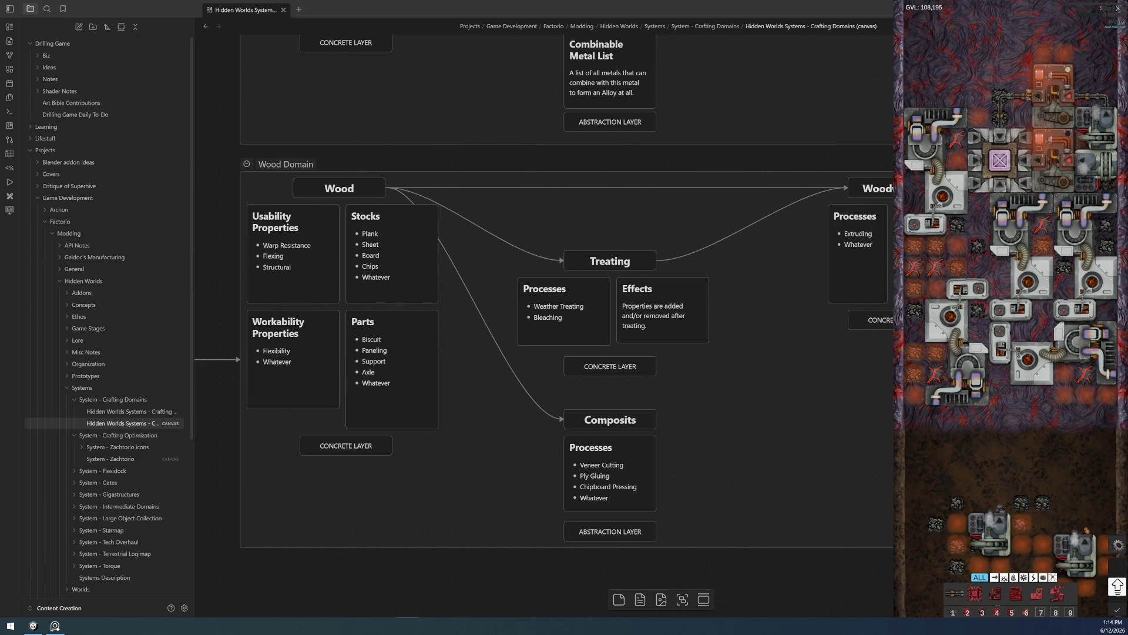
{"action": "scroll", "coordinate": [576, 360], "scroll_direction": "up", "scroll_amount": 3}
{"action": "scroll", "coordinate": [576, 360], "scroll_direction": "up", "scroll_amount": 2}
{"action": "scroll", "coordinate": [599, 345], "scroll_direction": "up", "scroll_amount": 2}
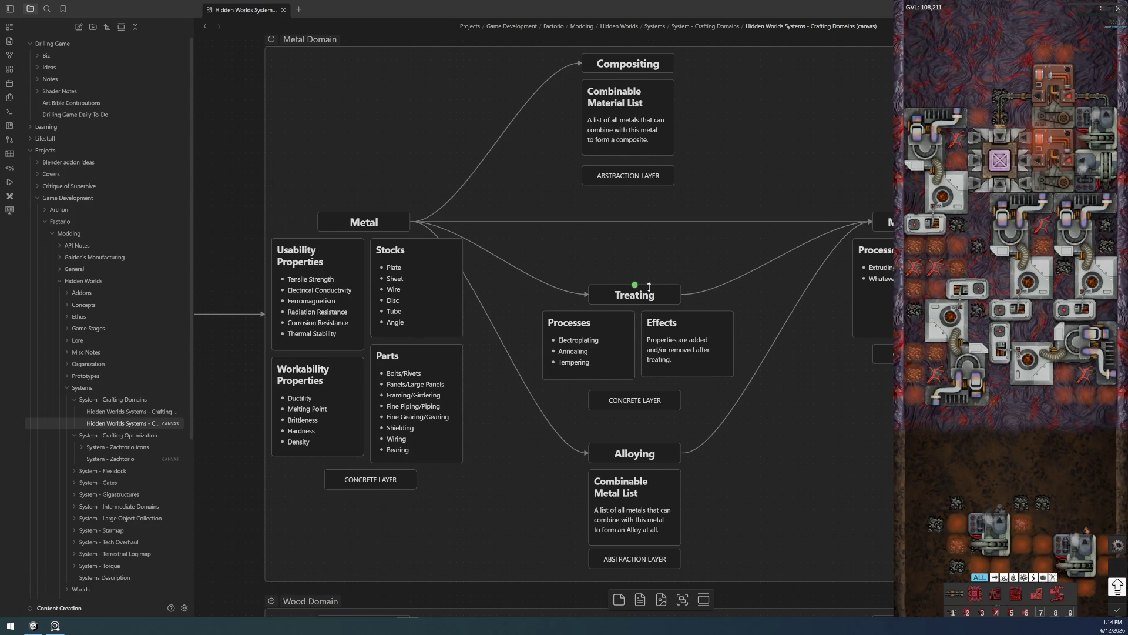
{"action": "left_click", "coordinate": [323, 285]}
{"action": "left_click", "coordinate": [303, 371]}
{"action": "left_click", "coordinate": [395, 387]}
{"action": "left_click", "coordinate": [398, 296]}
{"action": "left_click", "coordinate": [349, 318]}
{"action": "left_click", "coordinate": [338, 384]}
{"action": "left_click", "coordinate": [390, 387]}
{"action": "left_click", "coordinate": [617, 296]}
{"action": "left_click", "coordinate": [587, 343]}
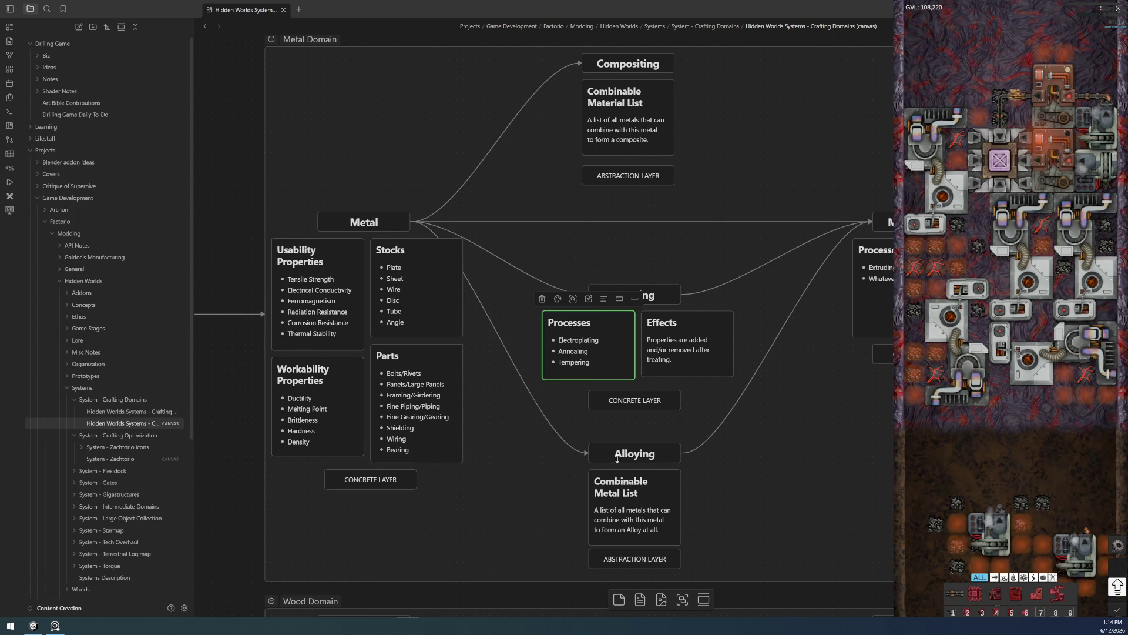
{"action": "left_click", "coordinate": [339, 308]}
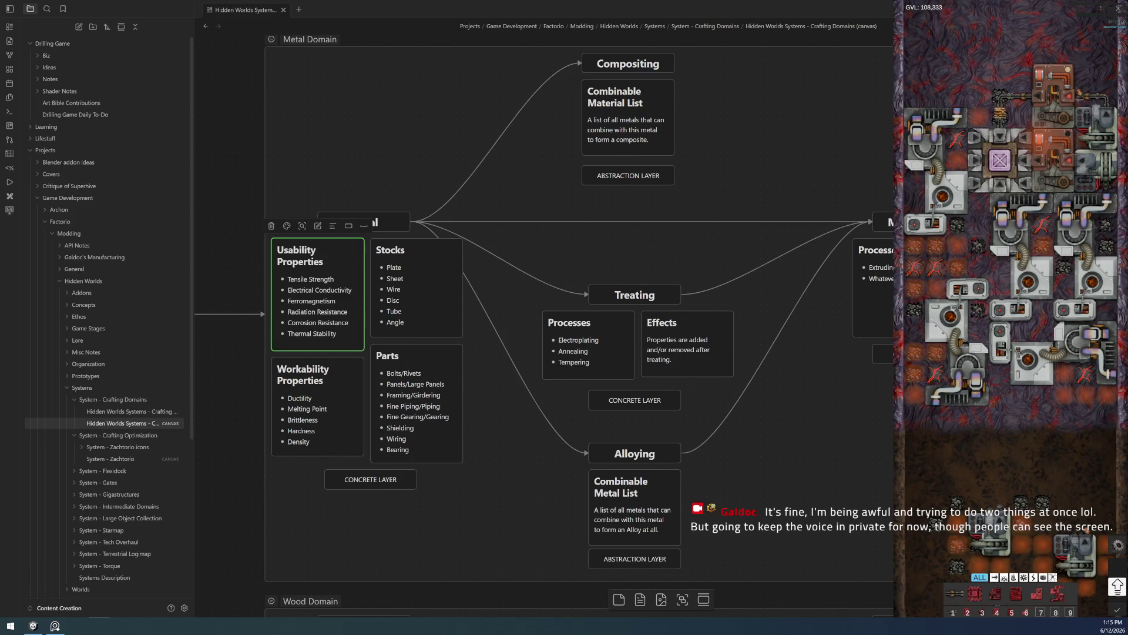
{"action": "left_click", "coordinate": [880, 71]}
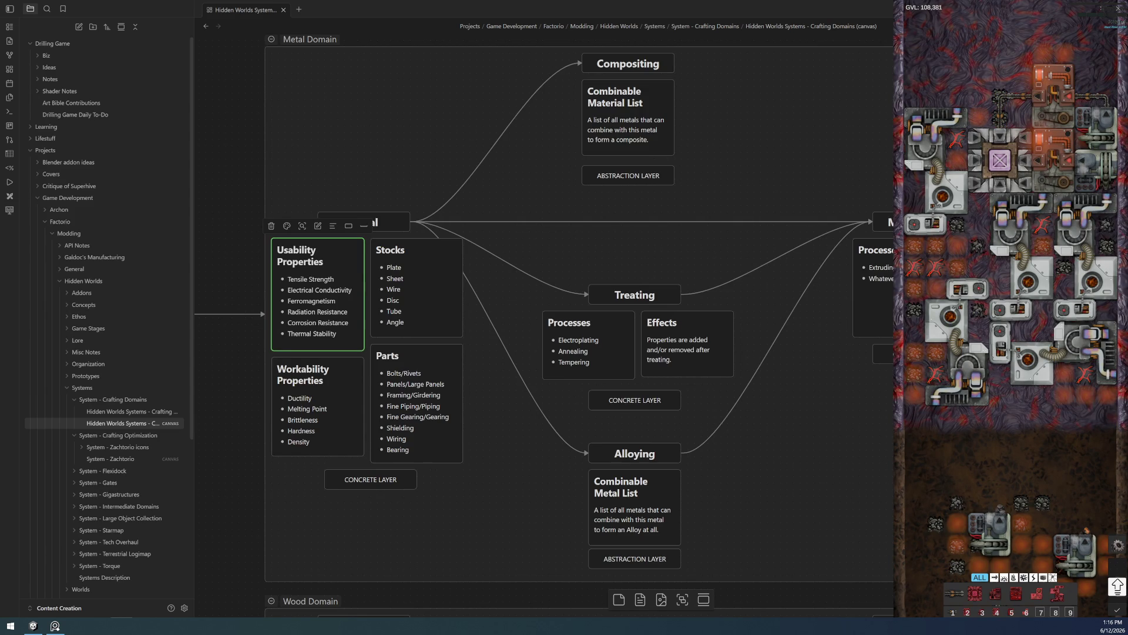
{"action": "left_click", "coordinate": [360, 163]}
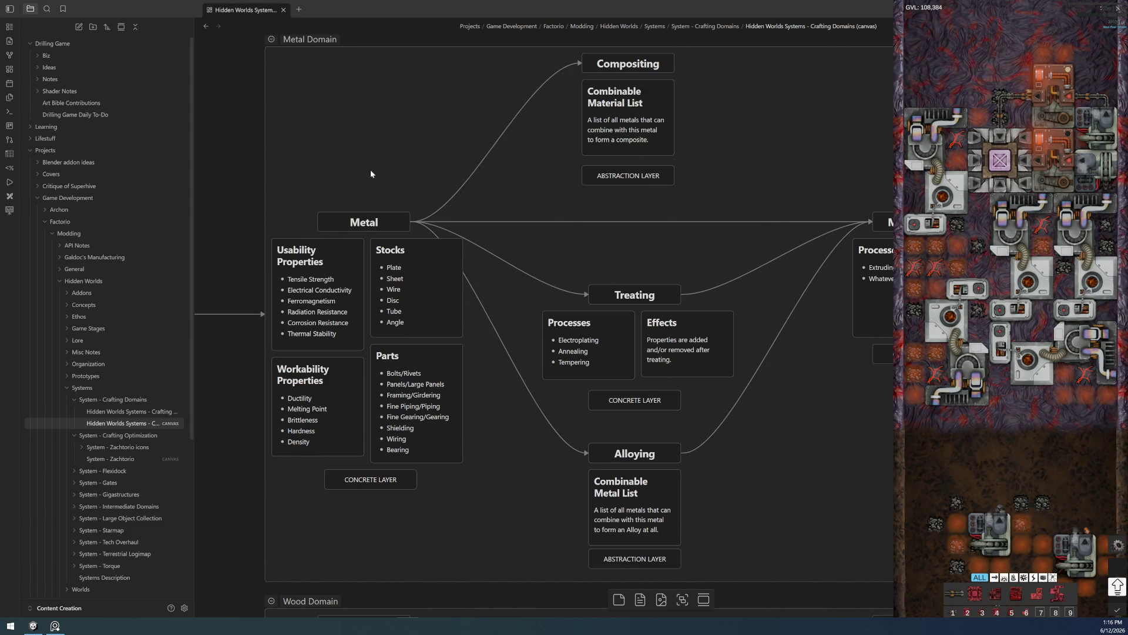